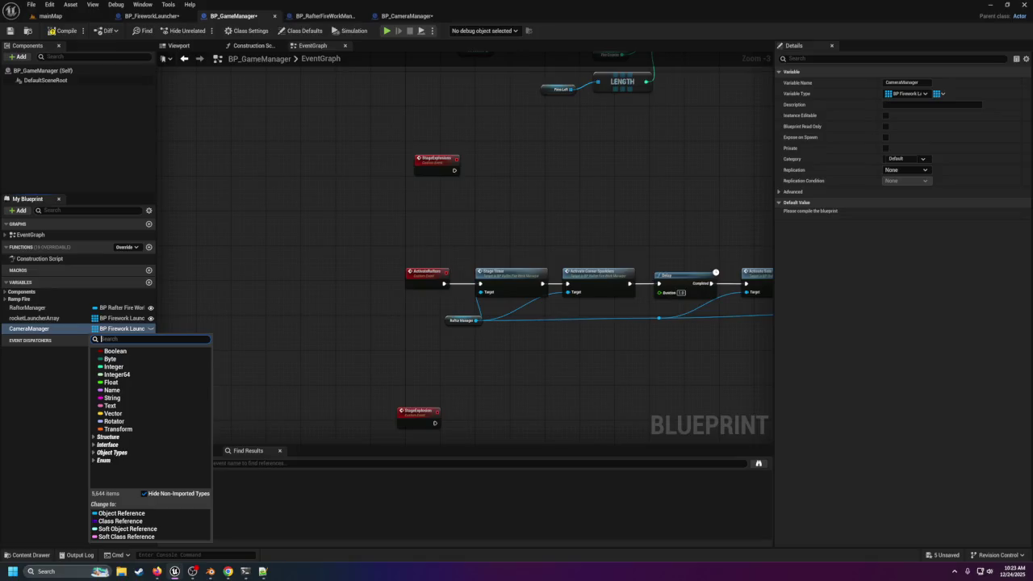
Step: Change the CameraManager variable to a single BP Camera Manager object reference instead of an array
text(BP_camer)
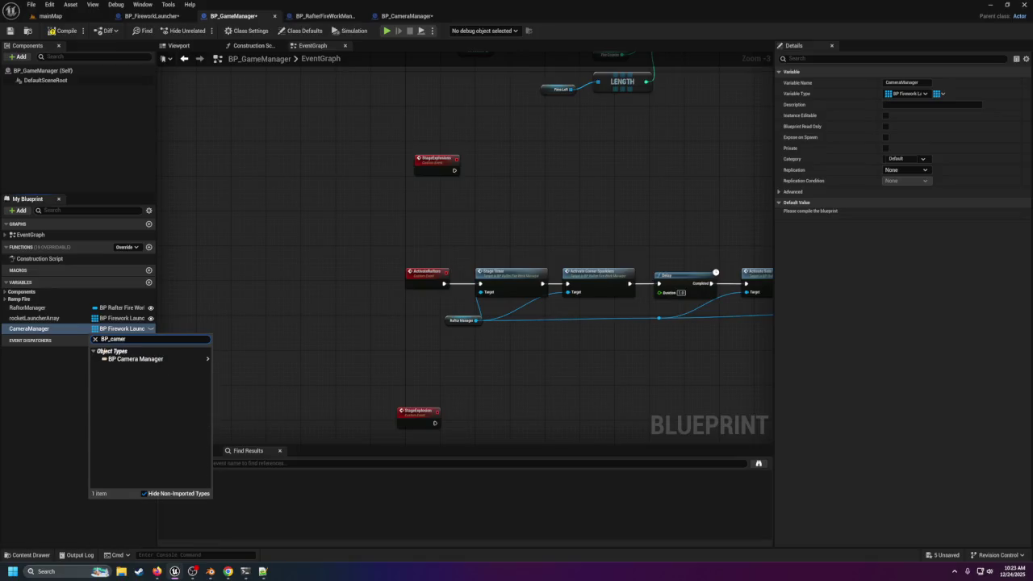
mouse_move(146, 362)
click(216, 362)
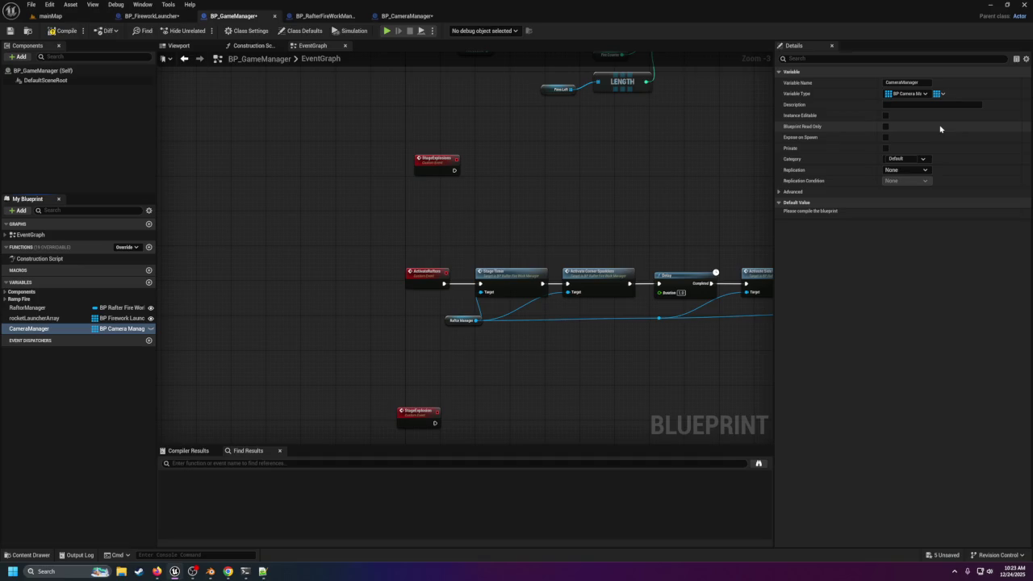
click(939, 94)
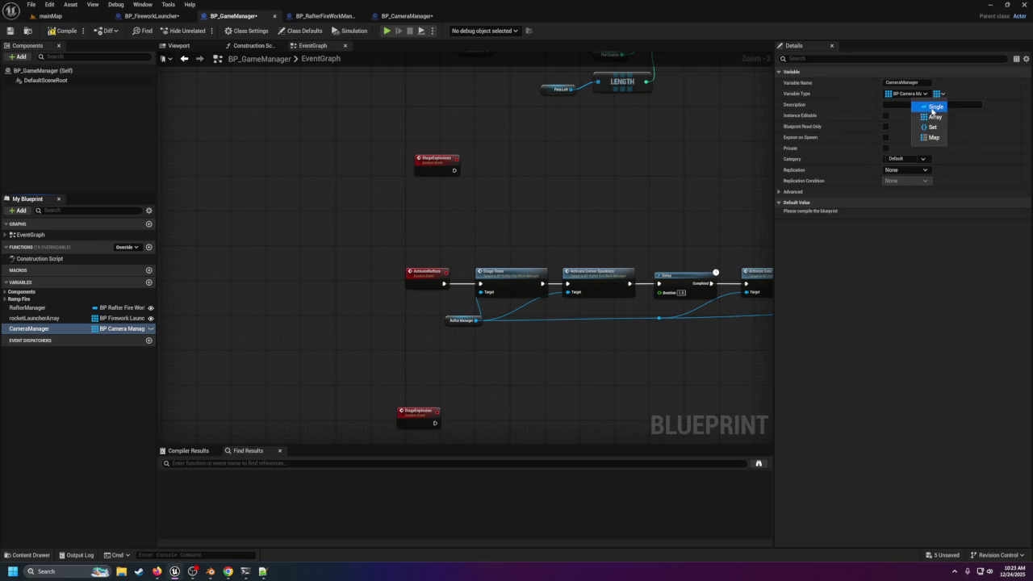
click(920, 105)
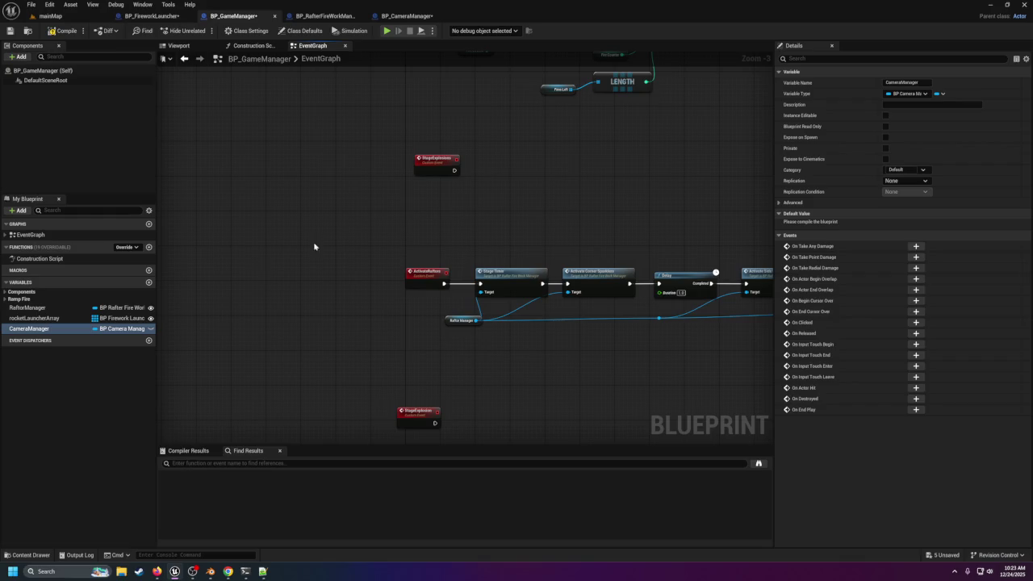
Step: Add a CameraManager getter with a Start Intro call and wire ActivateRafters into it
mouse_move(45, 332)
mouse_down()
mouse_move(441, 236)
mouse_move(432, 208)
mouse_move(497, 190)
mouse_up()
click(456, 215)
text(start)
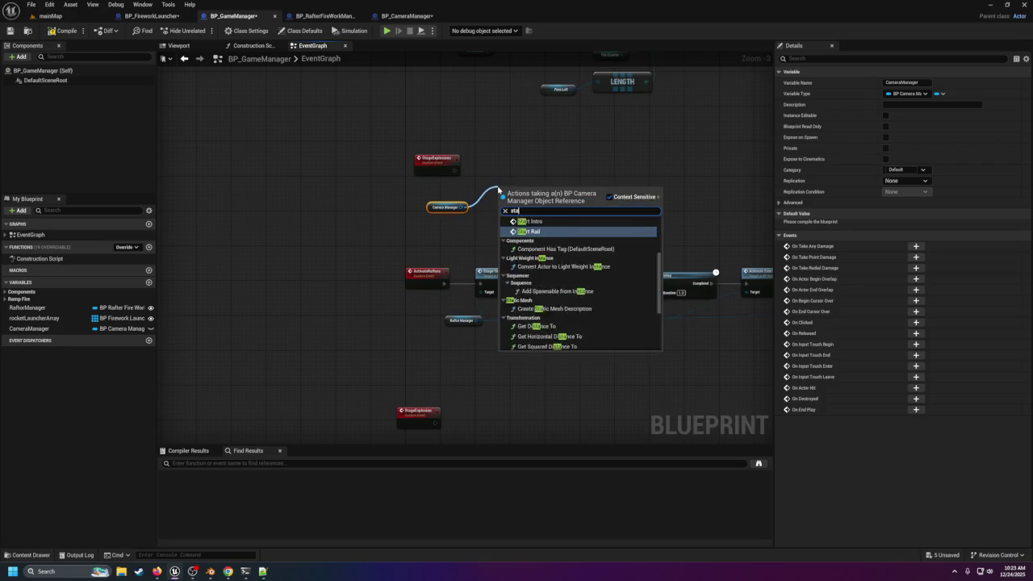
key(Up)
key(Return)
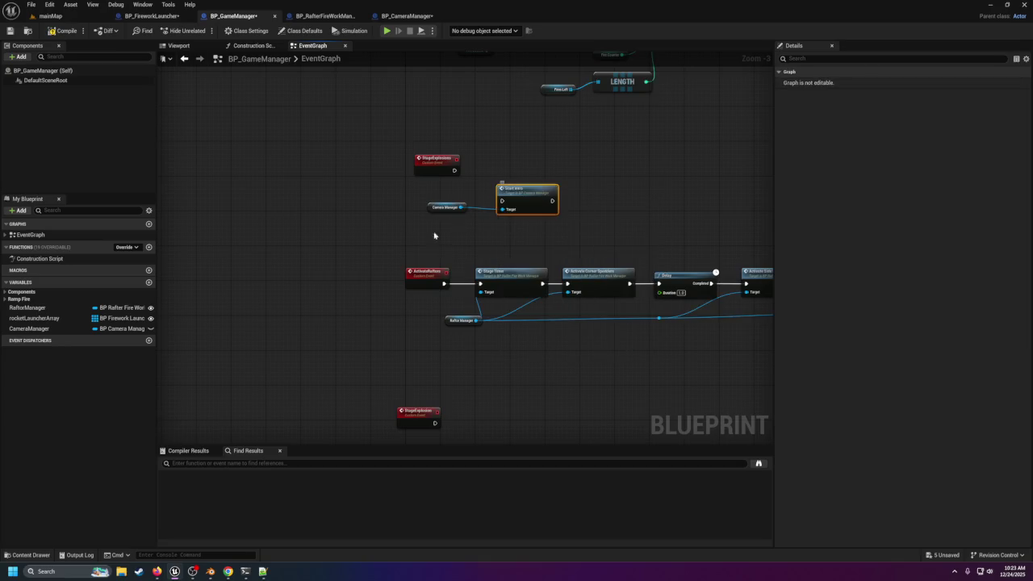
mouse_move(443, 284)
mouse_down()
mouse_move(473, 270)
mouse_move(501, 201)
mouse_move(509, 279)
mouse_move(481, 285)
mouse_up()
scroll(346, 379, down, 3)
scroll(360, 420, up, 2)
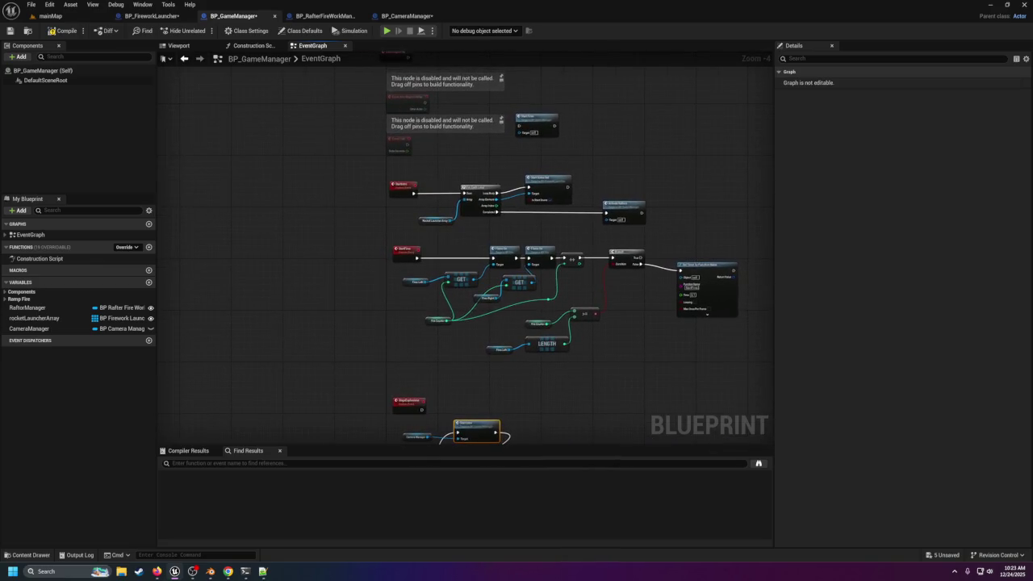
Step: Rearrange the ActivateRafters chain and delete the SetActive and CameraManager nodes
drag(428, 289, 351, 283)
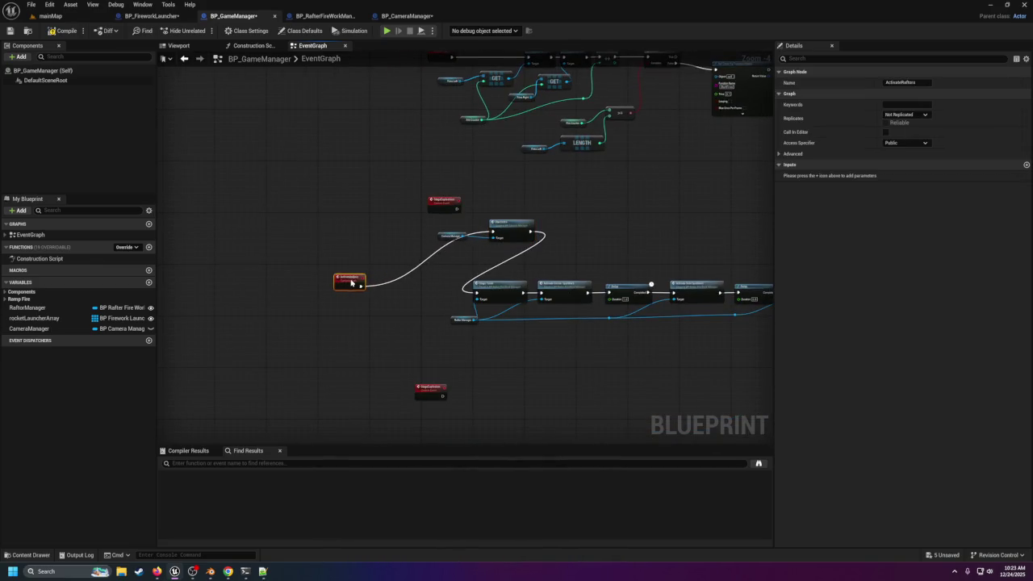
mouse_move(539, 248)
mouse_down()
mouse_move(497, 270)
mouse_move(476, 310)
mouse_up()
drag(400, 196, 395, 286)
mouse_move(385, 322)
mouse_down()
mouse_move(384, 250)
mouse_move(379, 267)
mouse_up()
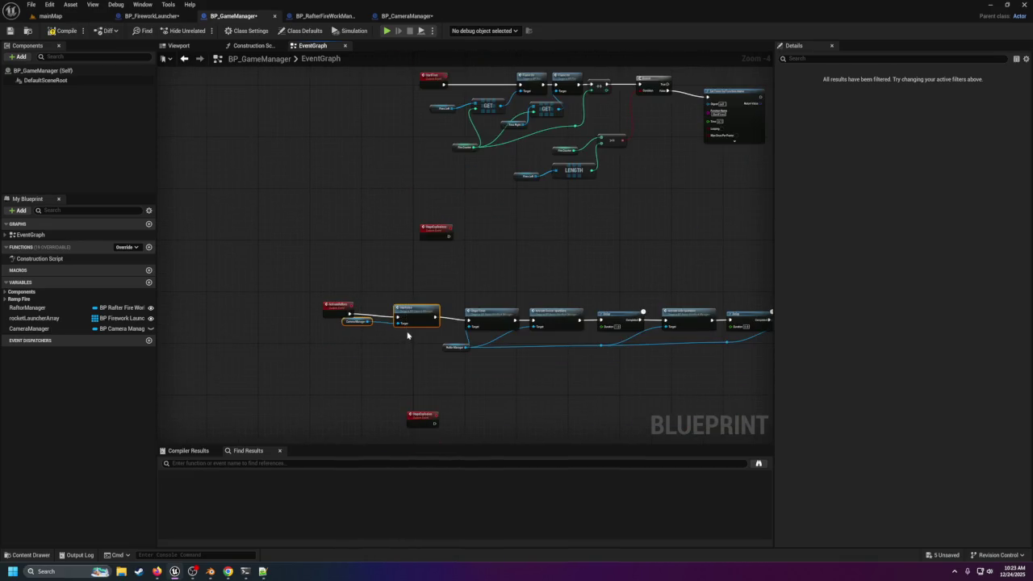
key(Delete)
Step: Reconnect ActivateRafters' output and reposition the Activate Rafters node
drag(350, 313, 469, 320)
click(341, 308)
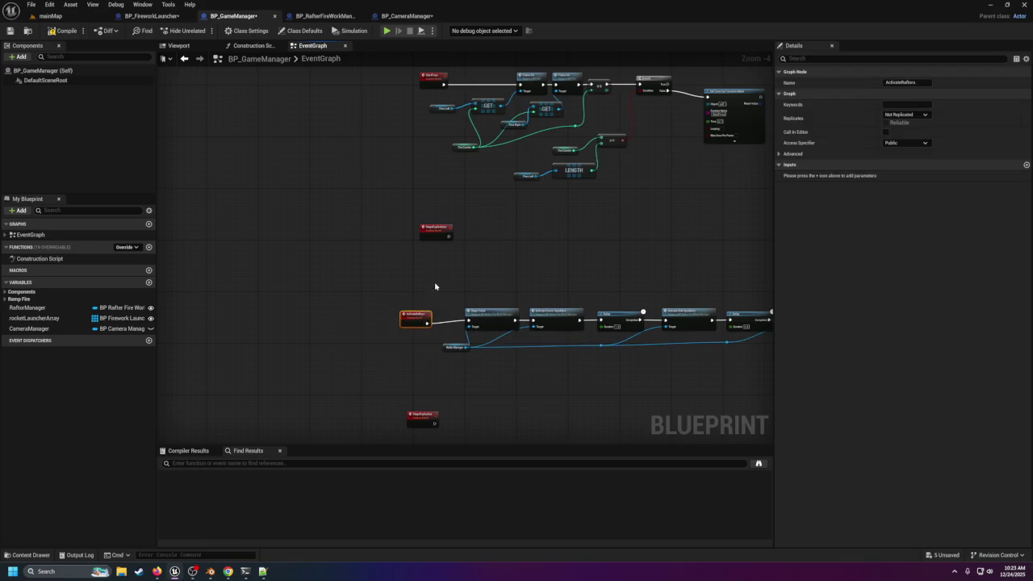
scroll(489, 256, up, 1)
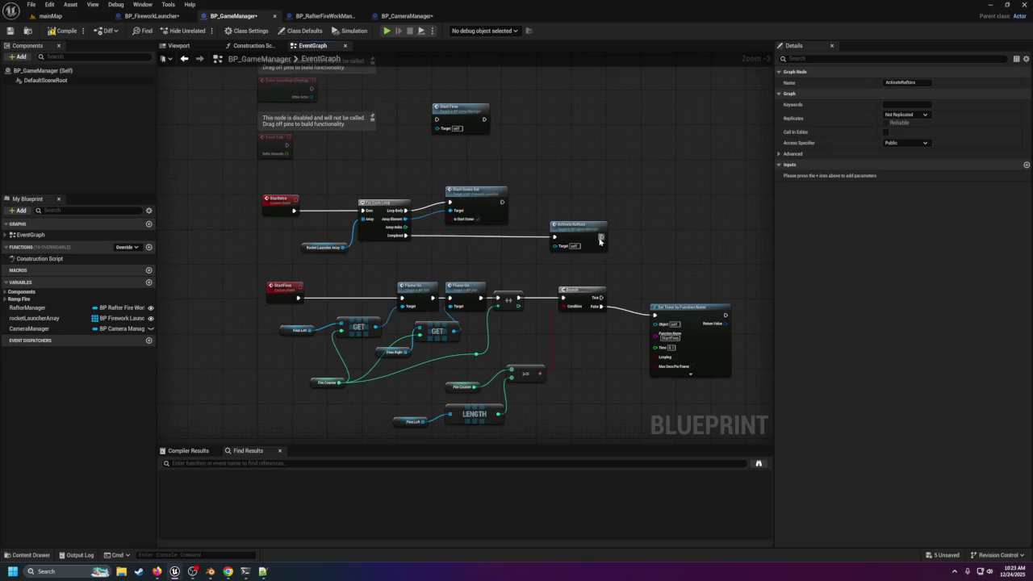
drag(571, 226, 644, 225)
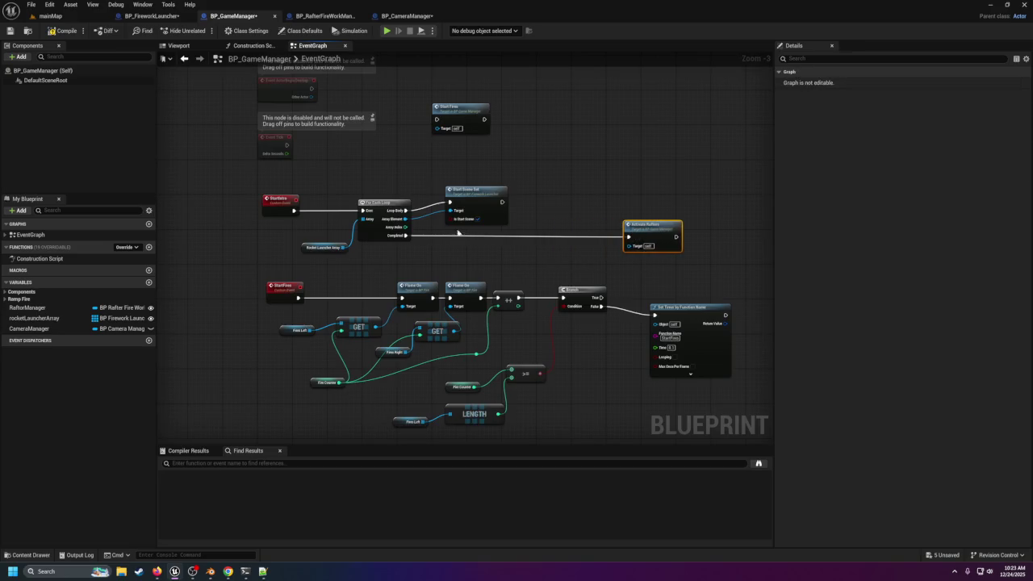
click(573, 250)
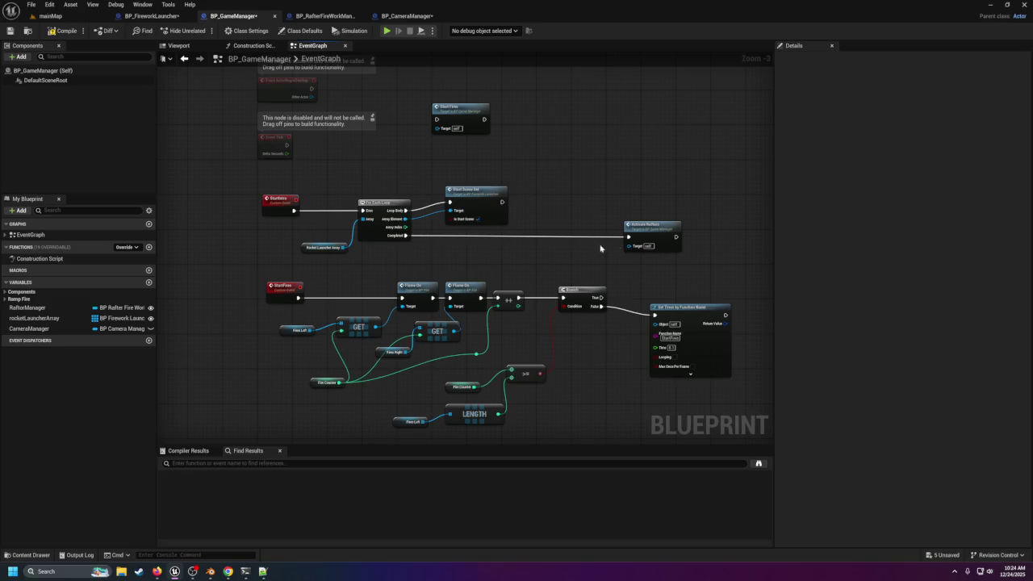
mouse_move(658, 234)
mouse_down()
mouse_move(545, 234)
mouse_move(670, 230)
mouse_move(558, 235)
mouse_up()
click(565, 244)
Step: Paste the Start Intro call after the loop's Completed pin, feeding into Activate Rafters
key(ctrl+v)
drag(406, 235, 641, 233)
drag(557, 232, 556, 228)
scroll(525, 275, down, 5)
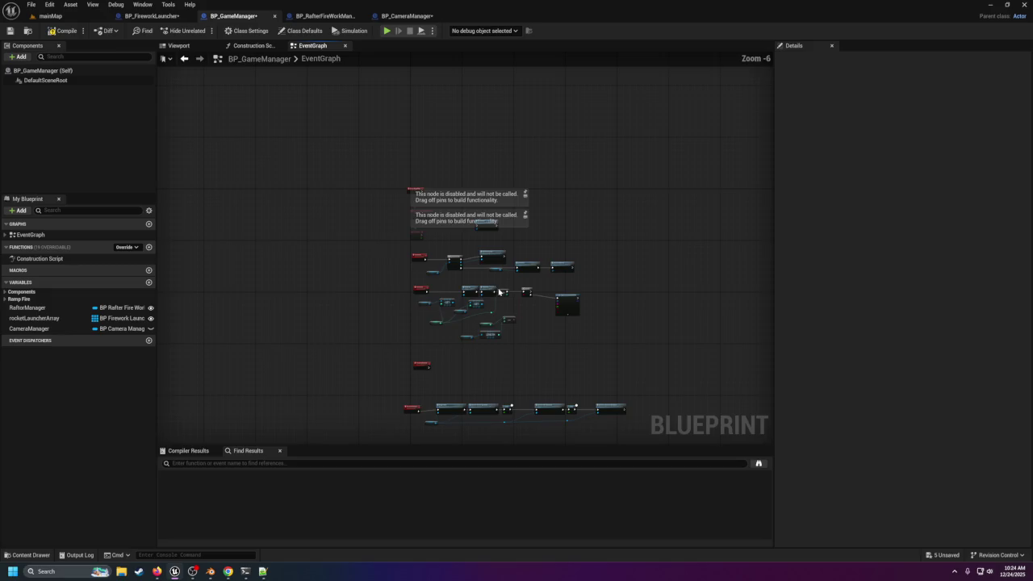
scroll(505, 246, up, 5)
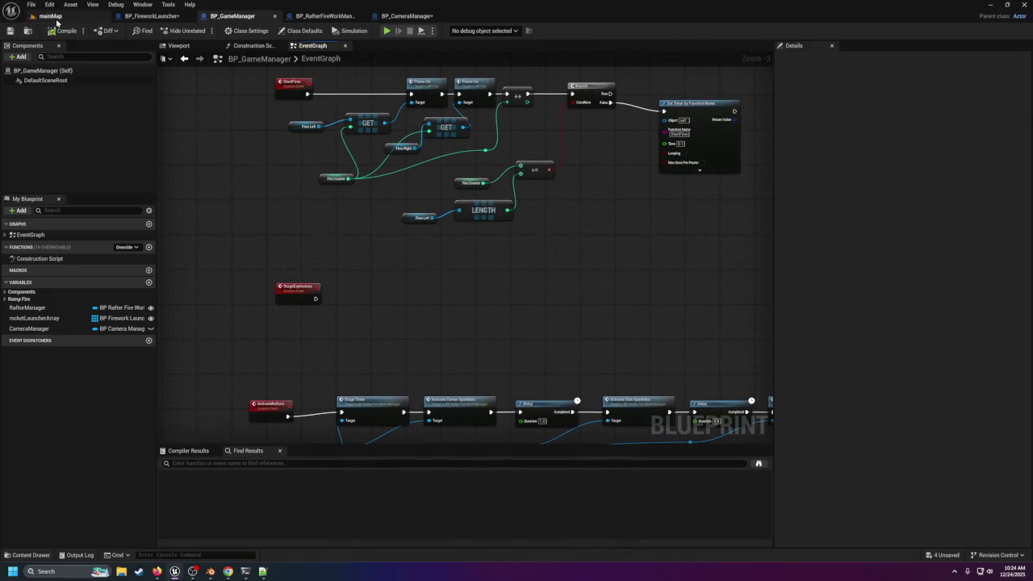
Step: Play-test mainMap, press 4 to trigger the intro, stop, and dismiss the Accessed None error log
click(53, 17)
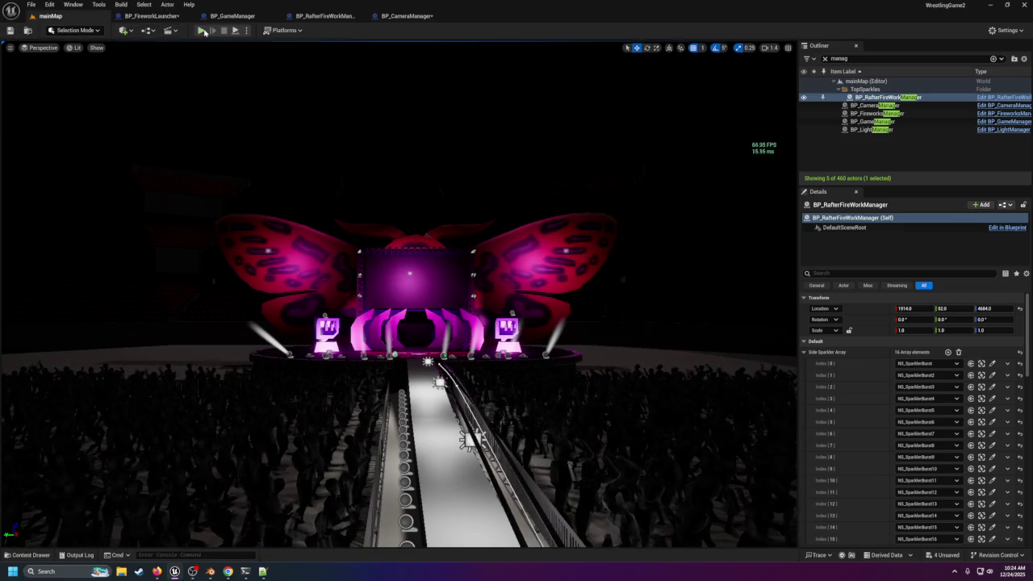
key(alt+p)
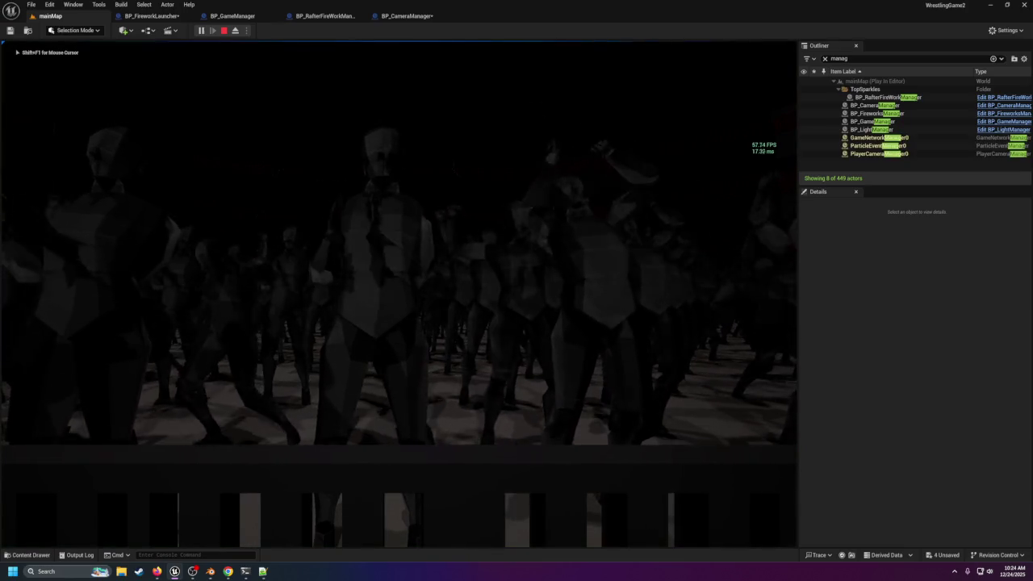
key(4)
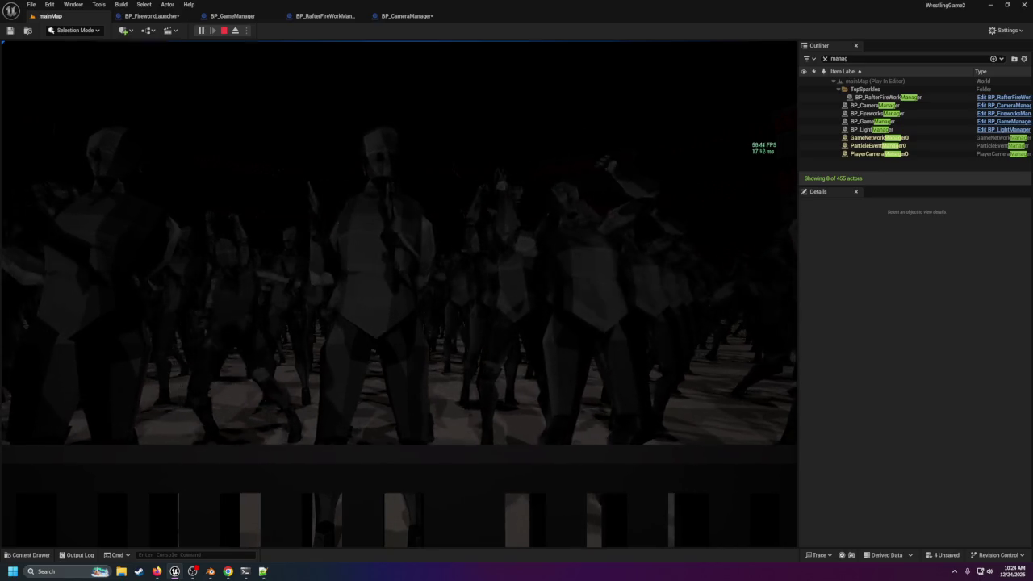
key(Escape)
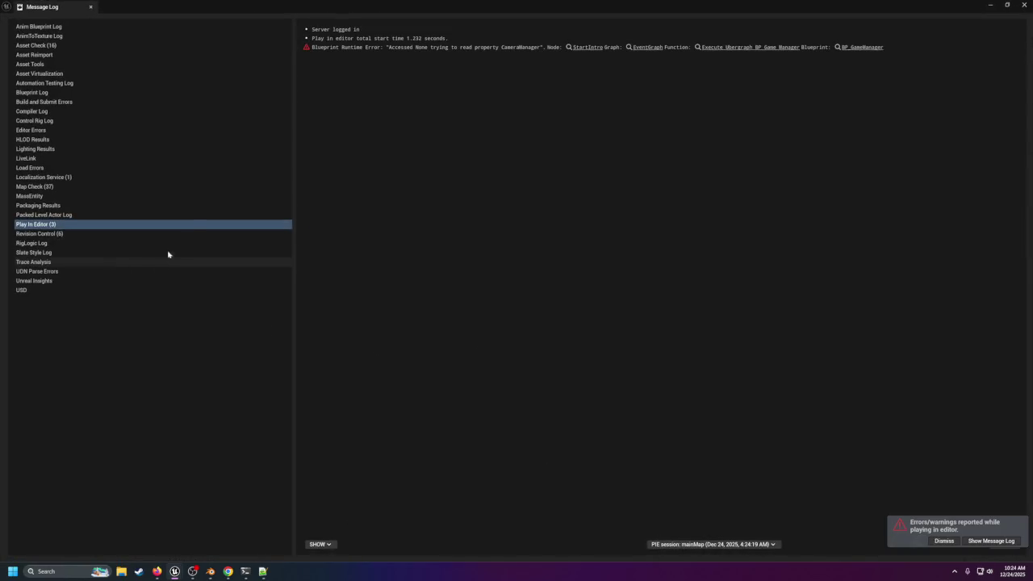
click(1022, 4)
click(149, 16)
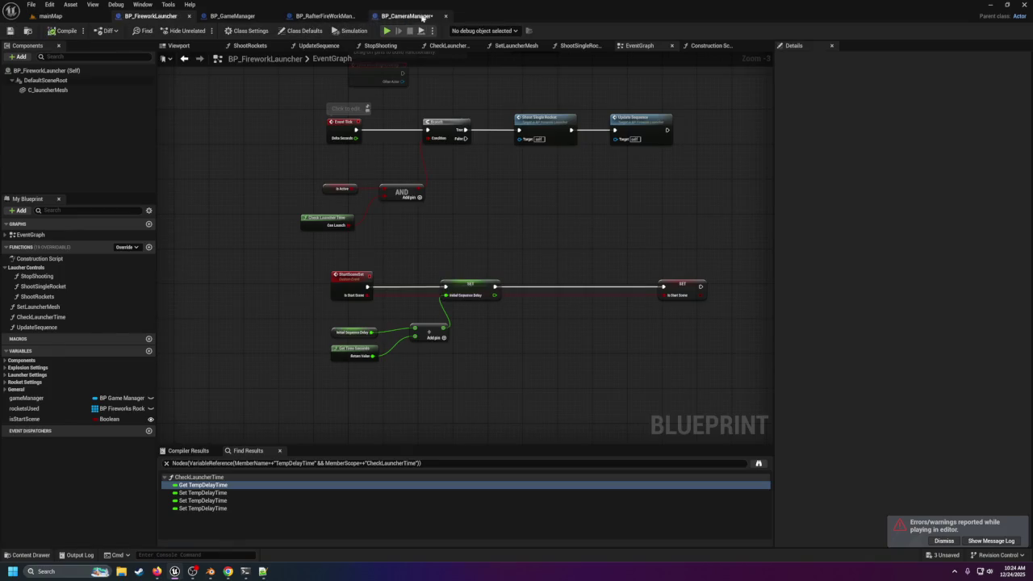
Step: Cycle through the Blueprint tabs and settle on BP_CameraManager
click(418, 16)
click(161, 19)
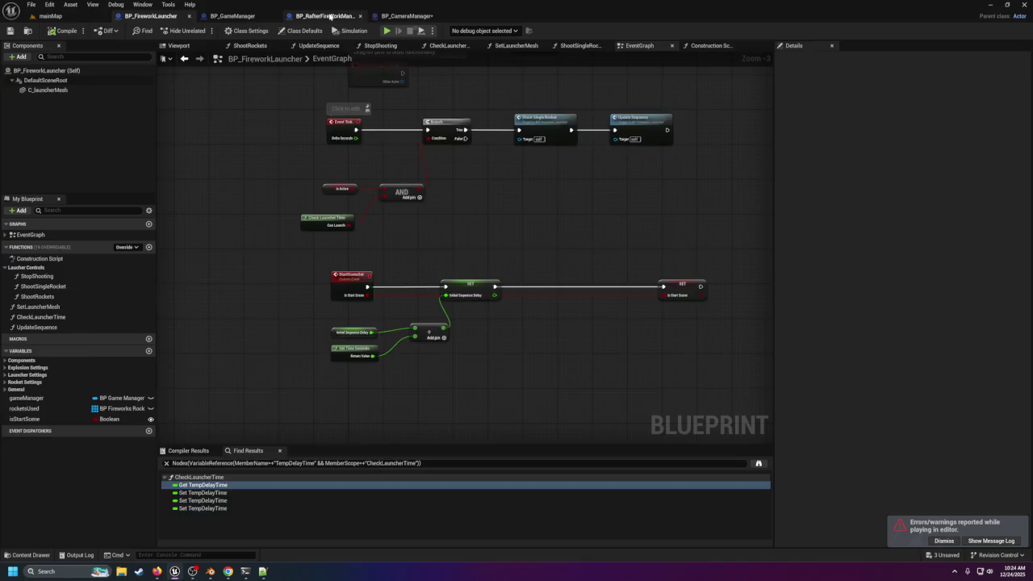
click(329, 16)
click(233, 16)
click(153, 16)
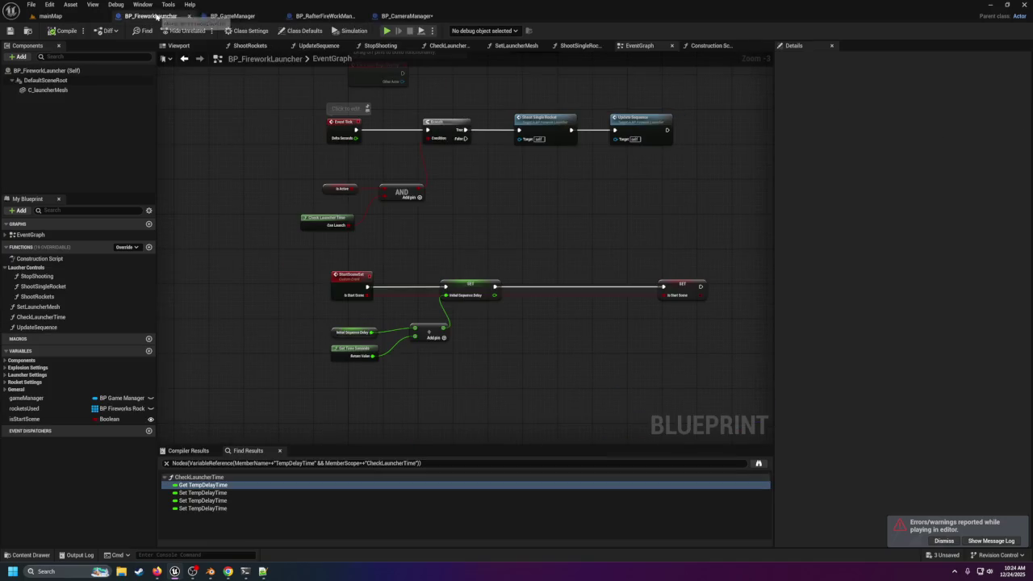
click(407, 16)
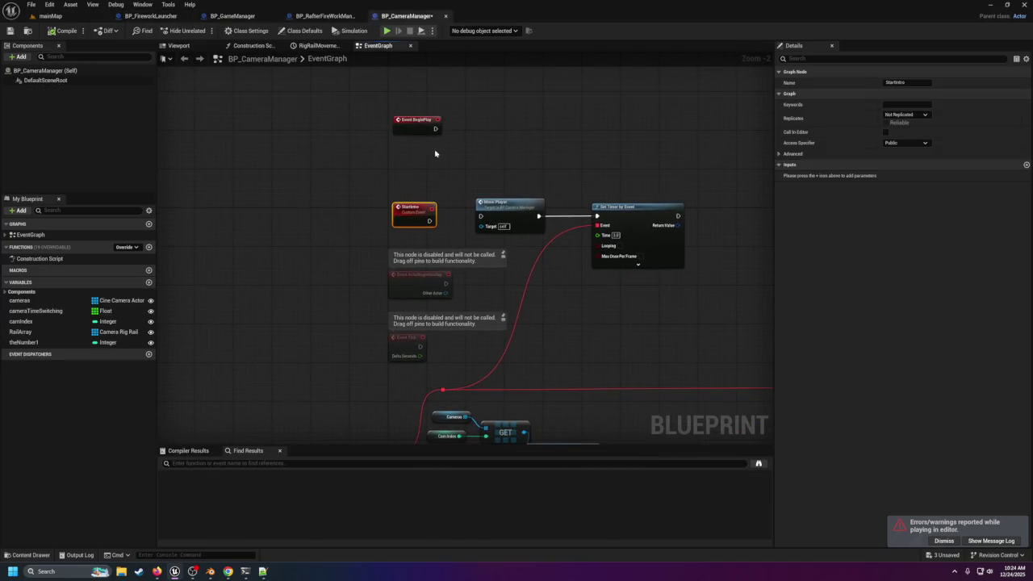
Step: After BeginPlay, add Get All Actors Of Class for BP_GameManager with an array GET node
drag(435, 129, 476, 129)
text(get a)
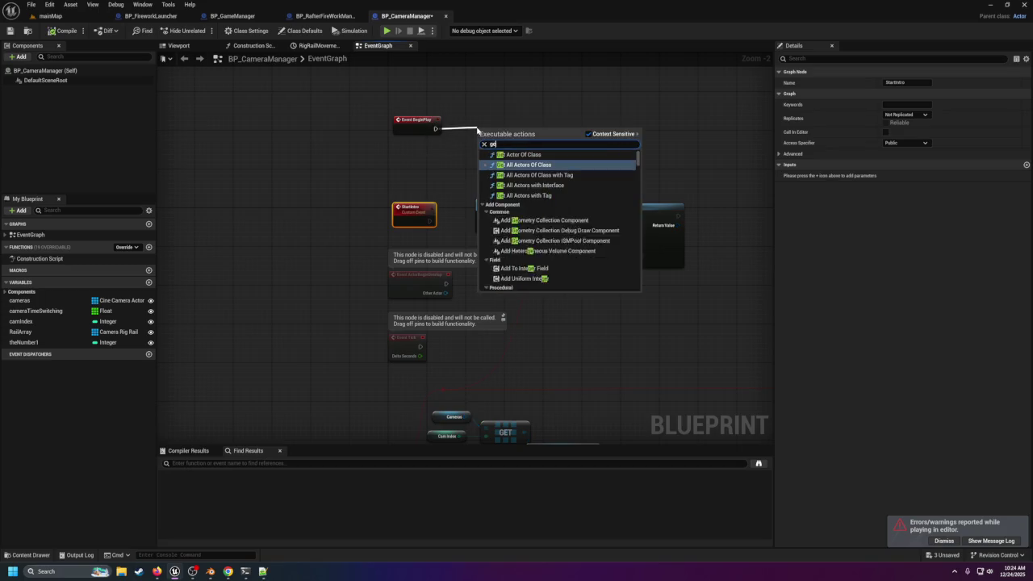
key(Return)
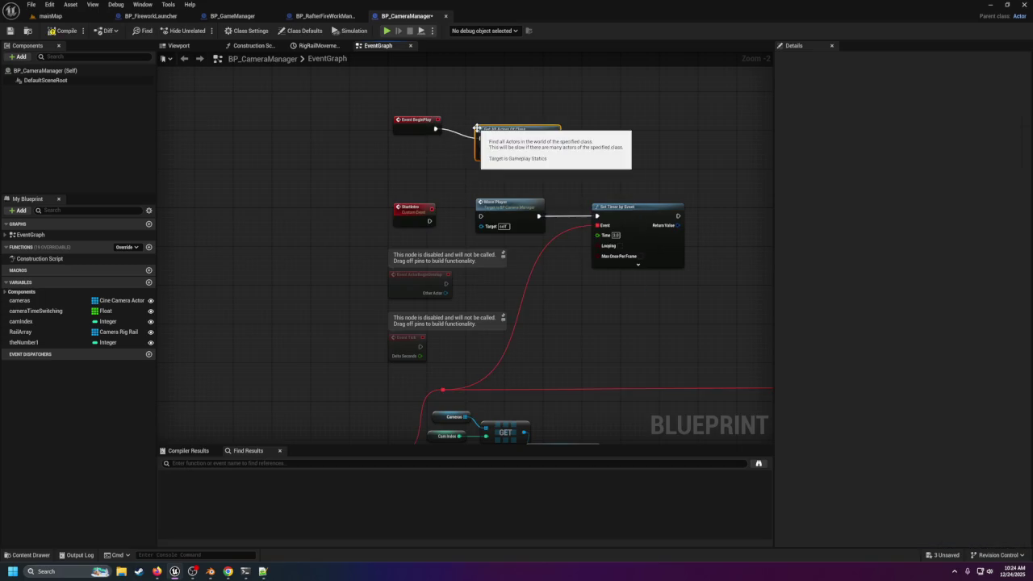
click(500, 144)
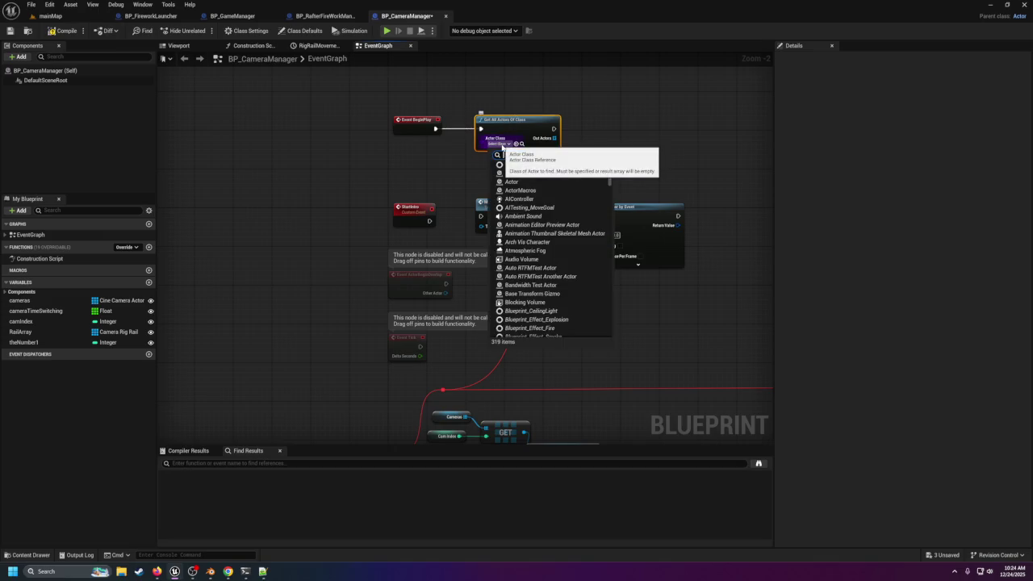
text(game)
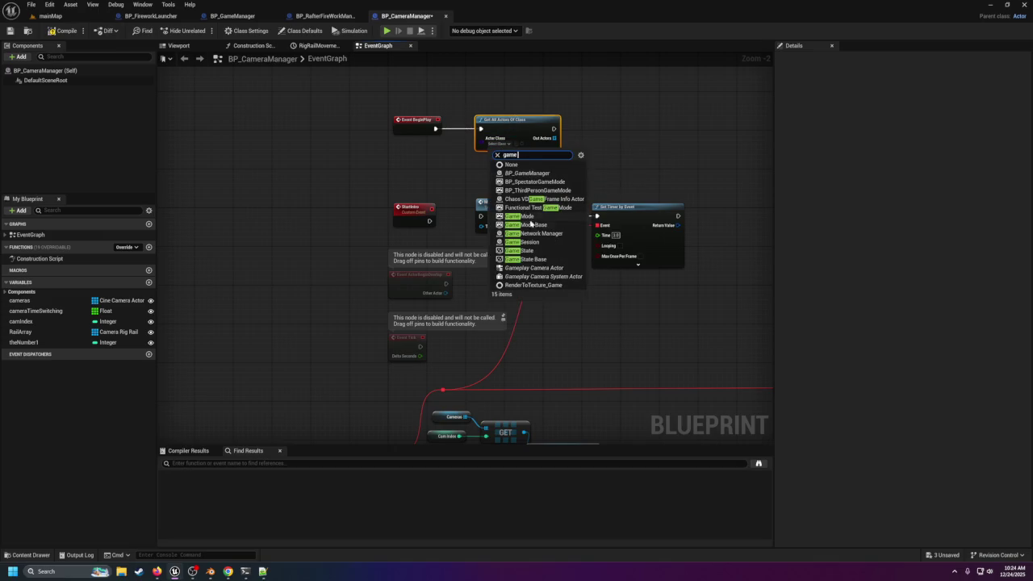
click(533, 173)
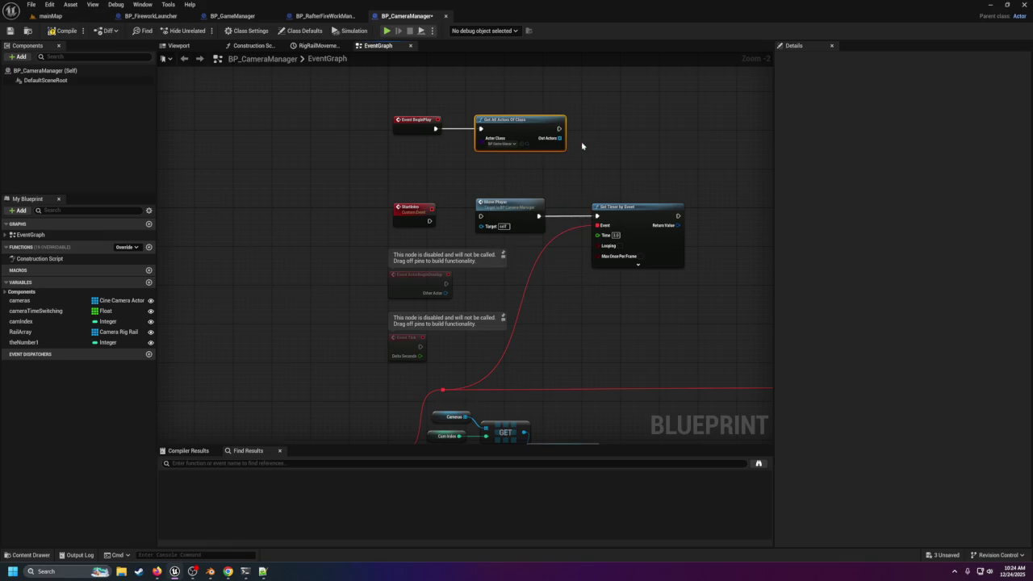
drag(560, 138, 597, 150)
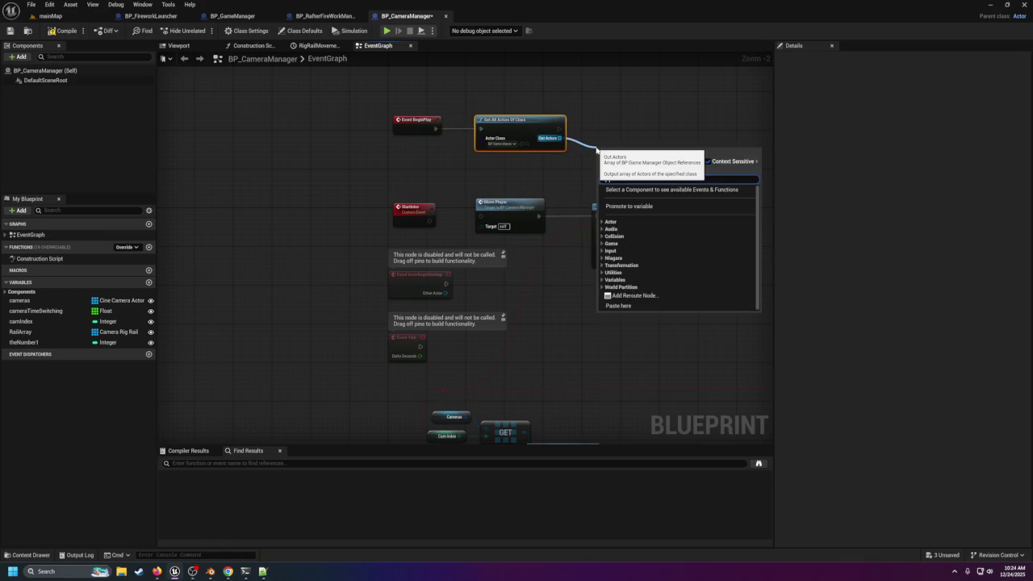
text(get)
key(Return)
Step: Wire StartIntro into Move Player, delete the actor lookup nodes, and compile
scroll(537, 151, up, 2)
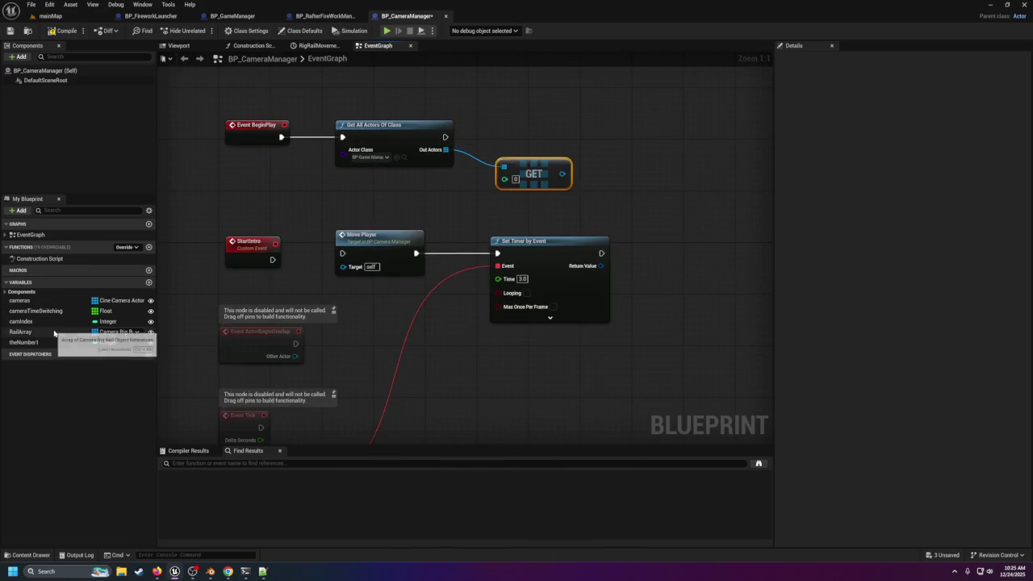
mouse_move(360, 369)
mouse_down()
mouse_move(475, 197)
mouse_move(463, 292)
mouse_move(477, 99)
mouse_move(448, 272)
mouse_up()
drag(358, 163, 432, 155)
click(334, 151)
drag(502, 96, 472, 180)
drag(445, 98, 581, 192)
key(Delete)
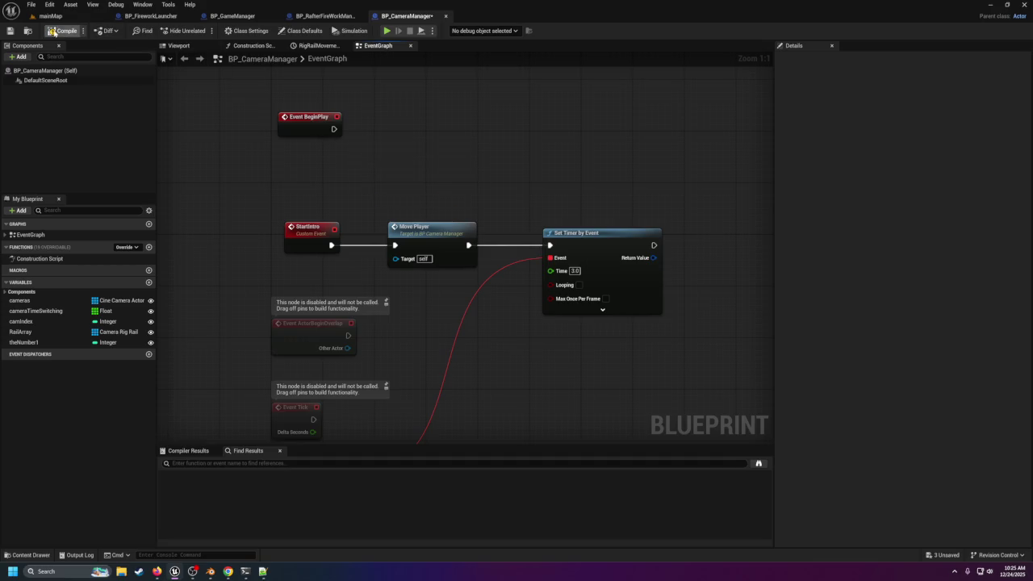
click(10, 30)
Step: Play-test mainMap again with key 4, stop, close the error log, and reopen the Blueprints
click(52, 17)
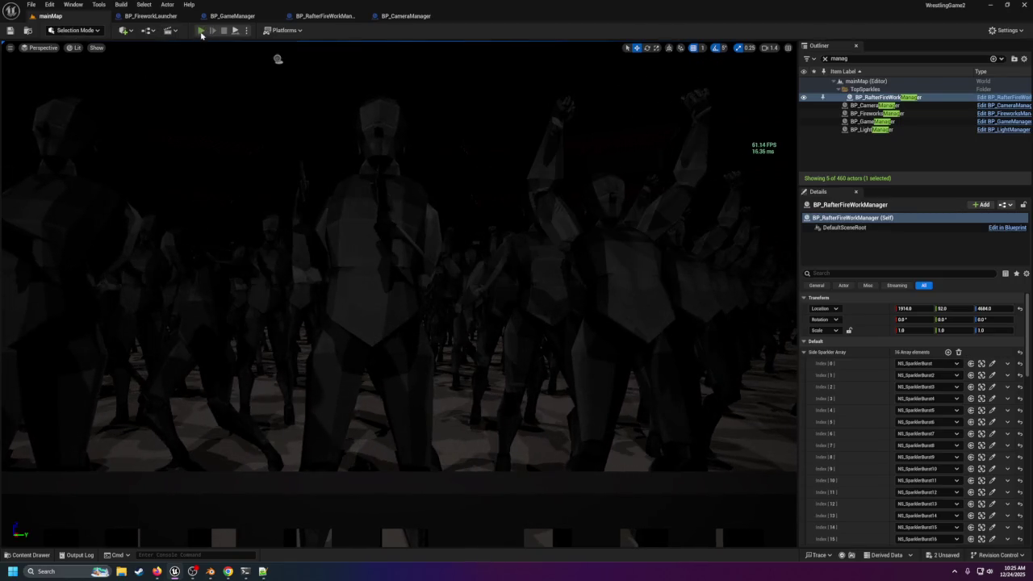
key(alt+p)
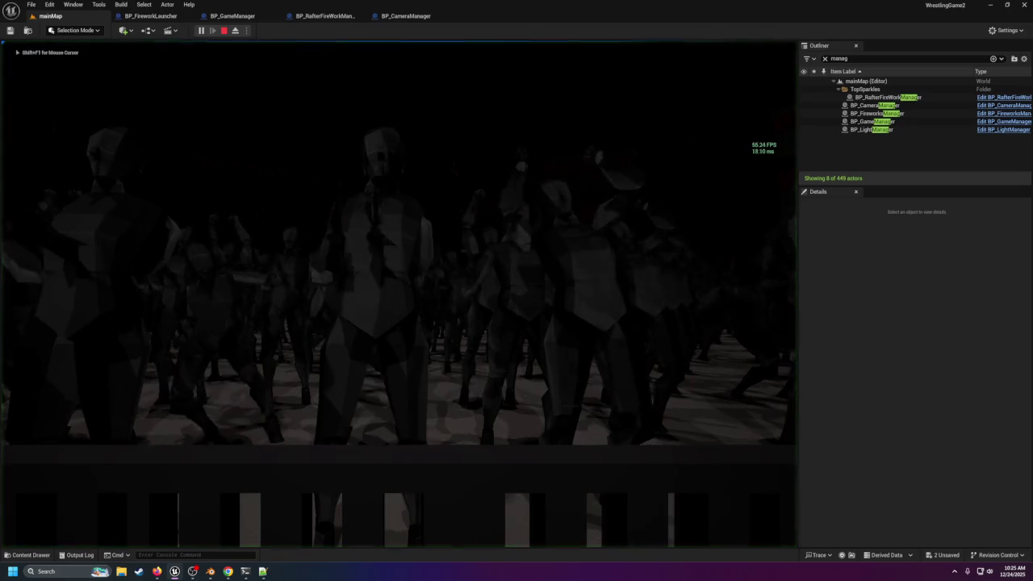
key(4)
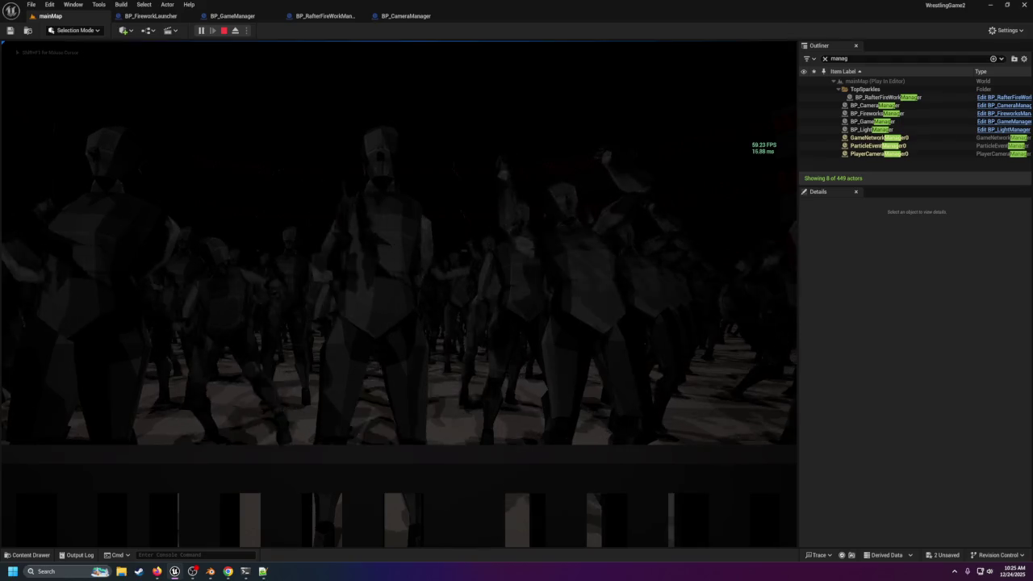
key(Escape)
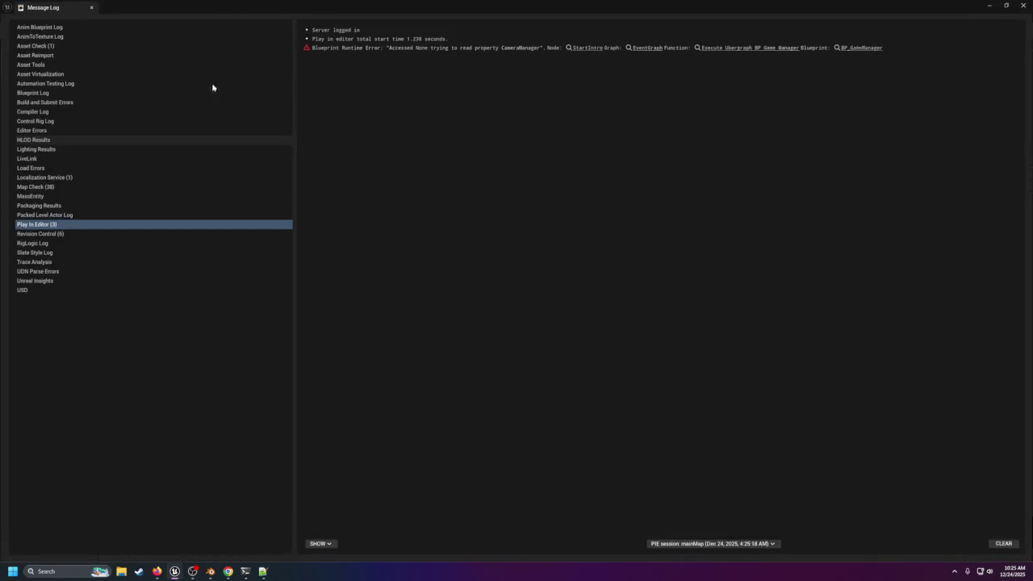
click(1022, 5)
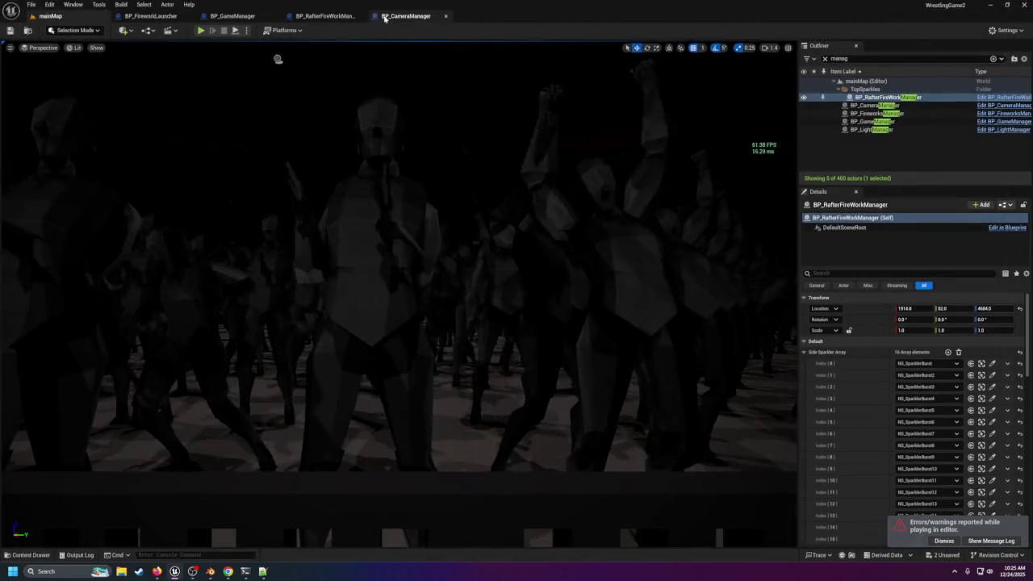
click(383, 18)
click(324, 17)
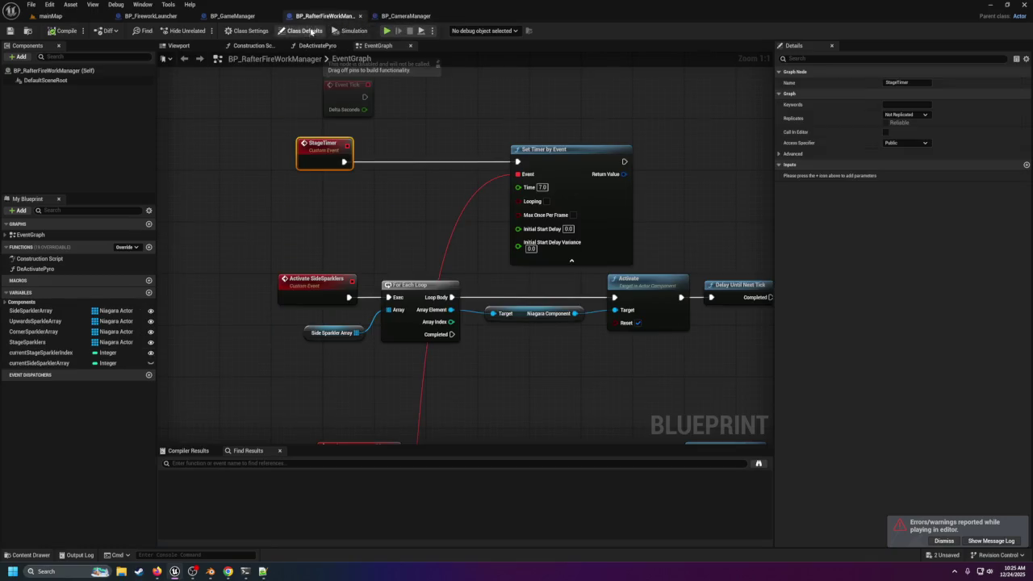
Step: Pan BP_GameManager's EventGraph to the BeginPlay and StartIntro nodes, then return to mainMap
click(234, 16)
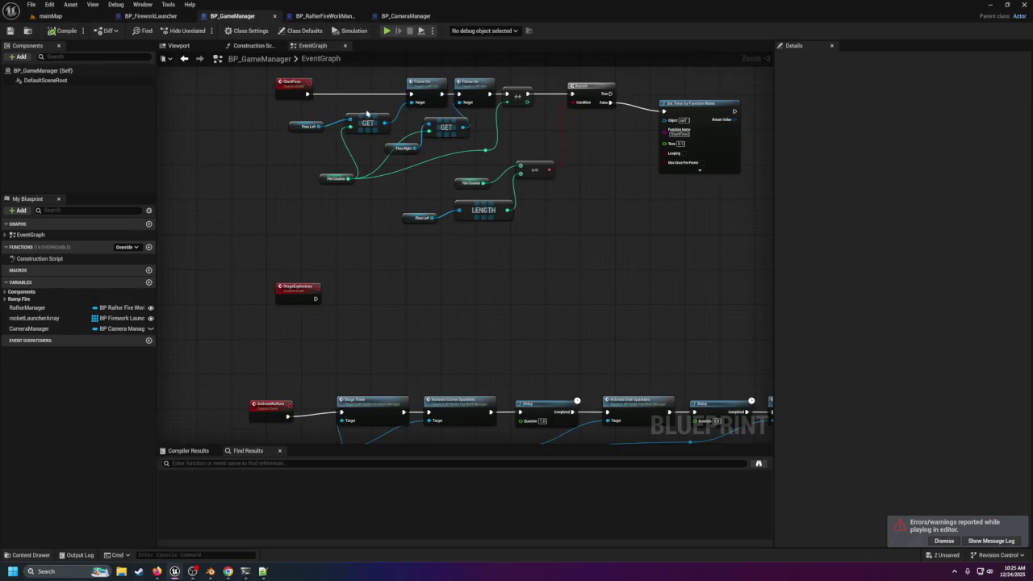
drag(367, 113, 495, 419)
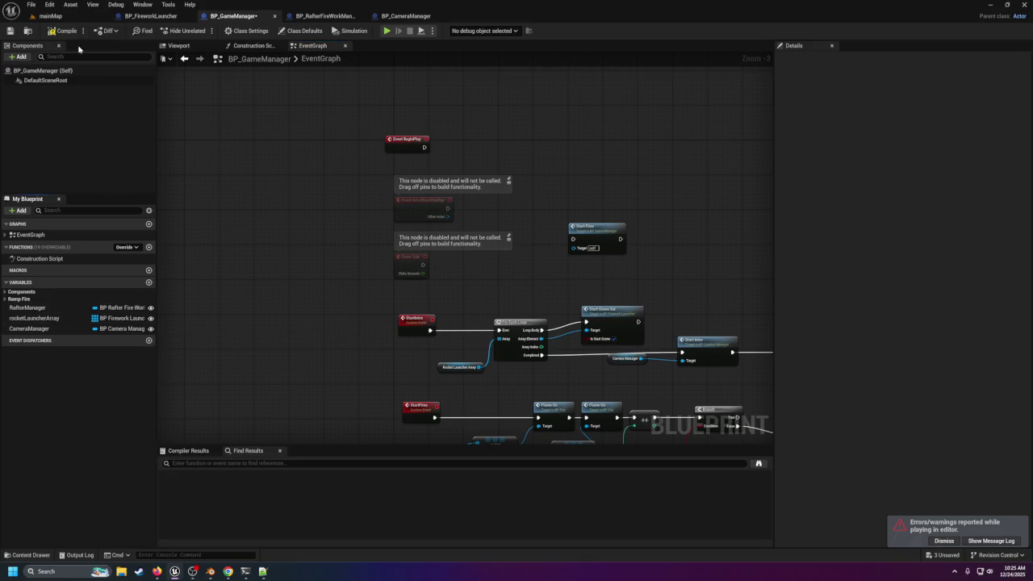
click(48, 15)
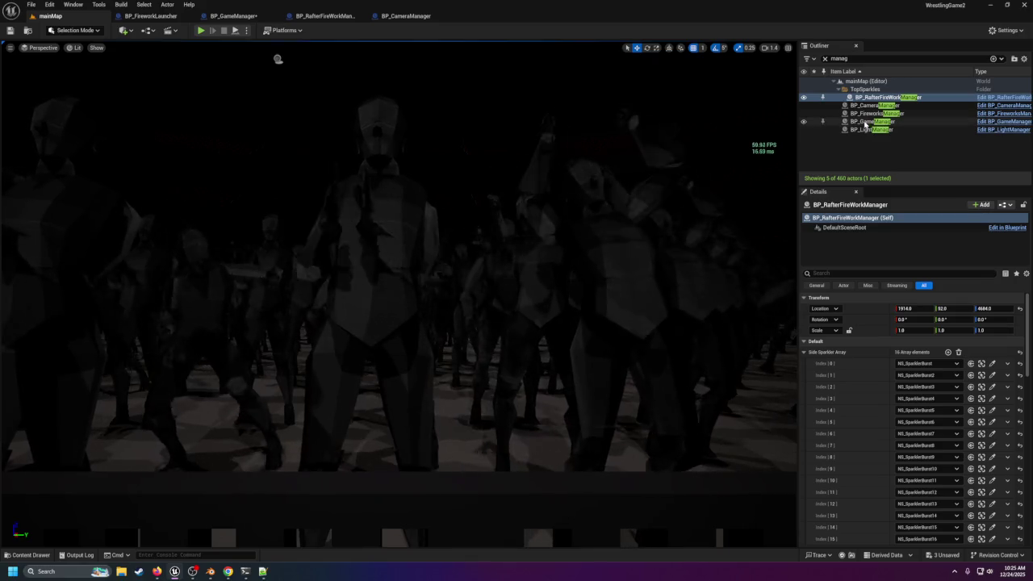
Step: Set the level's BP_GameManager Camera Manager property to the BP_CameraManager actor and focus it
click(865, 121)
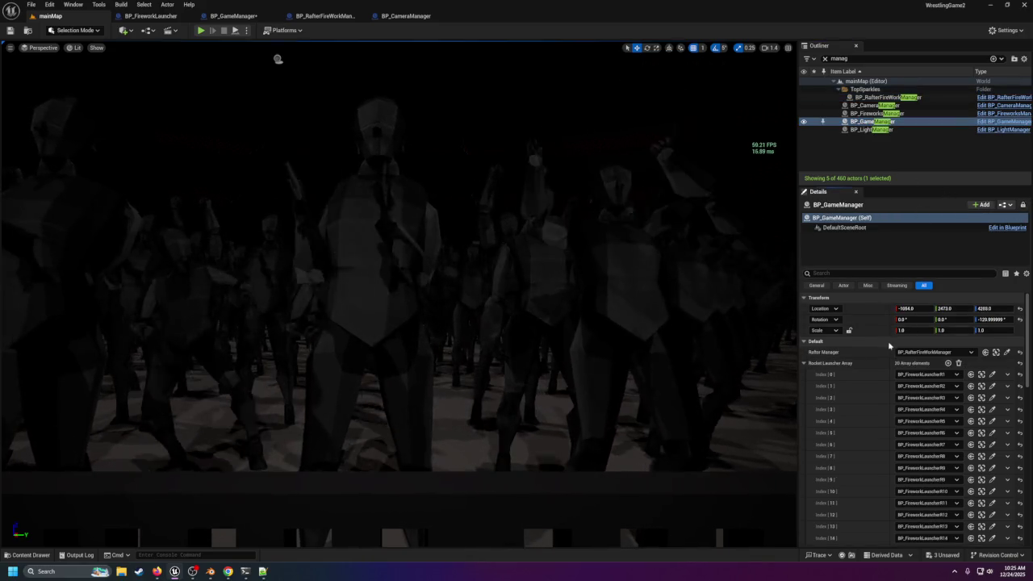
scroll(880, 339, down, 2)
scroll(870, 336, up, 1)
click(804, 325)
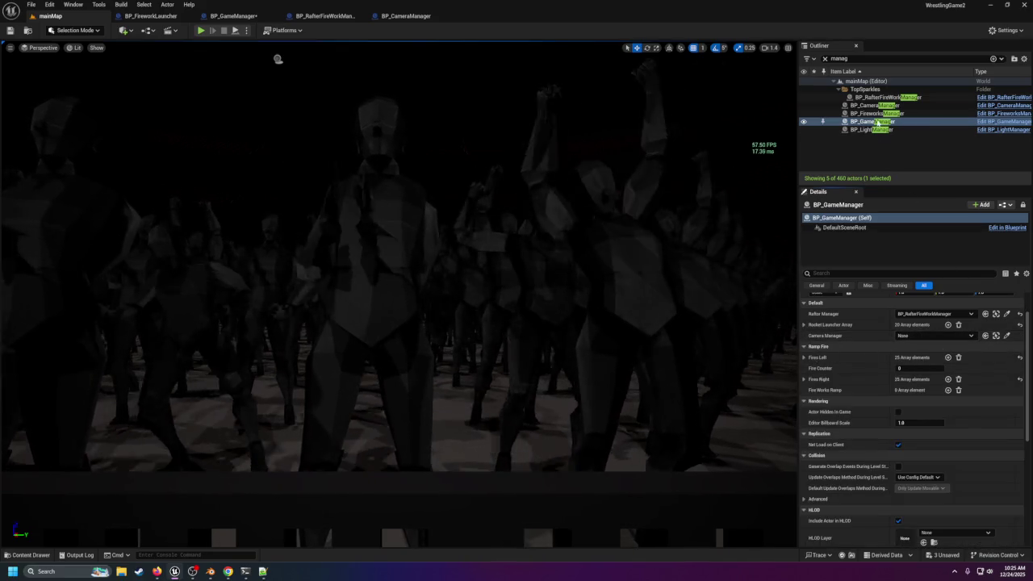
click(868, 106)
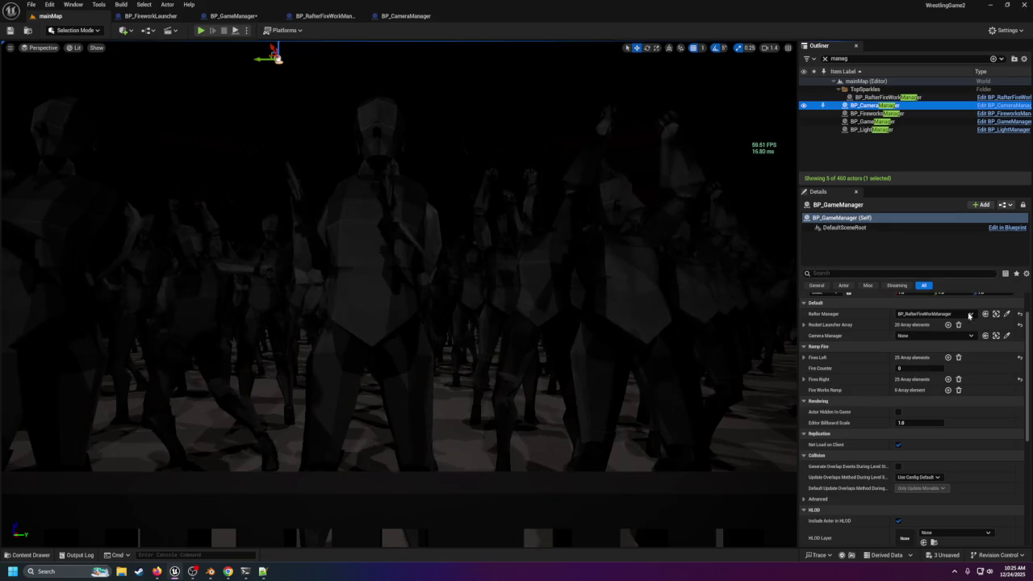
click(985, 335)
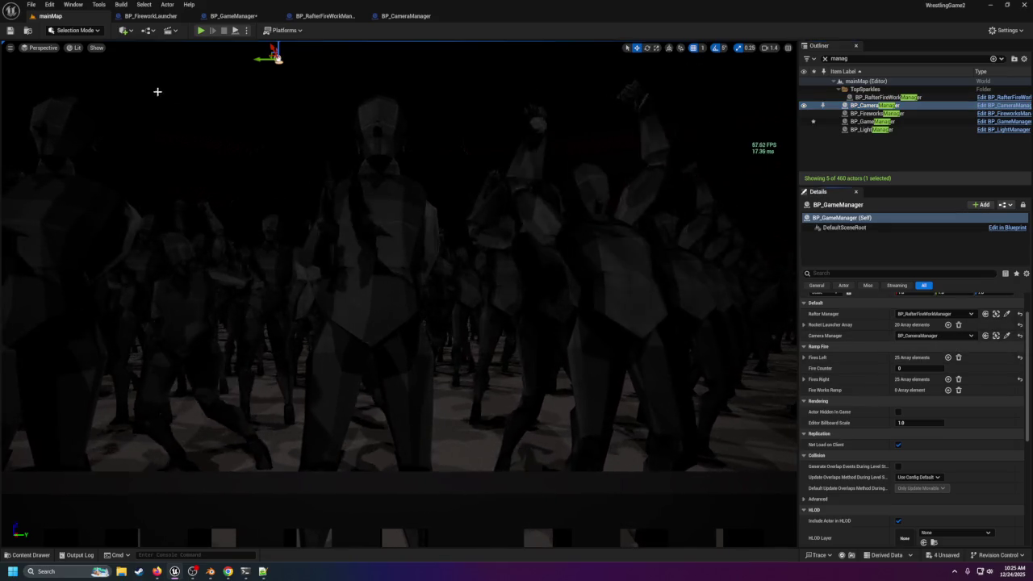
key(f)
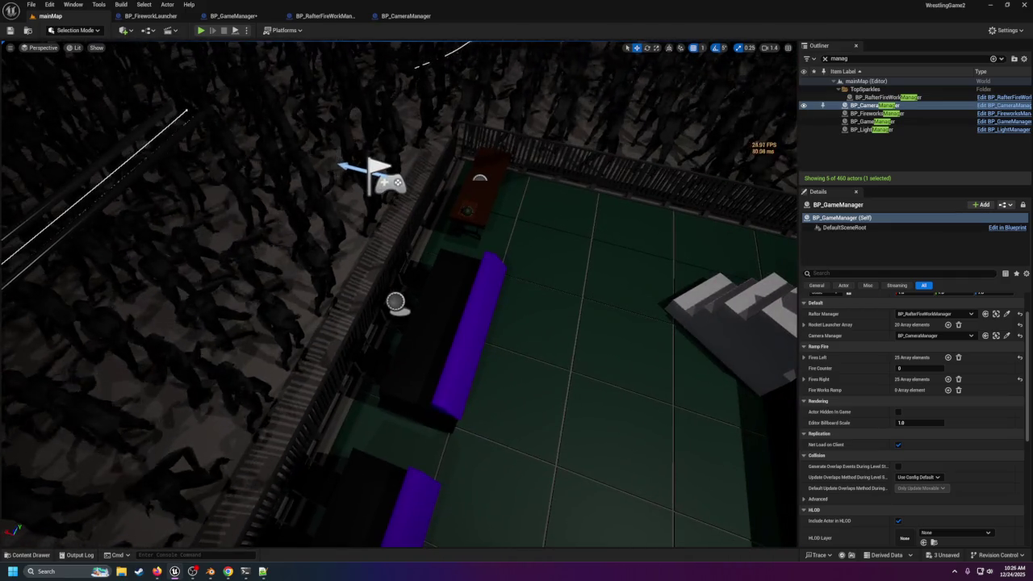
click(405, 195)
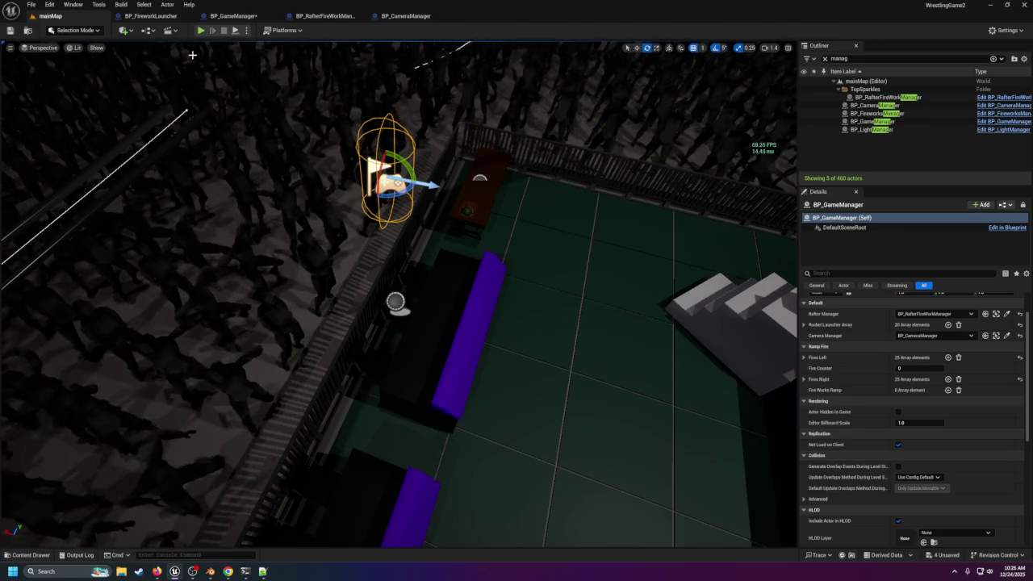
Step: Check BP_GameManager, then start a play test of mainMap
click(219, 17)
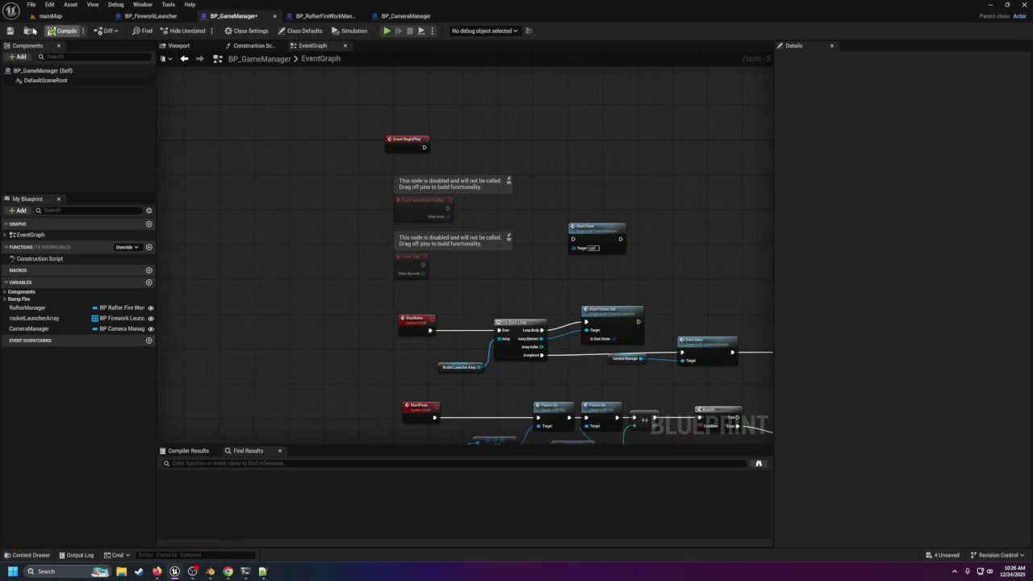
click(55, 17)
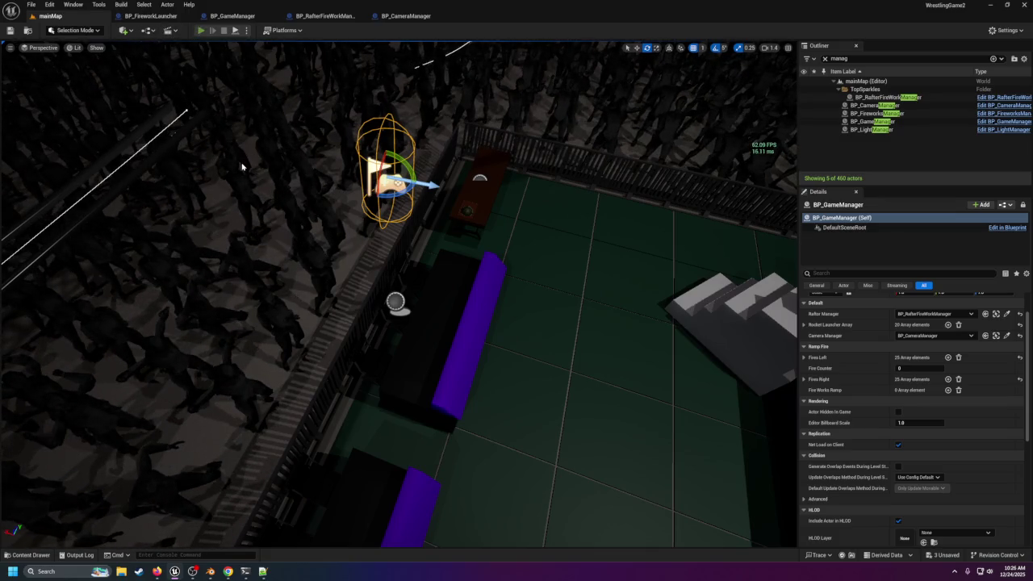
key(alt+p)
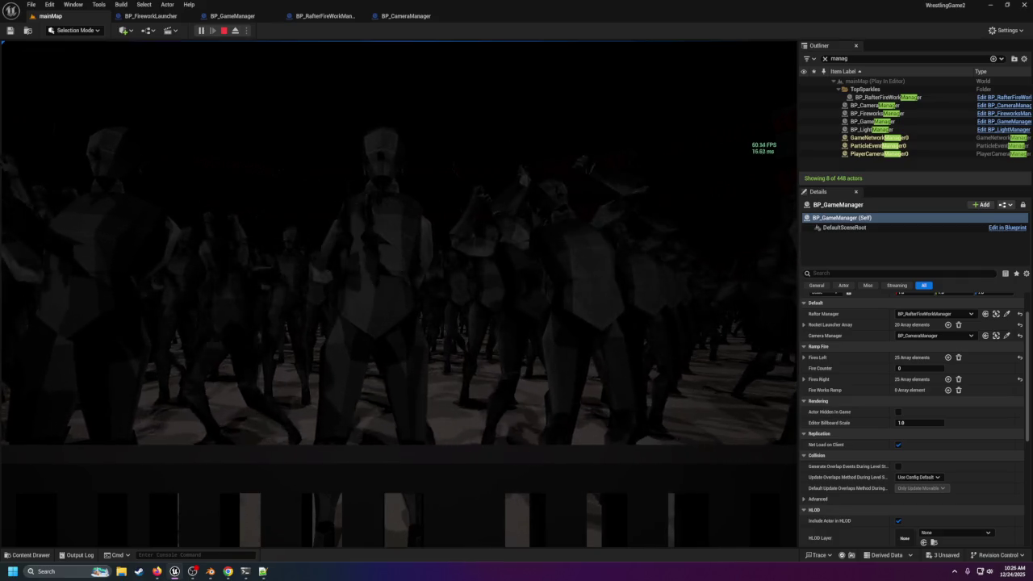
Step: Stop the play test, toggling the fullscreen game view on and off
key(F11)
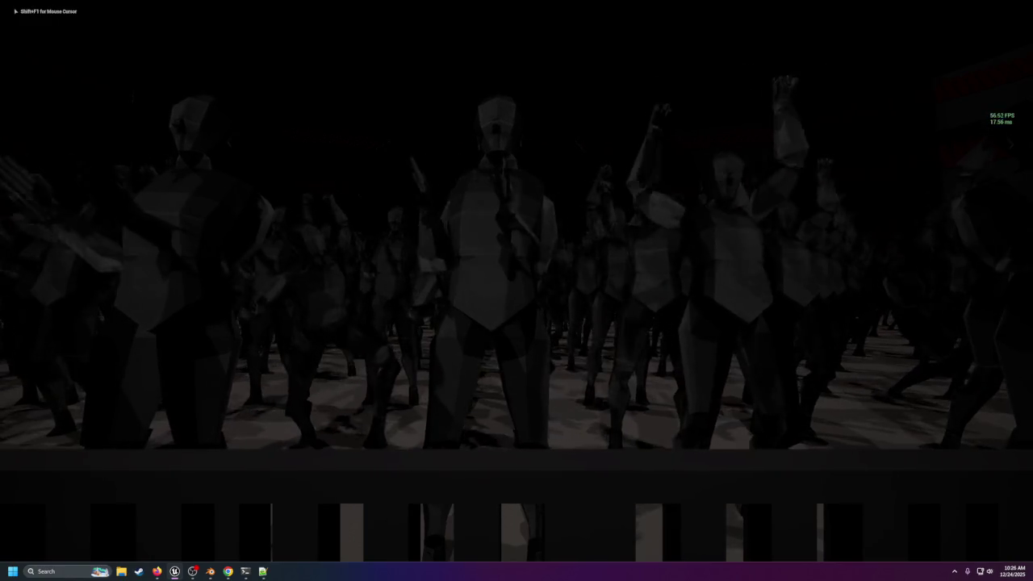
key(Escape)
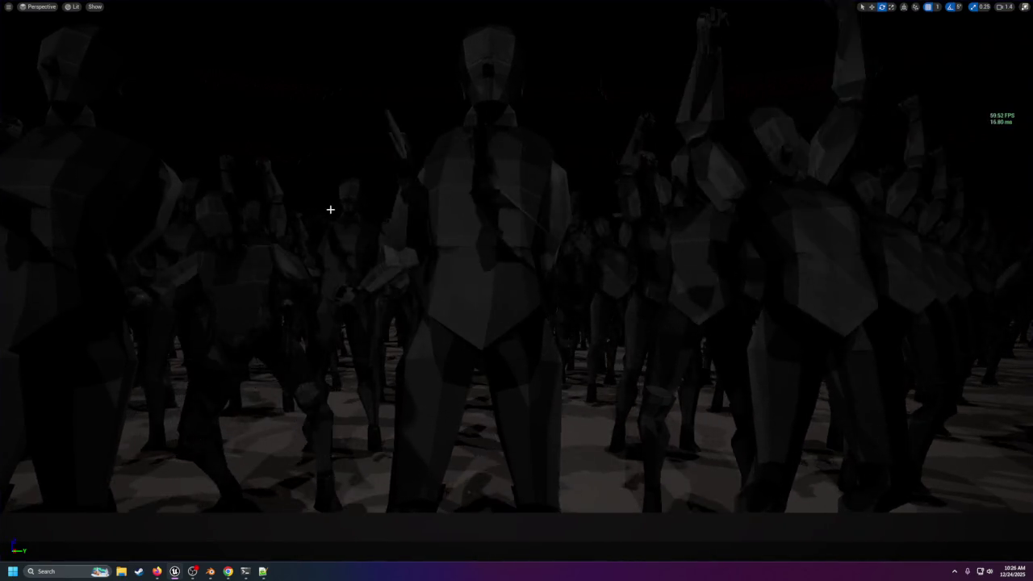
key(F11)
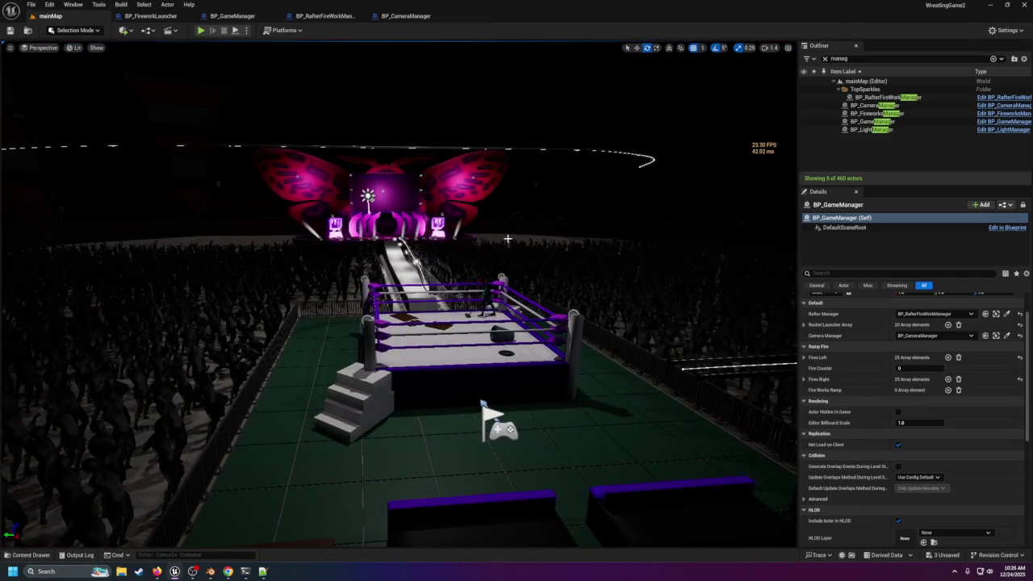
Step: Select the PlayerStart in front of the ring with the translate tool active
click(499, 440)
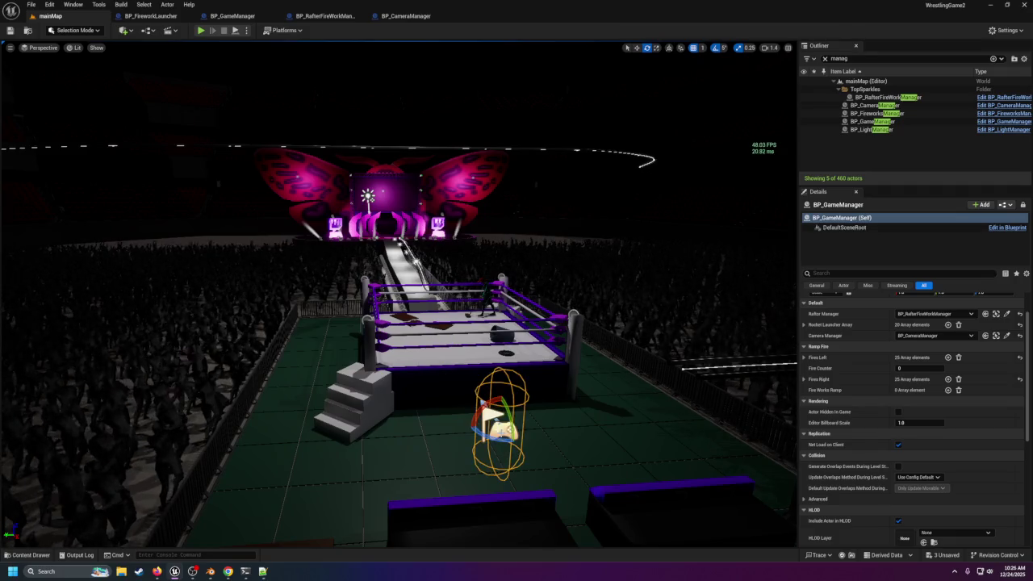
key(w)
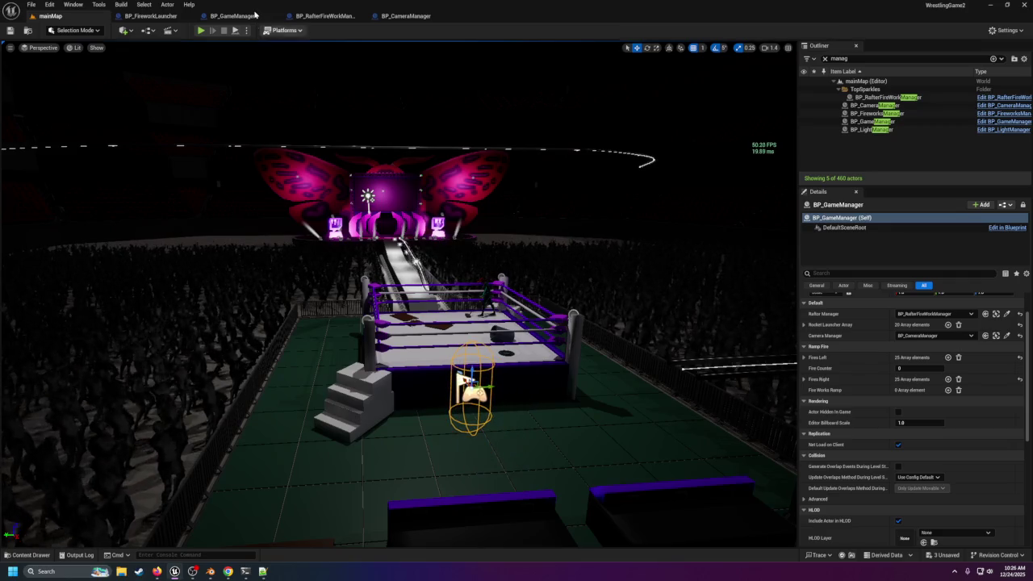
click(323, 15)
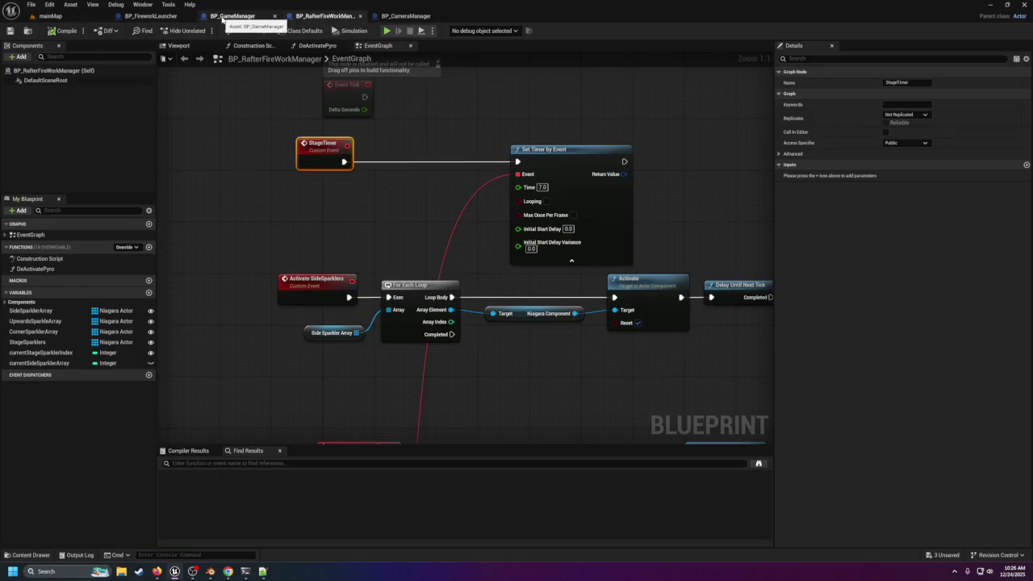
Step: Follow Start Intro to the StartIntro and MovePlayer event definitions in BP_CameraManager and inspect them
click(223, 18)
scroll(493, 324, up, 3)
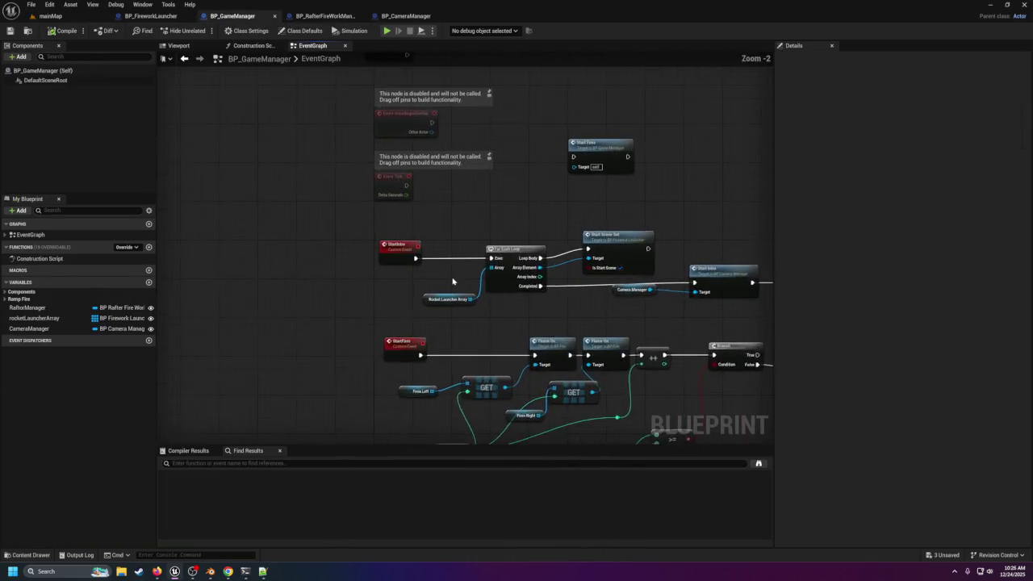
drag(489, 325, 463, 270)
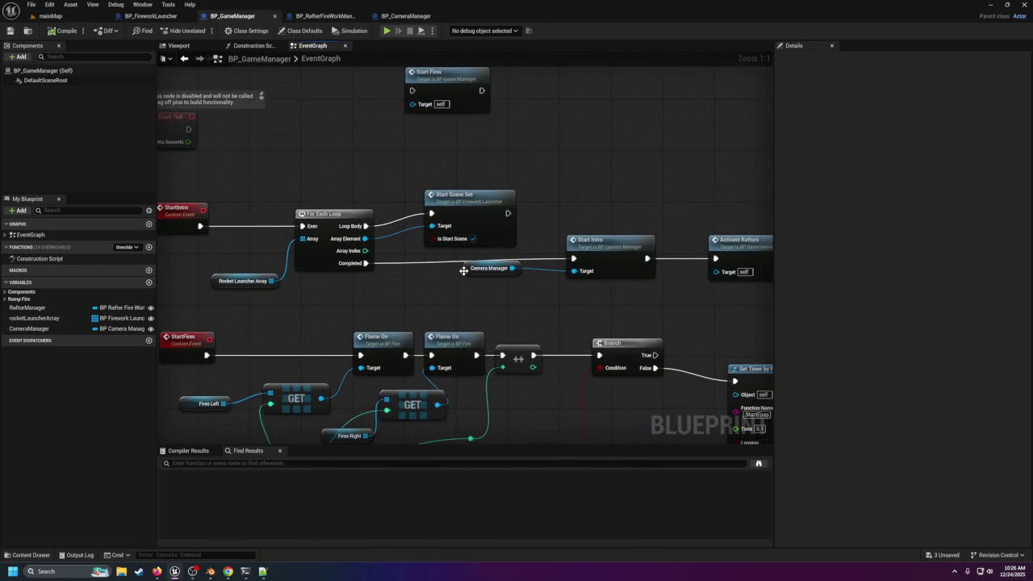
double_click(614, 254)
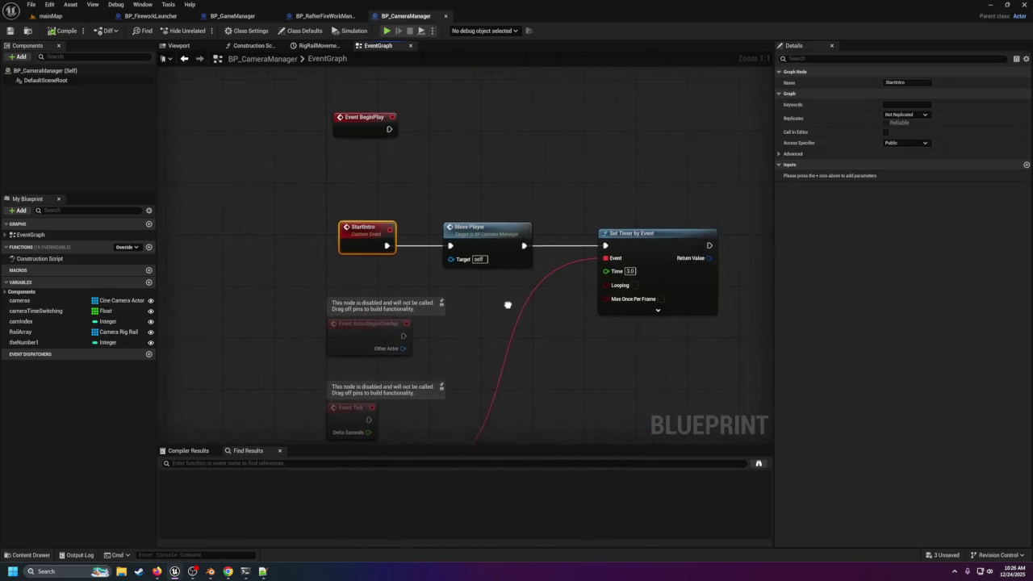
double_click(480, 228)
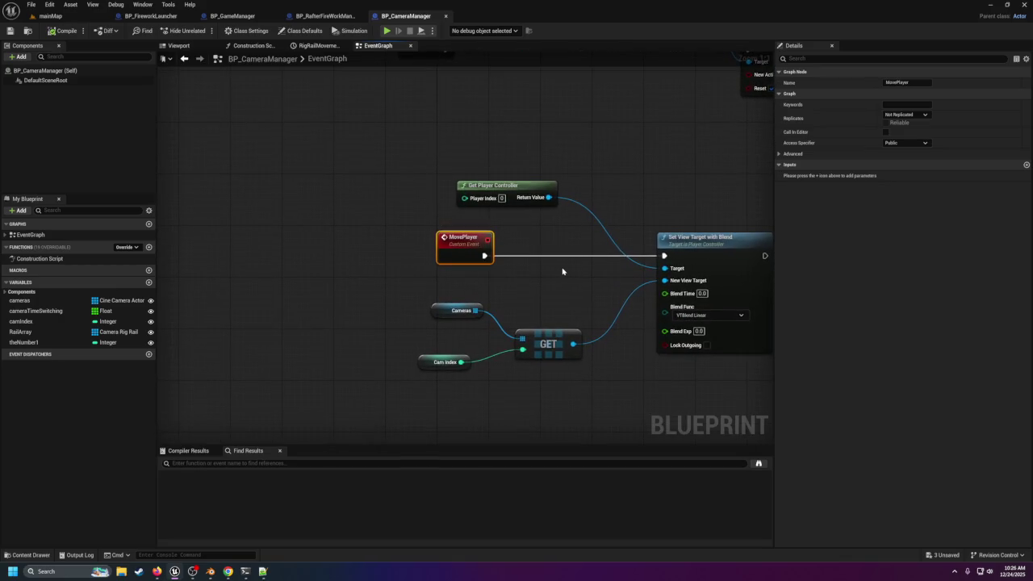
drag(562, 271, 469, 276)
scroll(500, 318, down, 5)
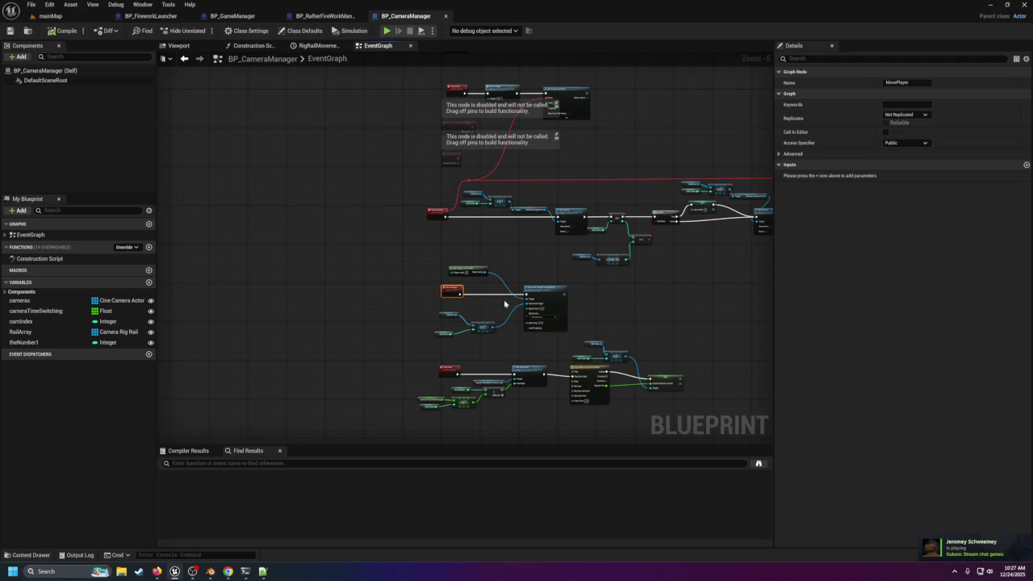
scroll(484, 284, up, 5)
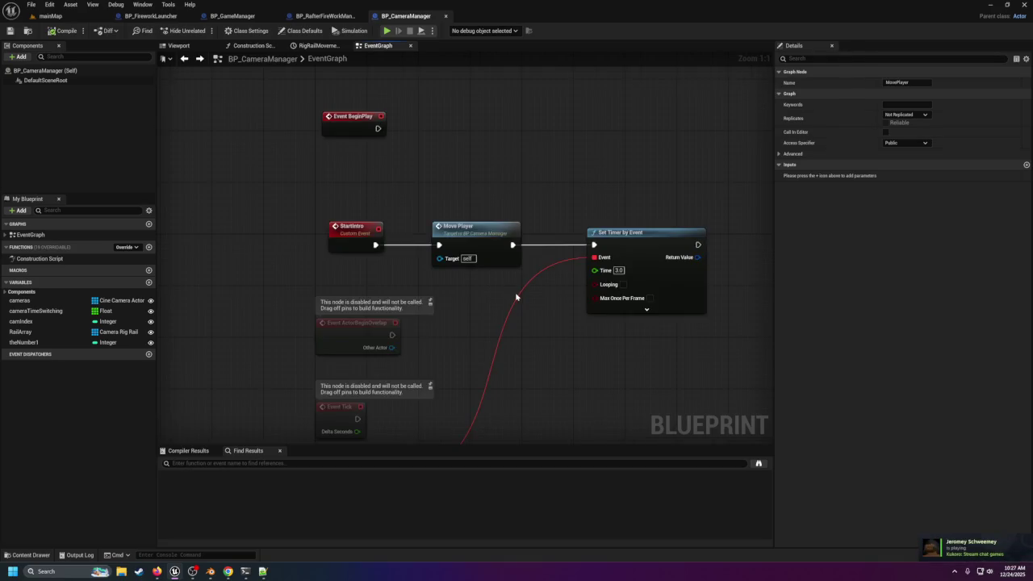
scroll(516, 297, down, 4)
scroll(490, 296, up, 4)
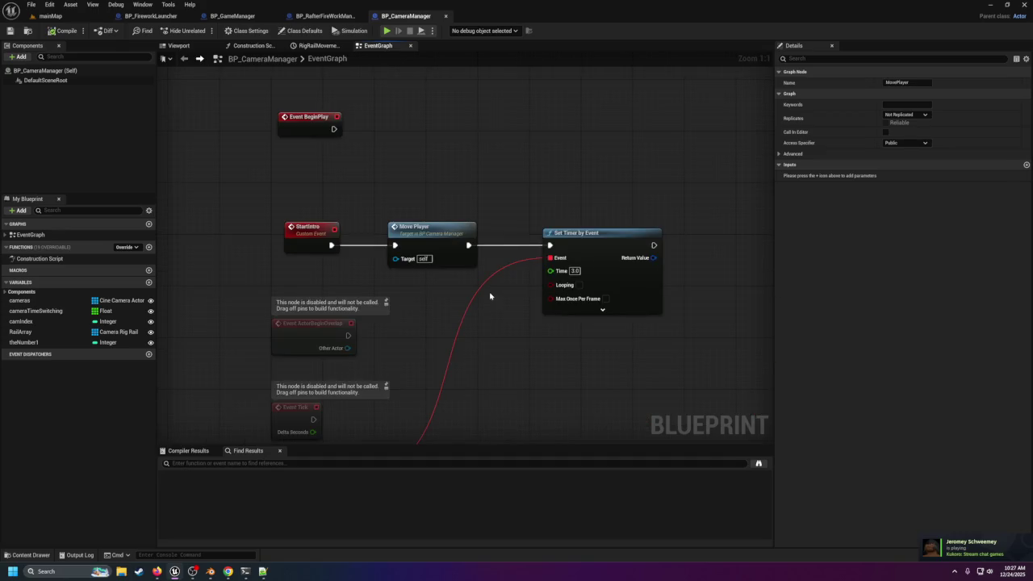
click(232, 15)
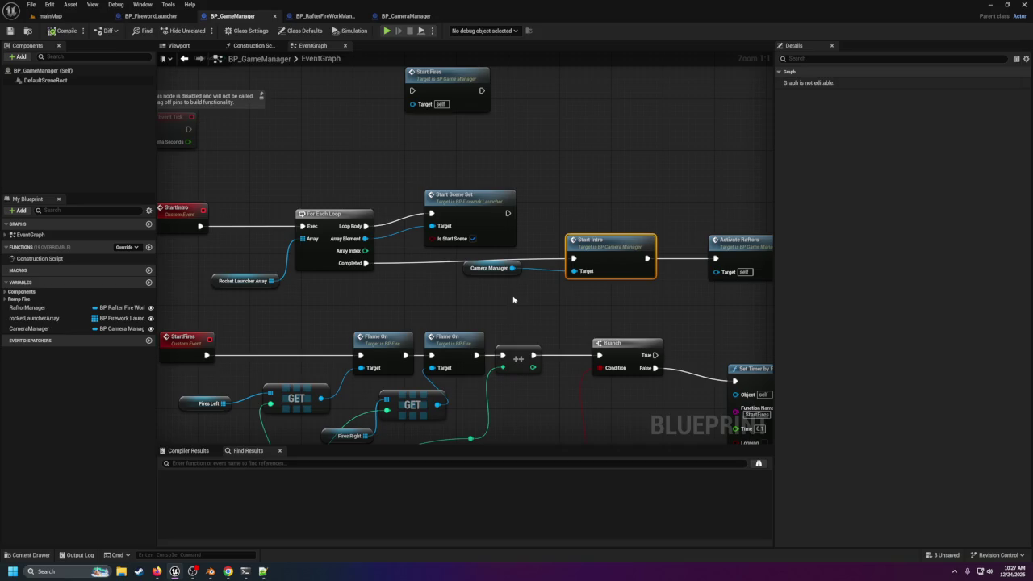
Step: Move Activate Rafters out of the chain and wire the loop's Completed output into it
drag(489, 258, 579, 289)
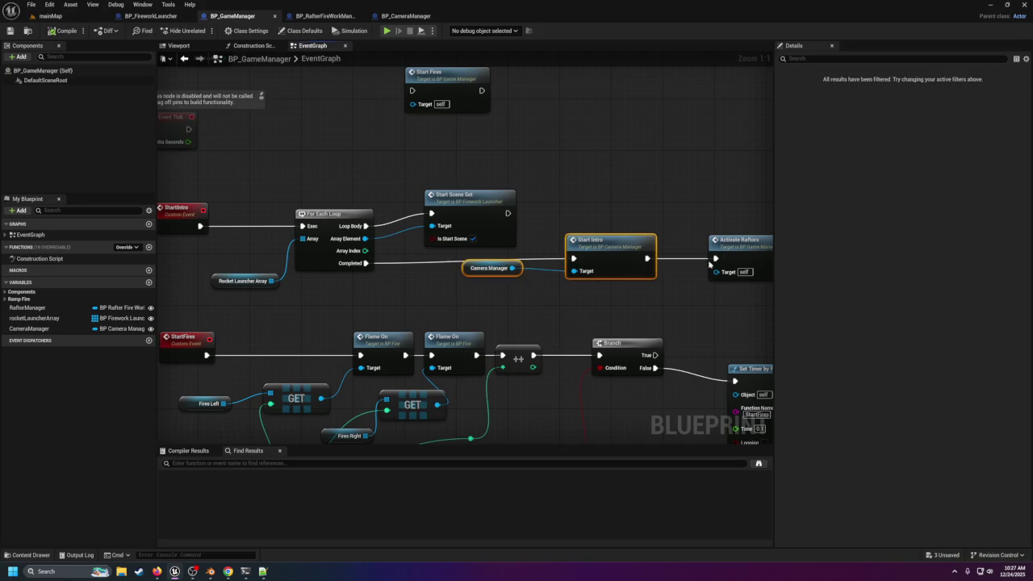
mouse_move(751, 255)
mouse_down()
mouse_move(668, 188)
mouse_move(560, 176)
mouse_up()
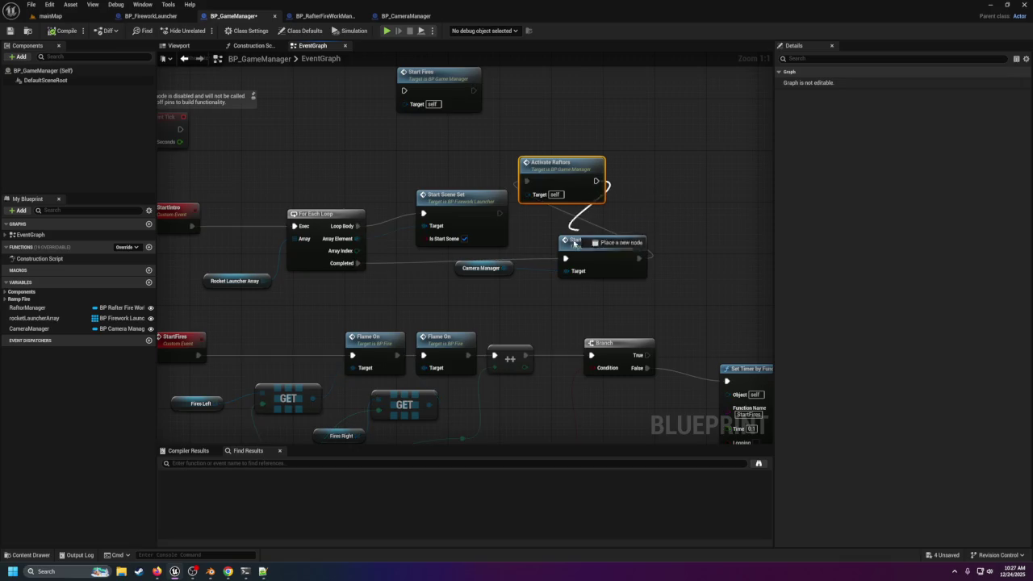
mouse_move(357, 264)
mouse_down()
mouse_move(565, 192)
mouse_move(528, 182)
mouse_up()
drag(448, 251, 618, 282)
Step: Chain Activate Rafters into Start Intro, tidy the nodes, and set CameraManager to Expose on Spawn
mouse_move(614, 246)
mouse_down()
mouse_move(741, 250)
mouse_move(676, 257)
mouse_up()
click(501, 212)
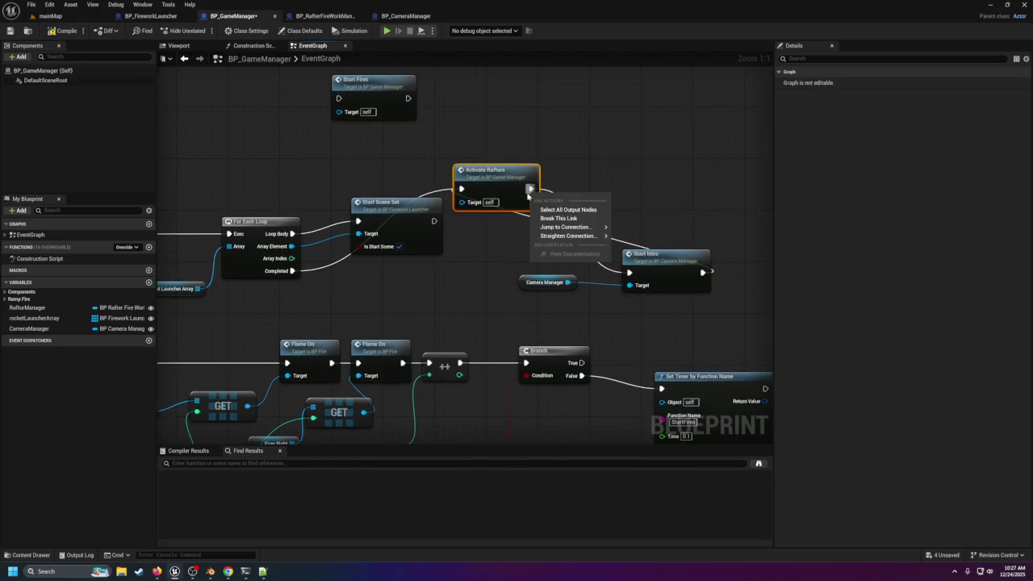
drag(500, 213, 501, 245)
drag(705, 275, 703, 275)
click(718, 287)
mouse_move(492, 237)
mouse_down()
mouse_move(485, 263)
mouse_move(457, 263)
mouse_up()
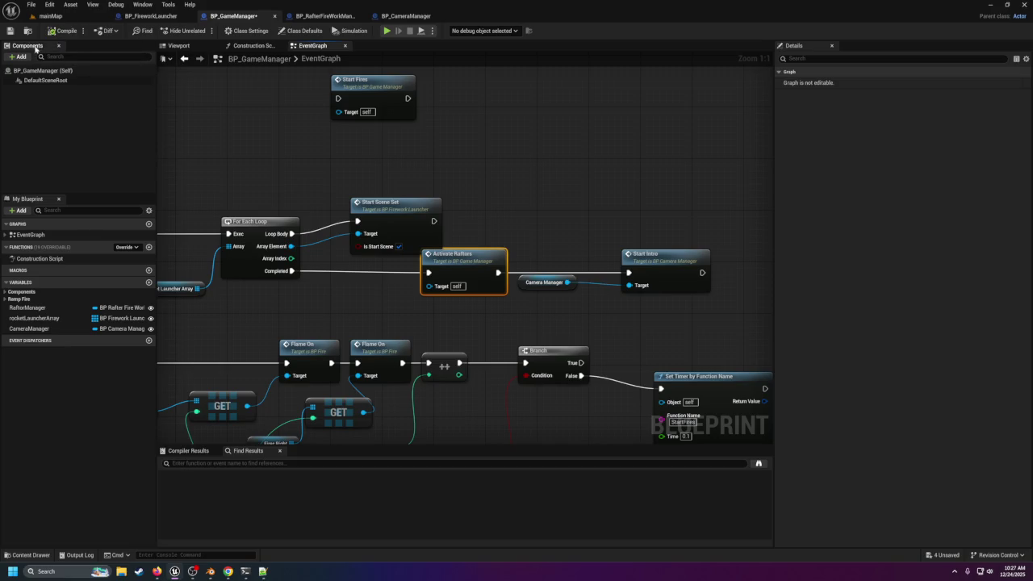
click(55, 329)
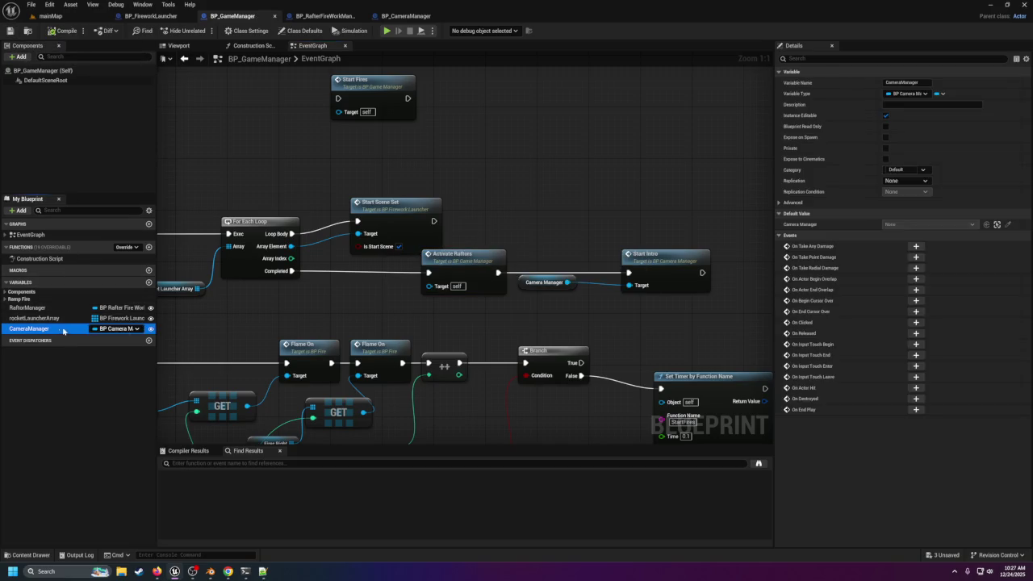
click(885, 137)
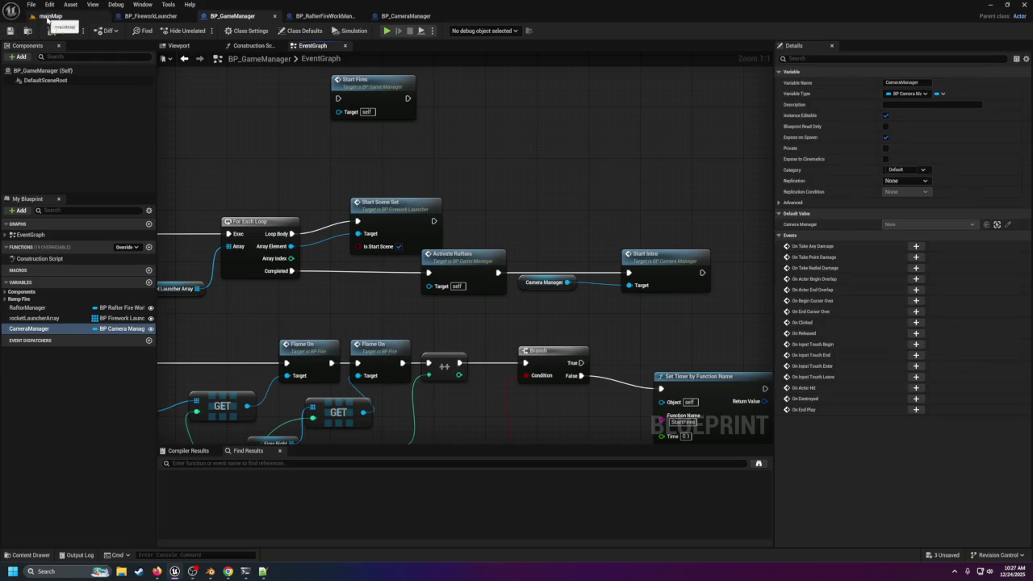
Step: Stop the play session and rotate the BP_GameManager actor beside the ring by 55 degrees
click(47, 16)
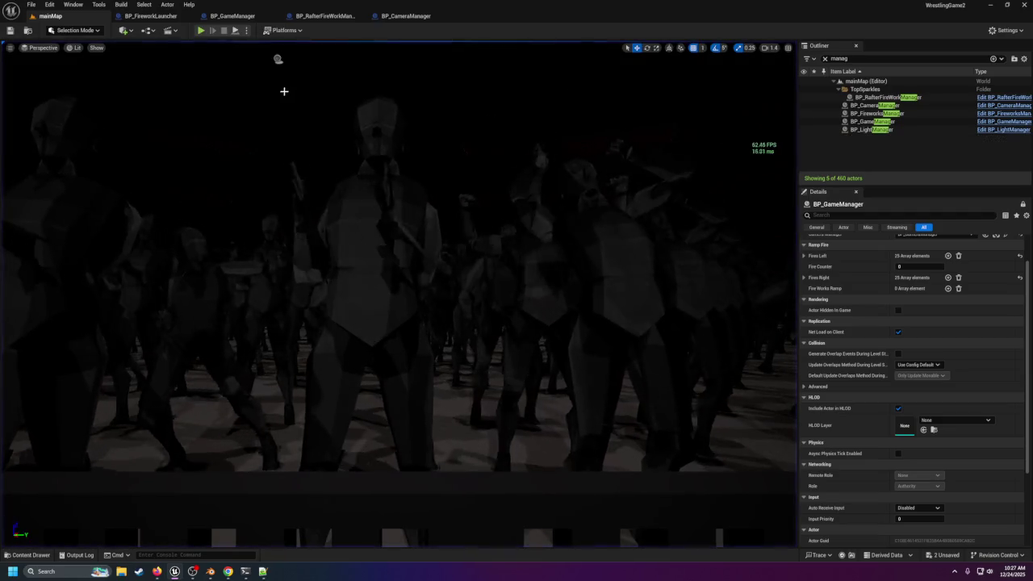
key(Escape)
scroll(383, 157, down, 10)
scroll(383, 158, up, 8)
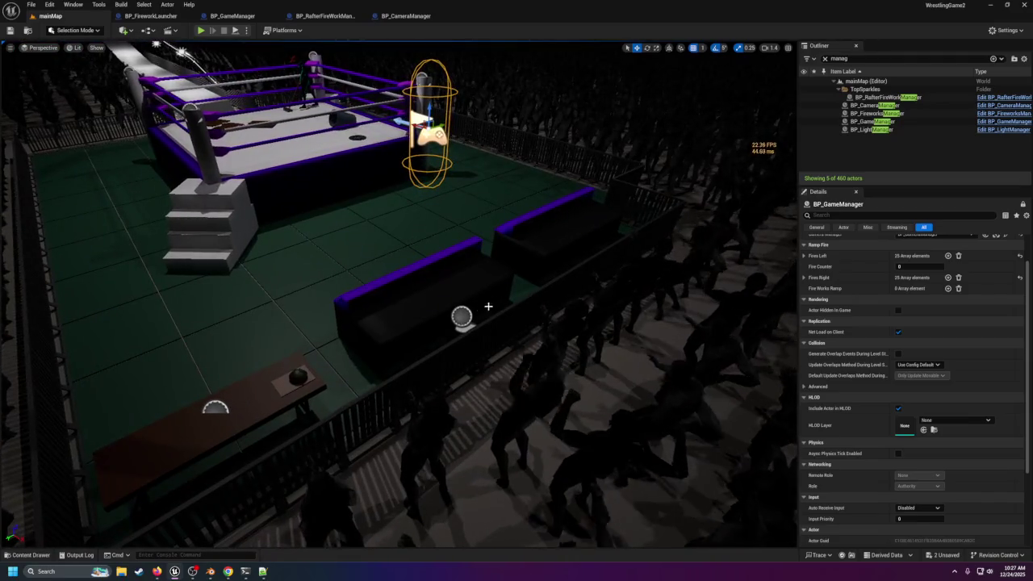
click(461, 316)
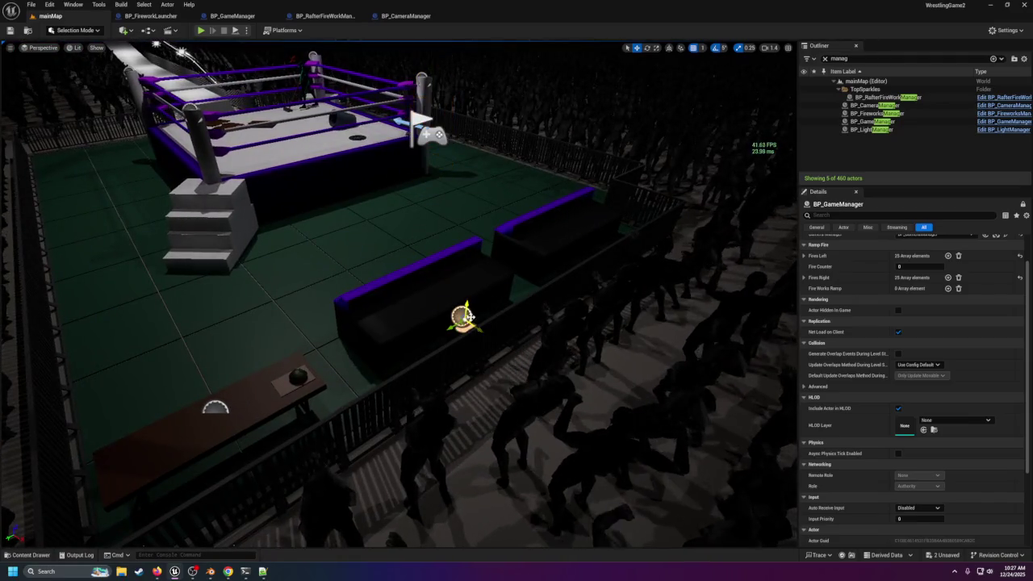
click(647, 47)
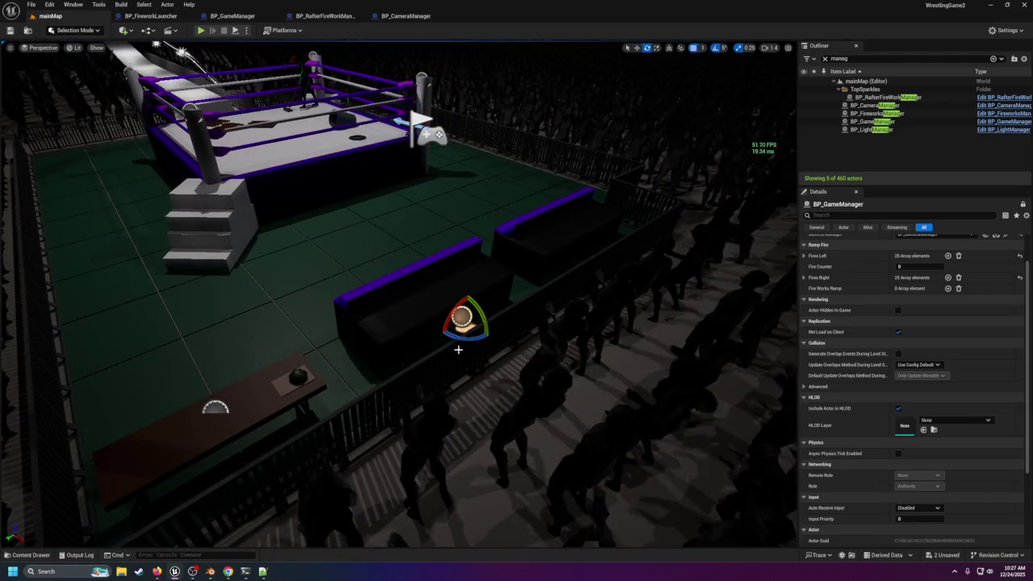
mouse_move(487, 330)
mouse_down()
mouse_move(493, 319)
mouse_move(473, 295)
mouse_move(441, 303)
mouse_up()
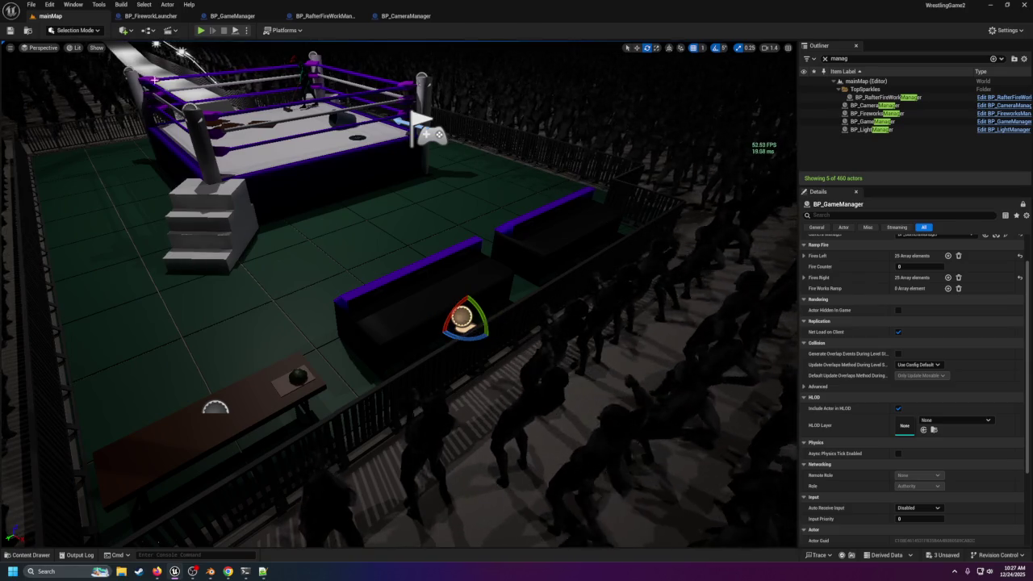
Step: Check the StartIntro event in BP_GameManager's graph, then return to mainMap
click(232, 16)
scroll(387, 201, down, 2)
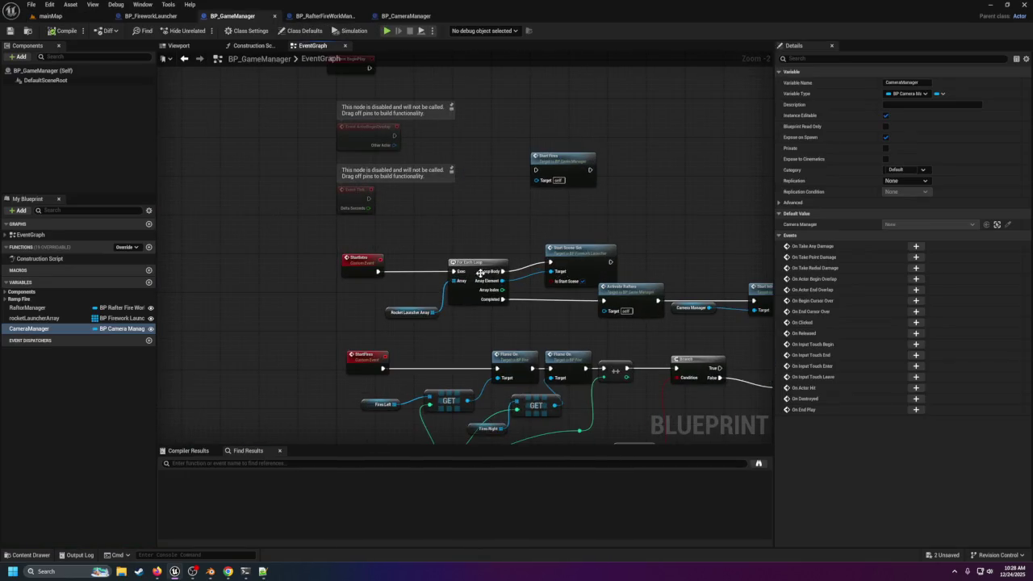
click(355, 258)
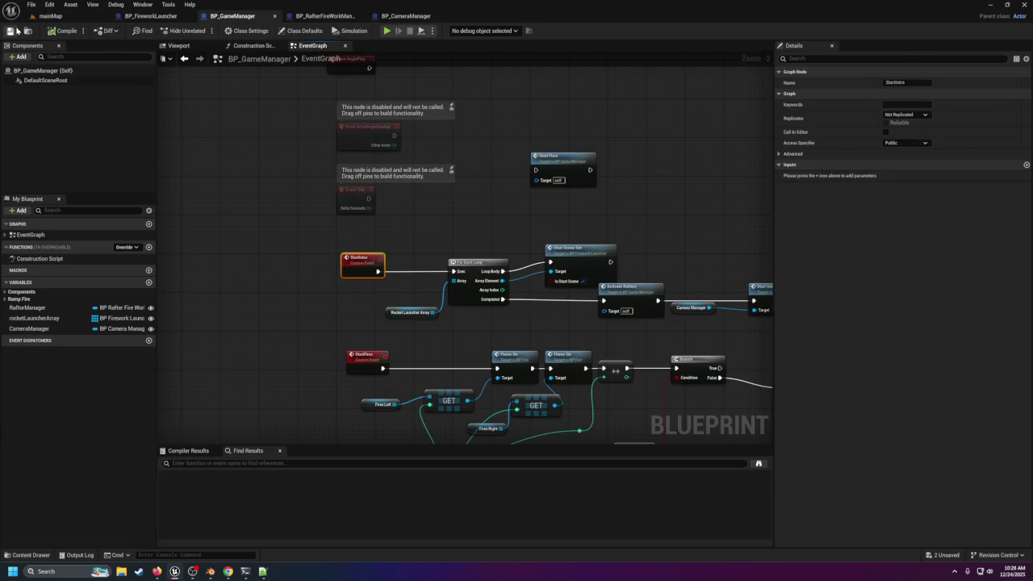
click(42, 16)
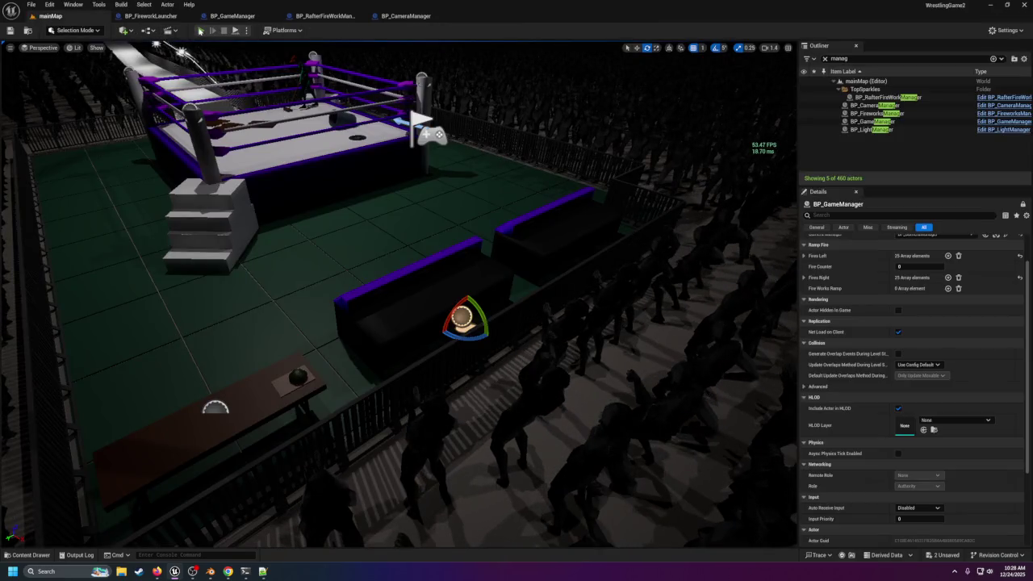
click(200, 31)
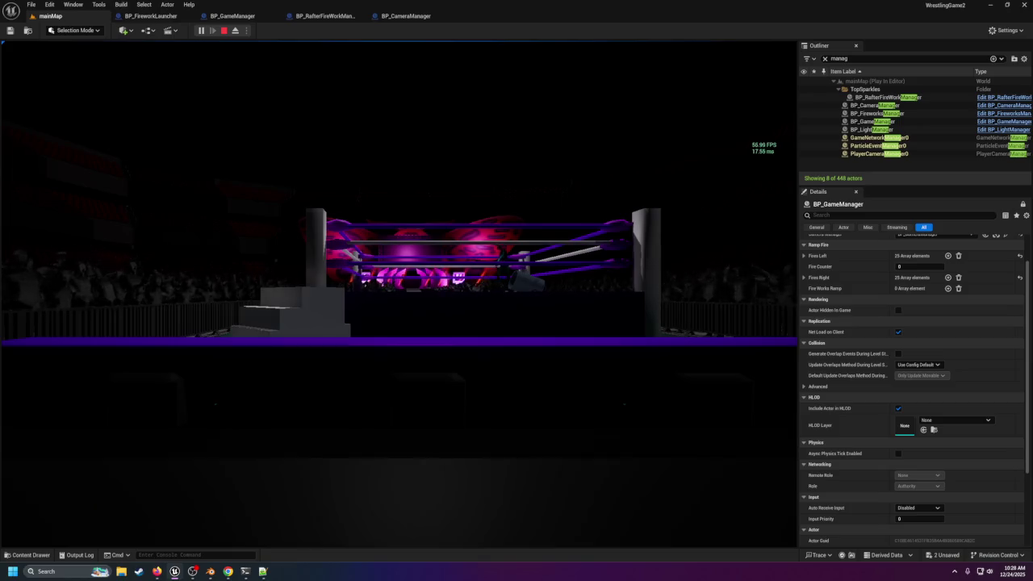
key(Escape)
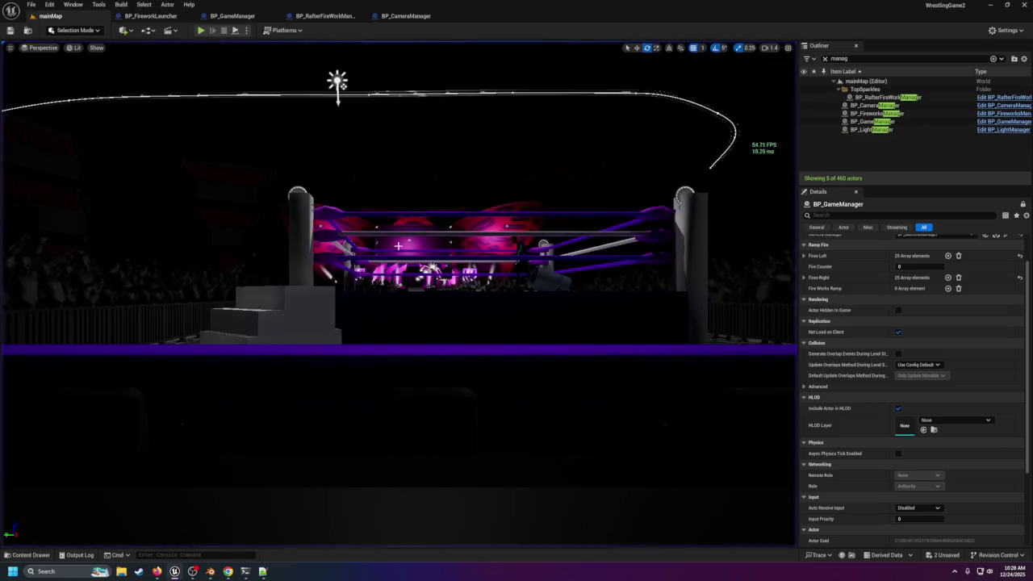
scroll(434, 275, down, 5)
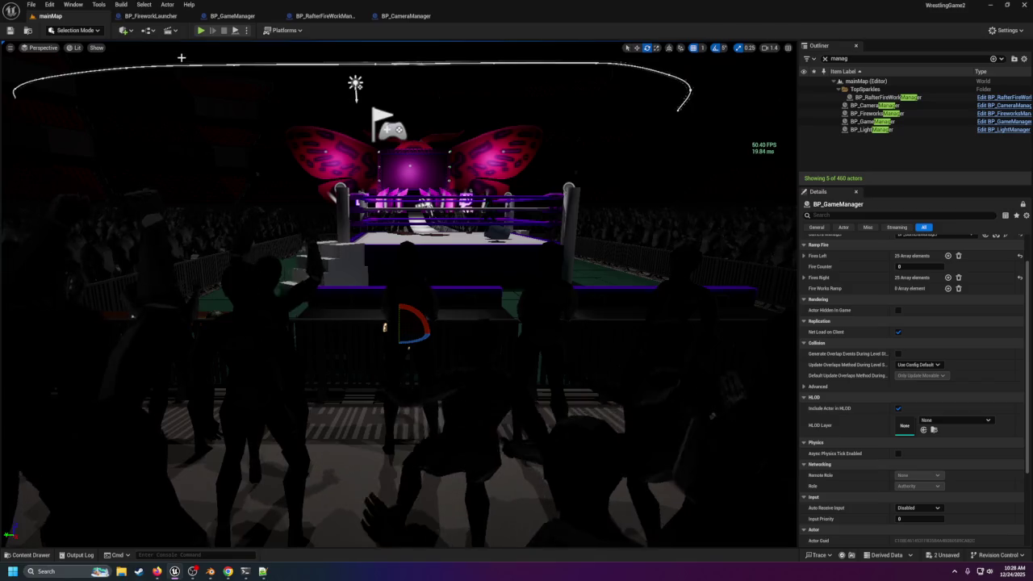
click(387, 16)
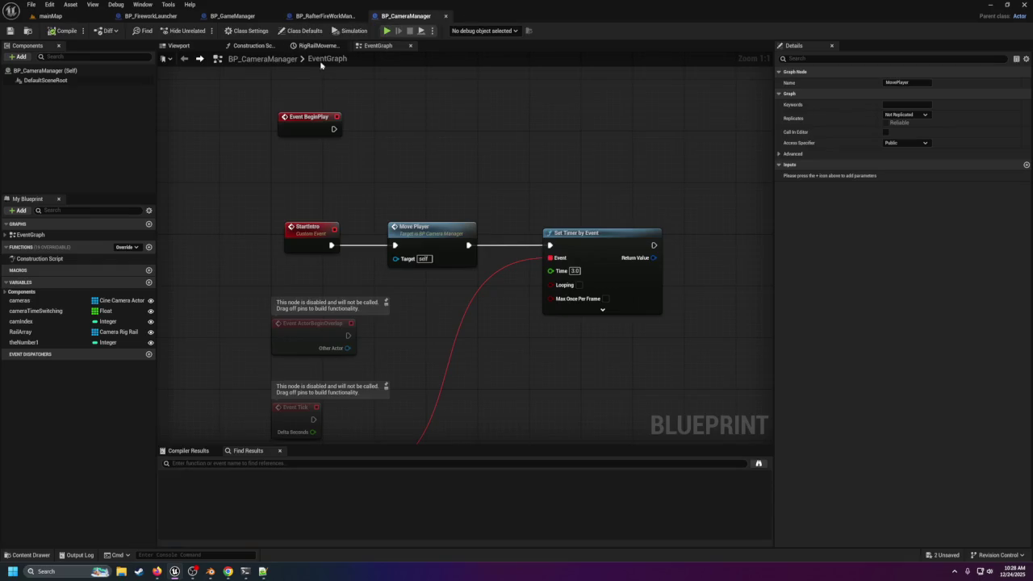
double_click(449, 231)
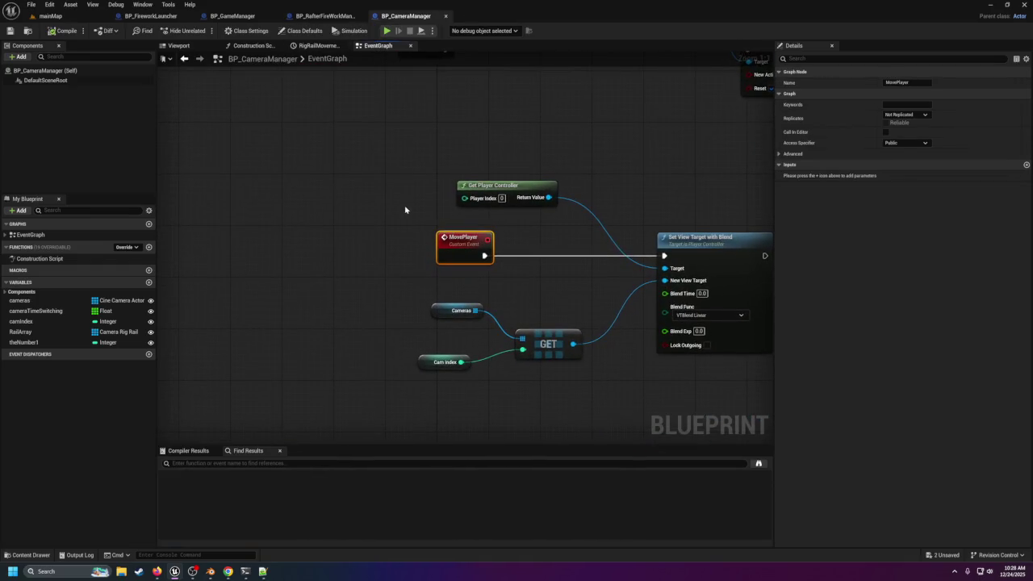
scroll(405, 210, down, 2)
drag(547, 330, 555, 273)
click(462, 213)
click(68, 16)
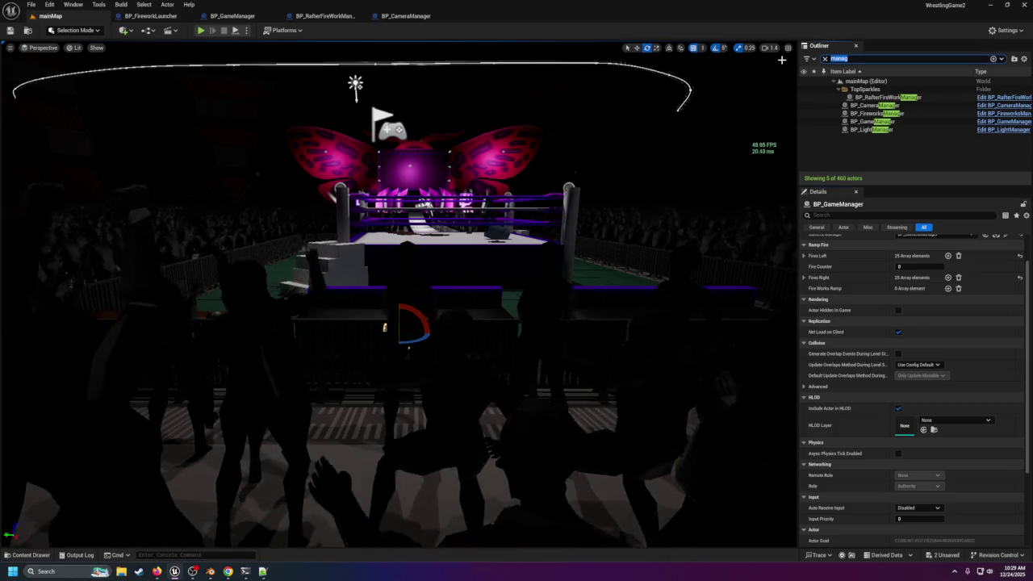
Step: Filter the outliner for 'player' to select PlayerStart, then inspect a fence piece and BP_Controller
key(ctrl+a)
text(player)
key(Return)
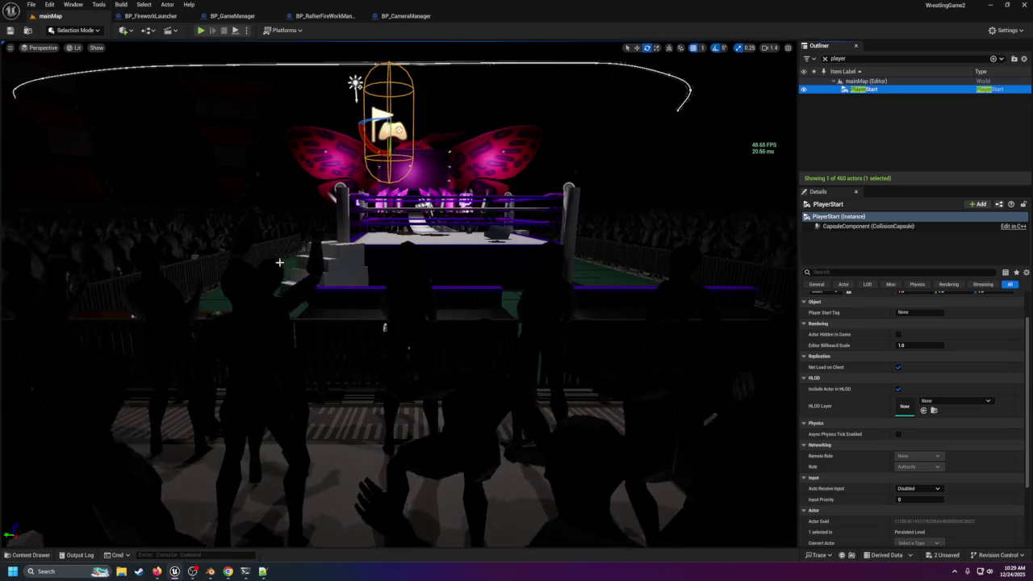
click(391, 329)
click(389, 128)
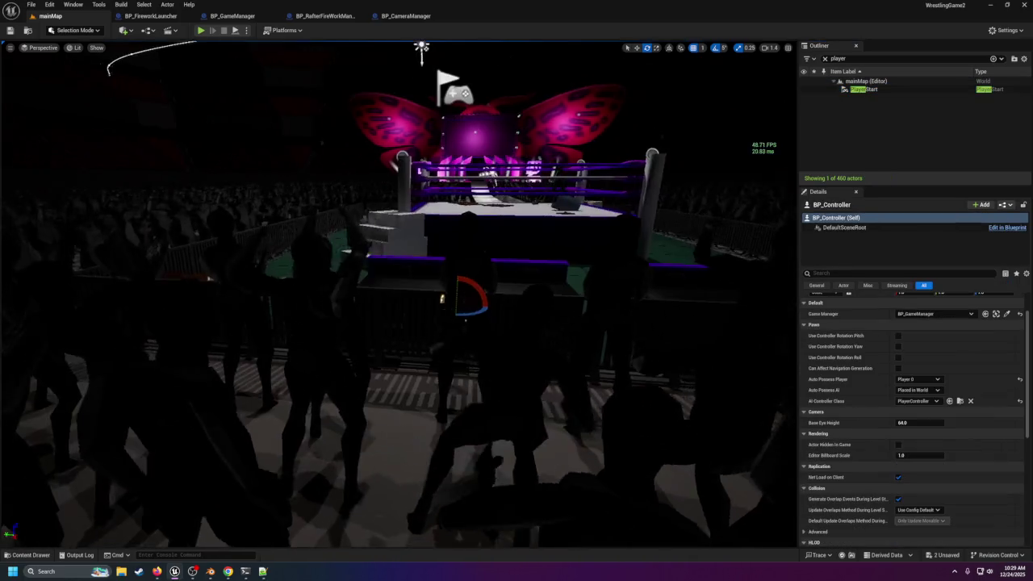
Step: Swing the view to the ringside fence and open the Content Drawer at Blueprints/Managers
drag(374, 169, 365, 241)
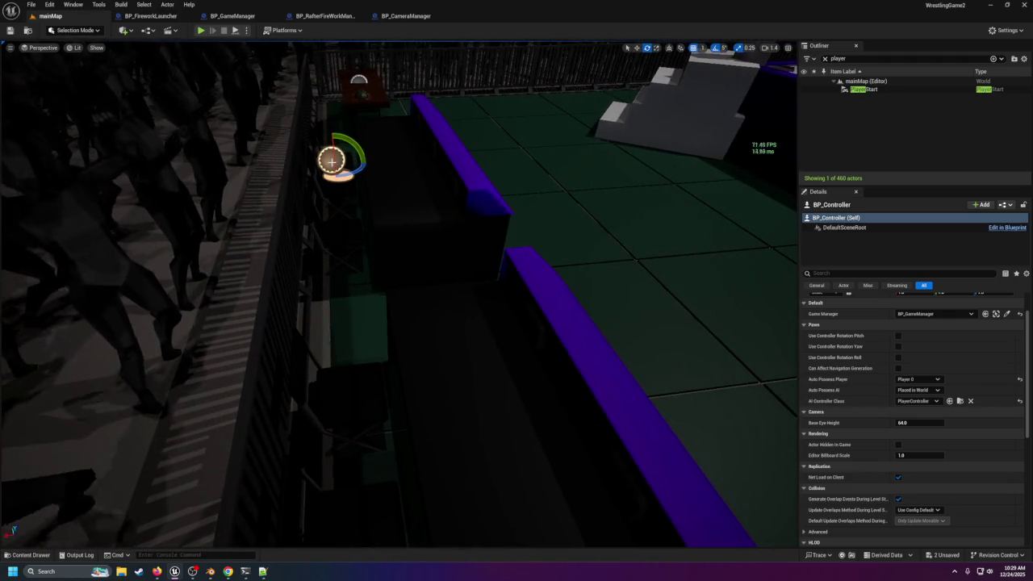
scroll(972, 362, up, 2)
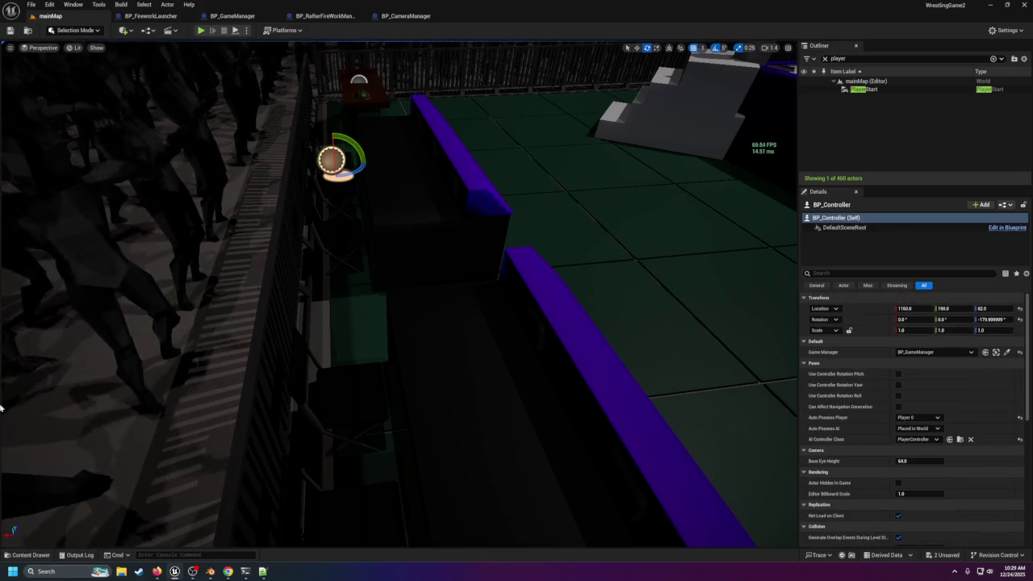
click(31, 555)
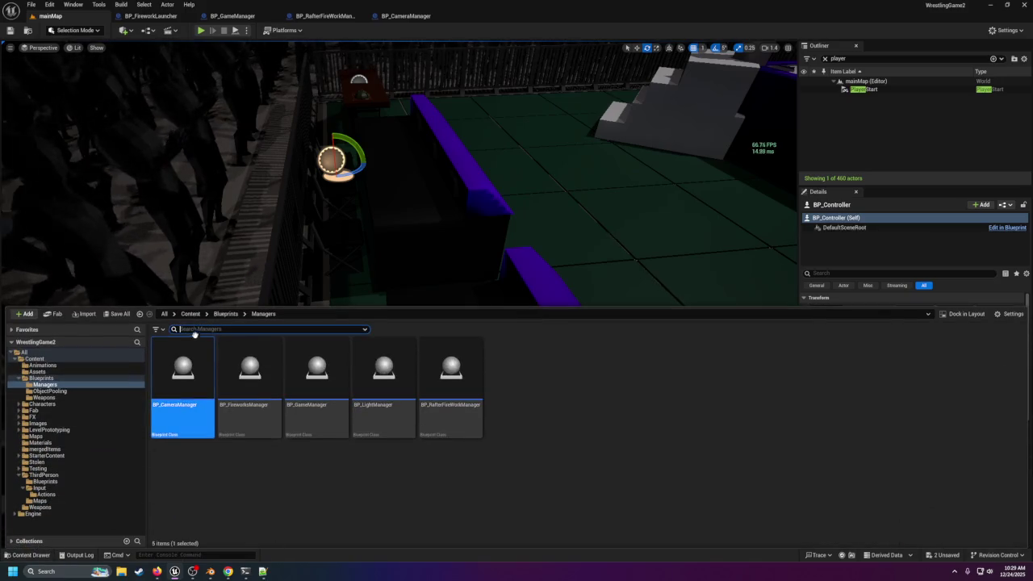
Step: Place a BP_ThirdPersonCharacter from ThirdPerson/Blueprints in the arena, turned about 180° to face the ring
click(40, 482)
drag(190, 363, 348, 222)
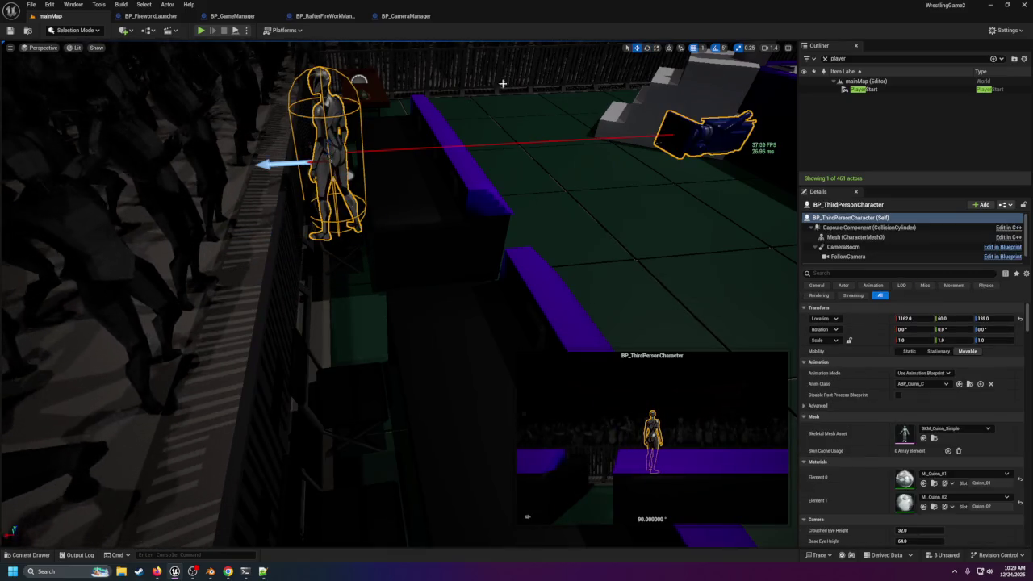
drag(346, 174, 352, 162)
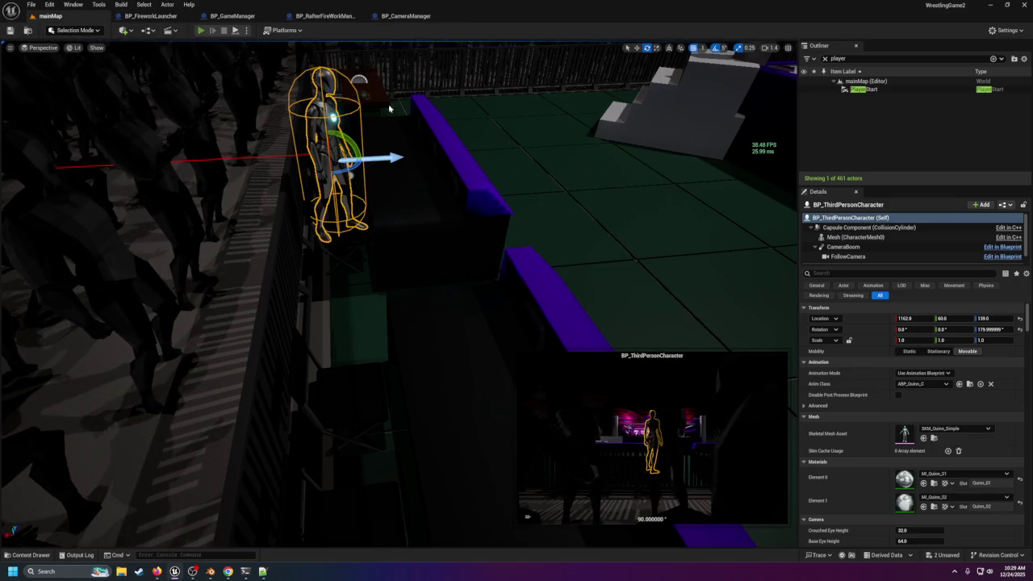
Step: Play-test the level, then focus on the placed character and delete it
key(alt+p)
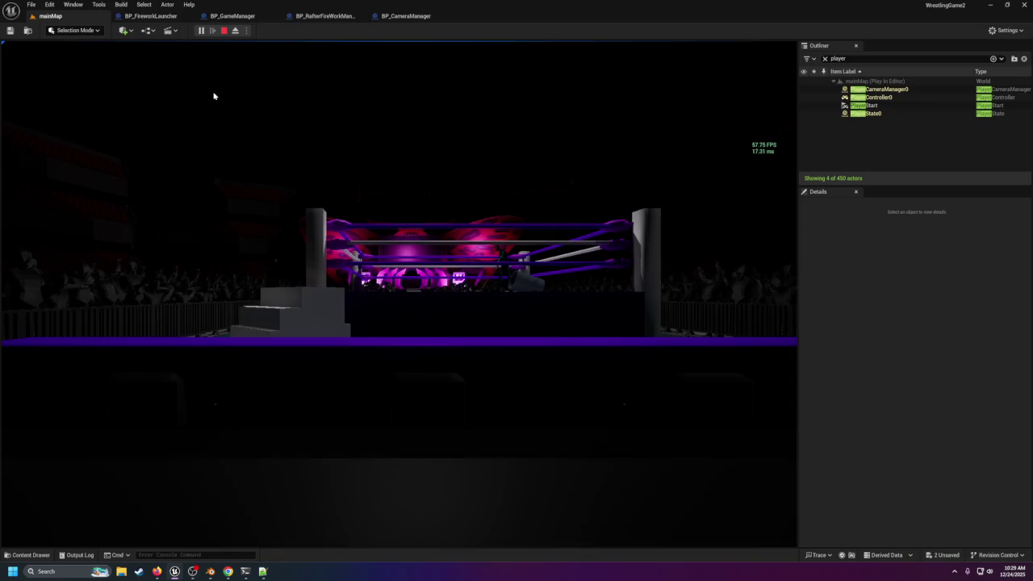
key(Escape)
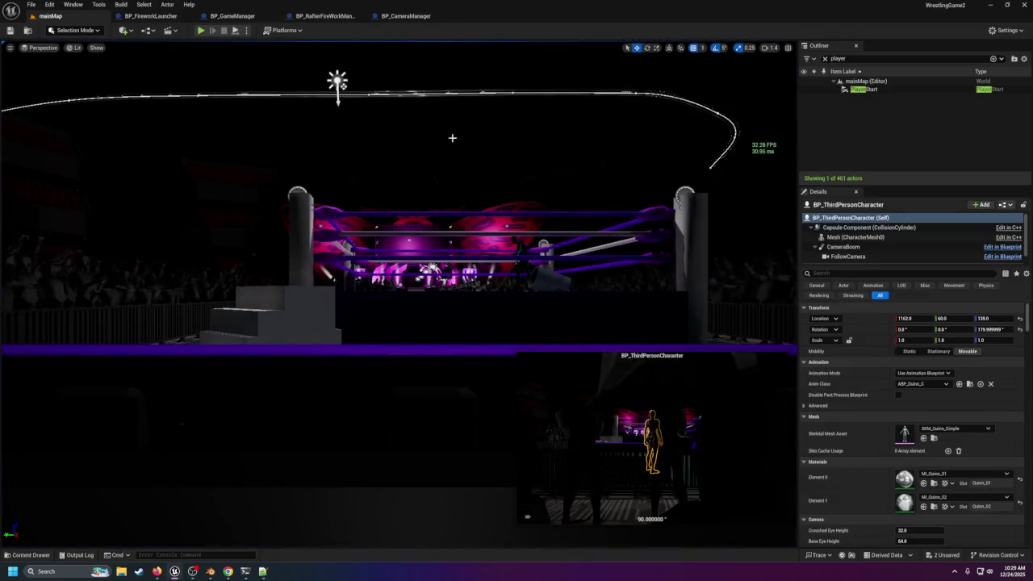
key(f)
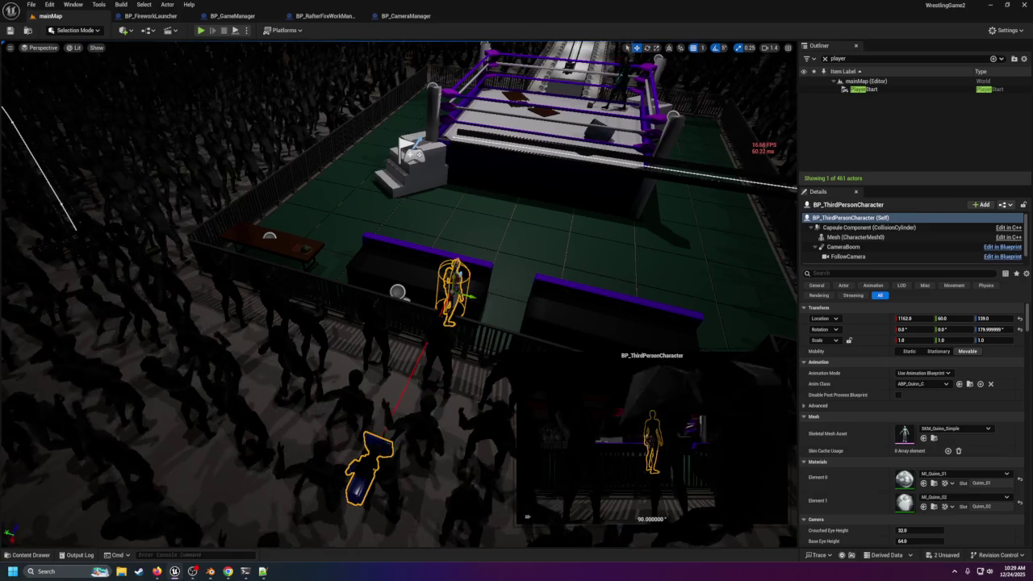
key(Delete)
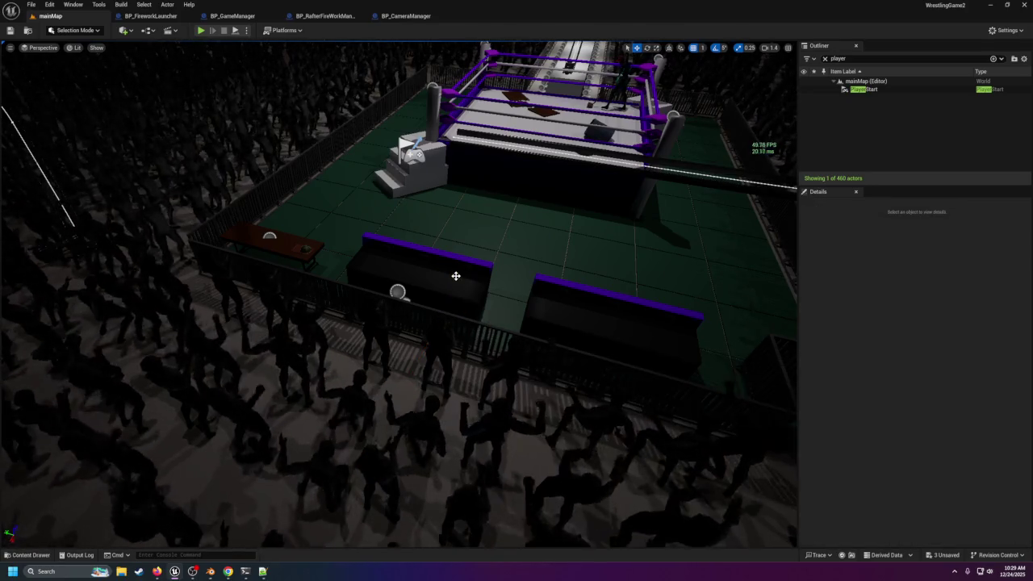
Step: Bring BP_CameraManager's BeginPlay and StartIntro nodes into view, then compile and save
click(395, 17)
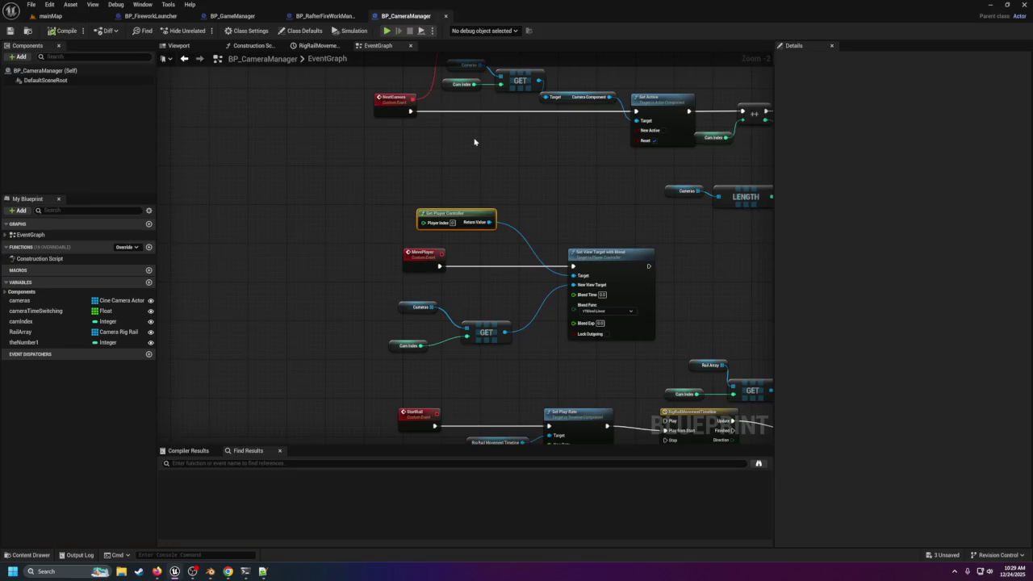
drag(473, 141, 476, 294)
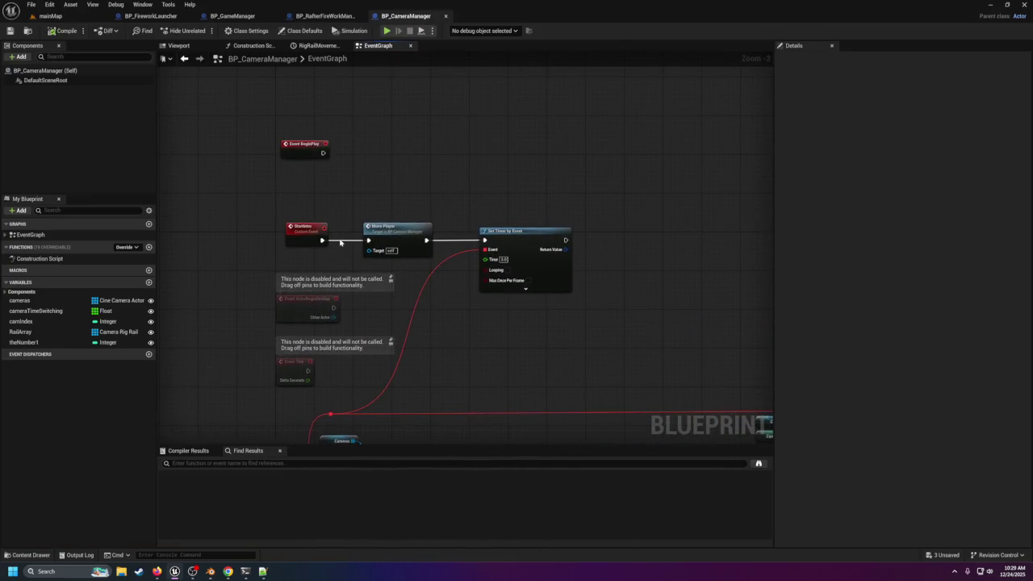
mouse_move(331, 192)
mouse_down()
mouse_move(412, 170)
mouse_move(448, 235)
mouse_up()
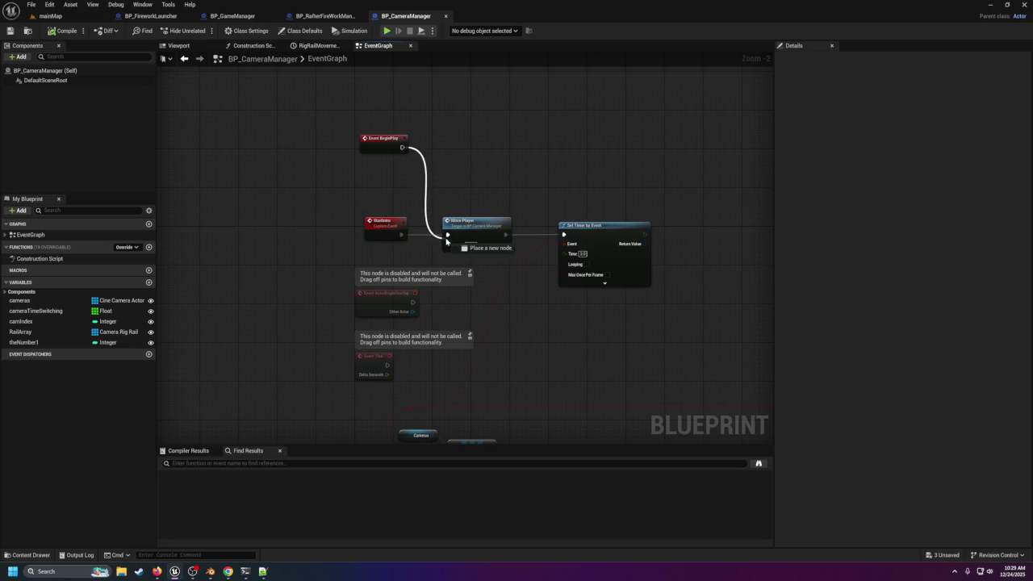
click(10, 31)
Step: Play-test mainMap to watch the intro cameras, then reopen BP_CameraManager's graph
click(44, 16)
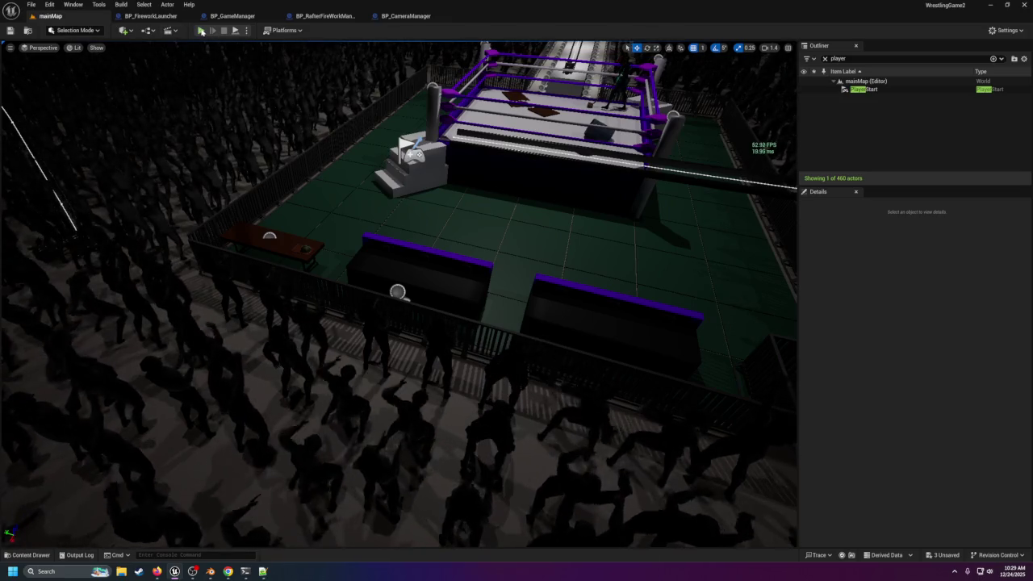
key(alt+p)
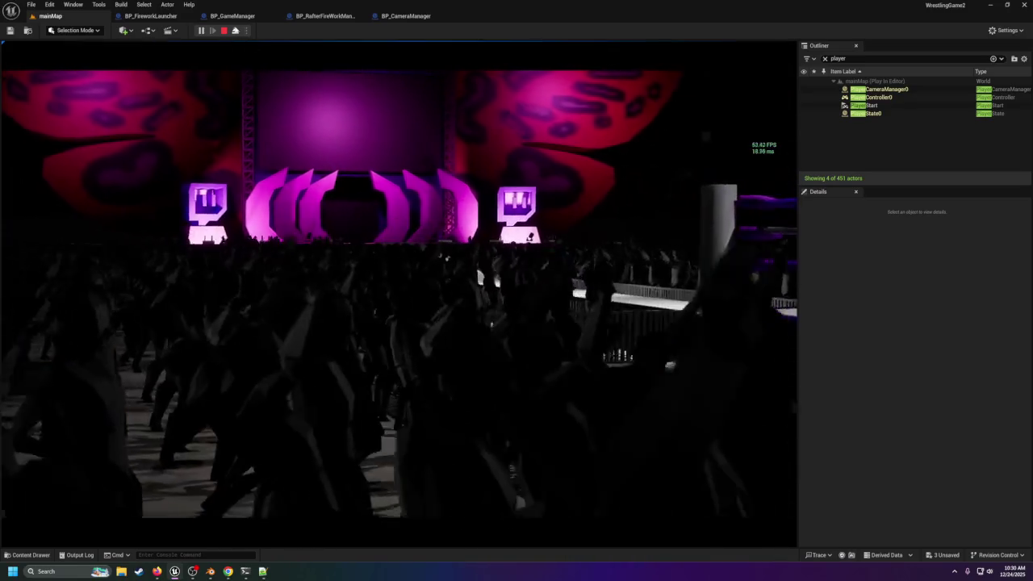
key(Escape)
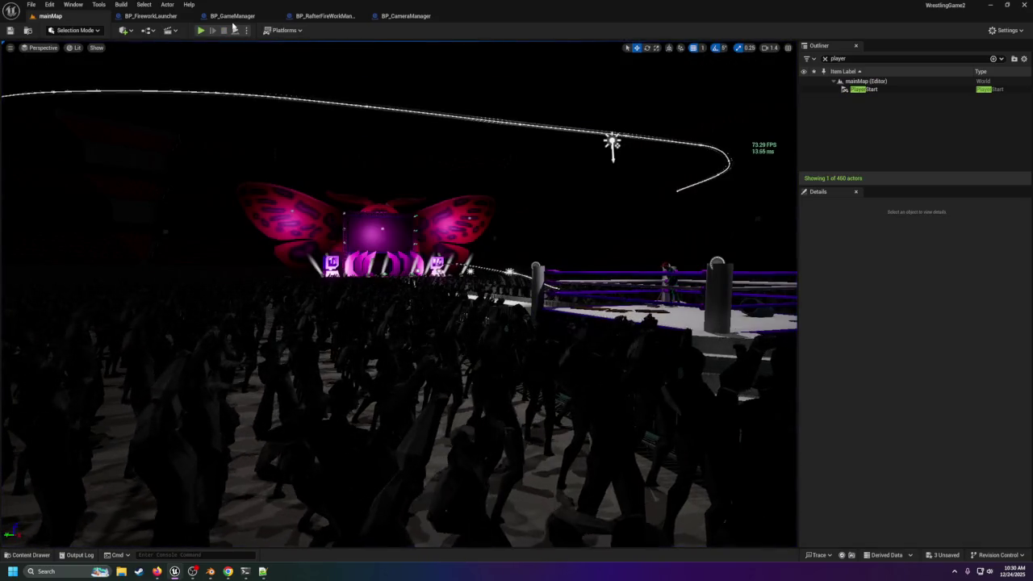
click(406, 16)
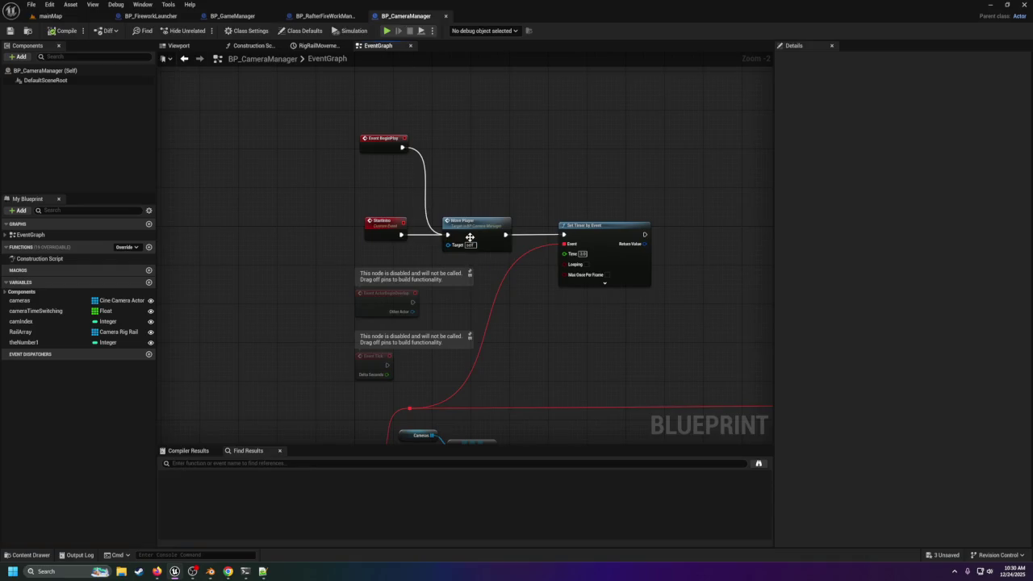
Step: Wire BeginPlay to Move Player, break Move Player's timer link, and connect StartIntro to Set Timer by Event
scroll(469, 237, up, 1)
mouse_move(487, 232)
mouse_down()
mouse_move(491, 157)
mouse_move(475, 146)
mouse_up()
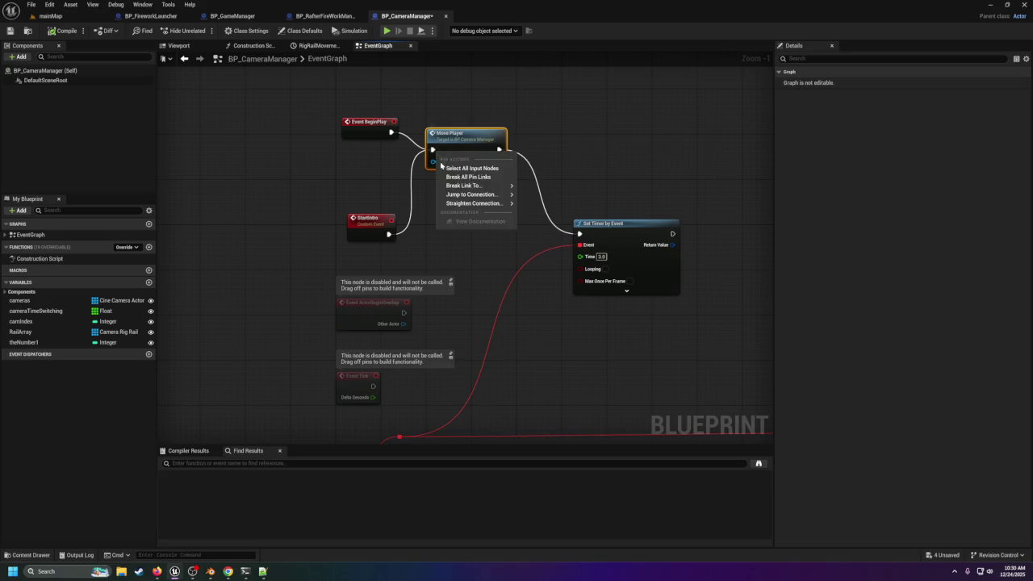
drag(391, 132, 432, 150)
right_click(499, 150)
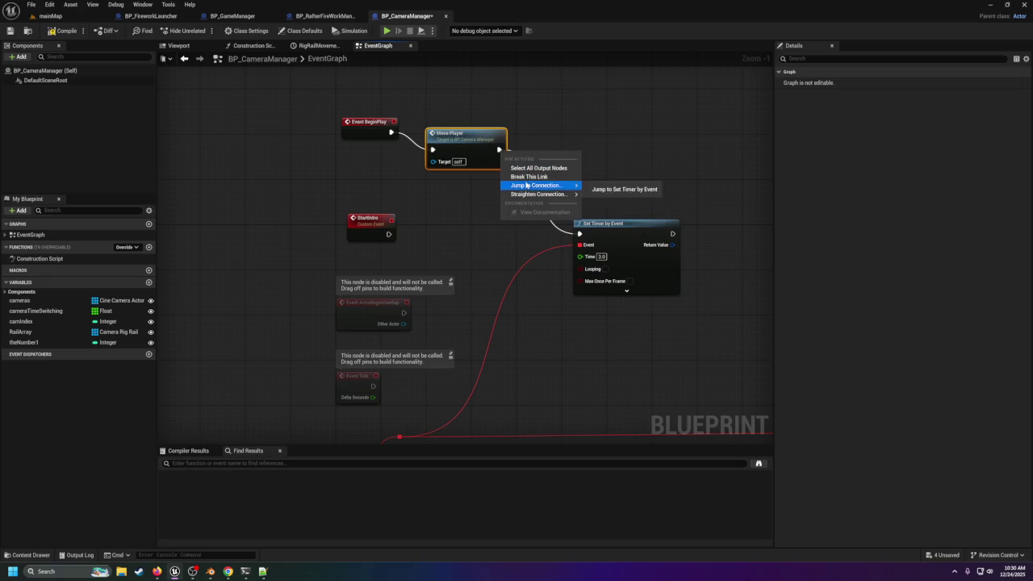
mouse_move(517, 193)
click(528, 176)
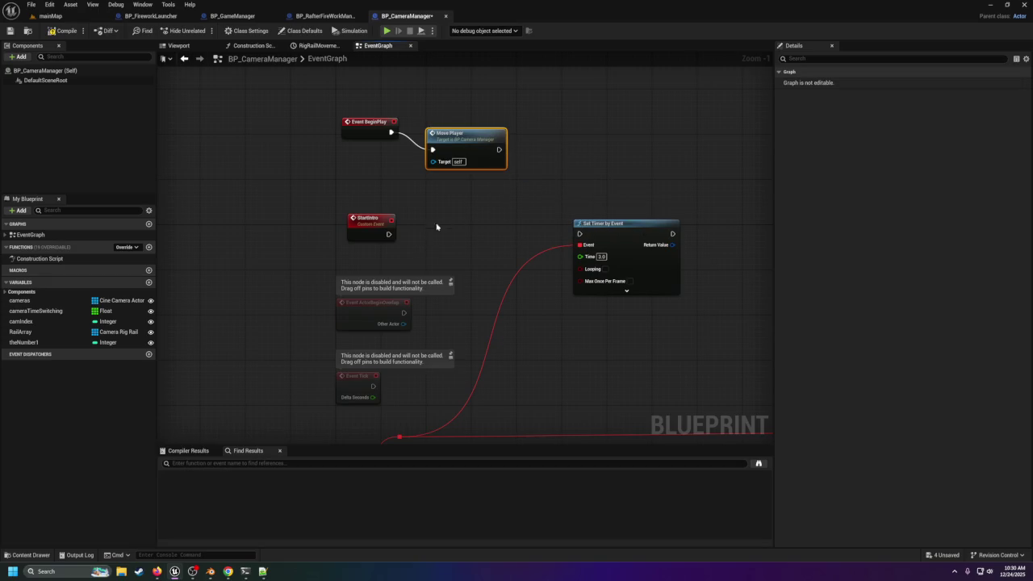
mouse_move(394, 234)
mouse_down()
mouse_move(589, 241)
mouse_move(578, 234)
mouse_up()
Step: Jump to the MovePlayer event definition to view its camera-switching logic, then return to mainMap
click(475, 150)
double_click(465, 134)
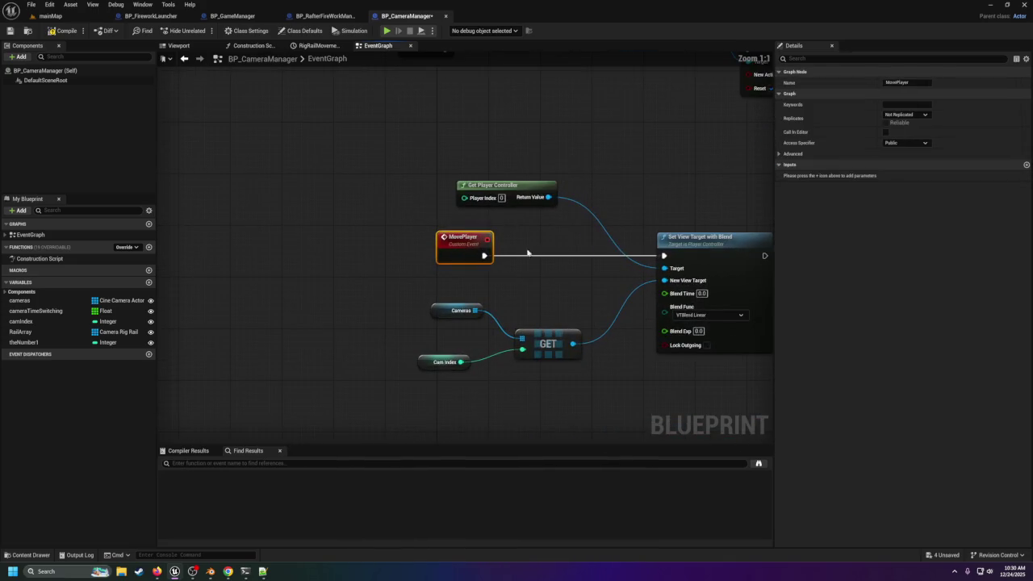
drag(566, 275, 346, 269)
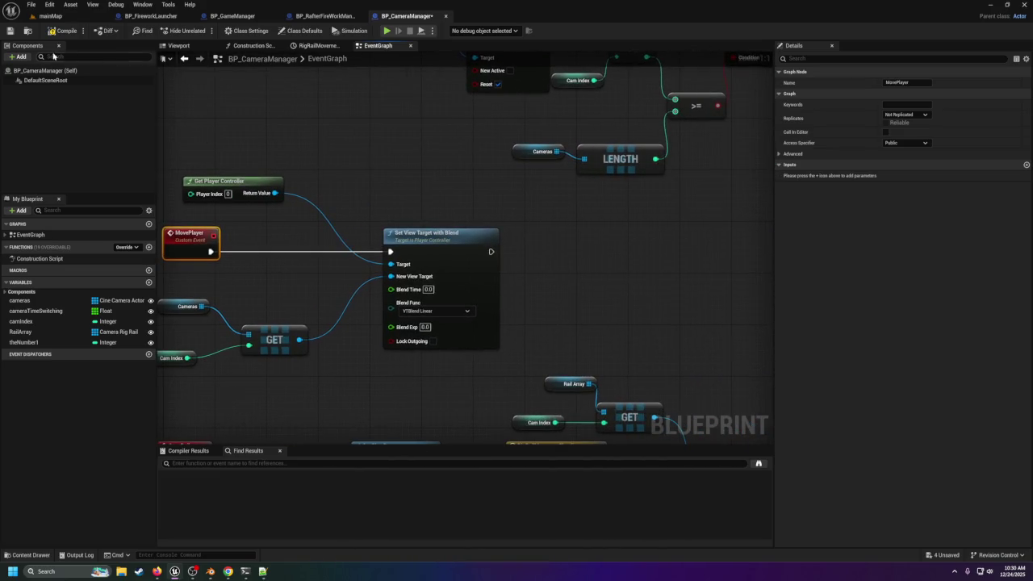
click(45, 16)
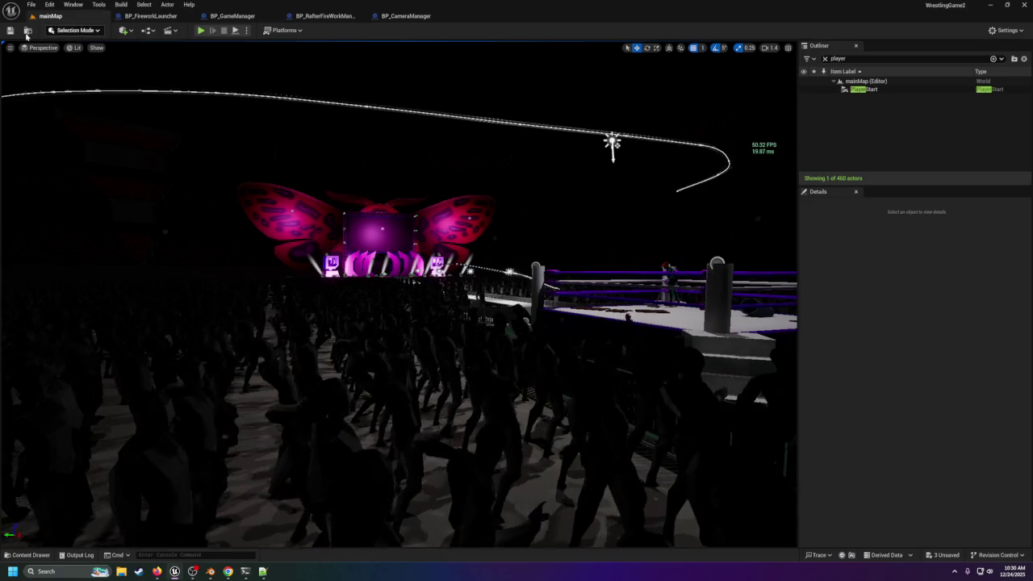
Step: Save all with Ctrl+S, play-test the level, then reopen BP_CameraManager at its StartIntro nodes
key(ctrl+s)
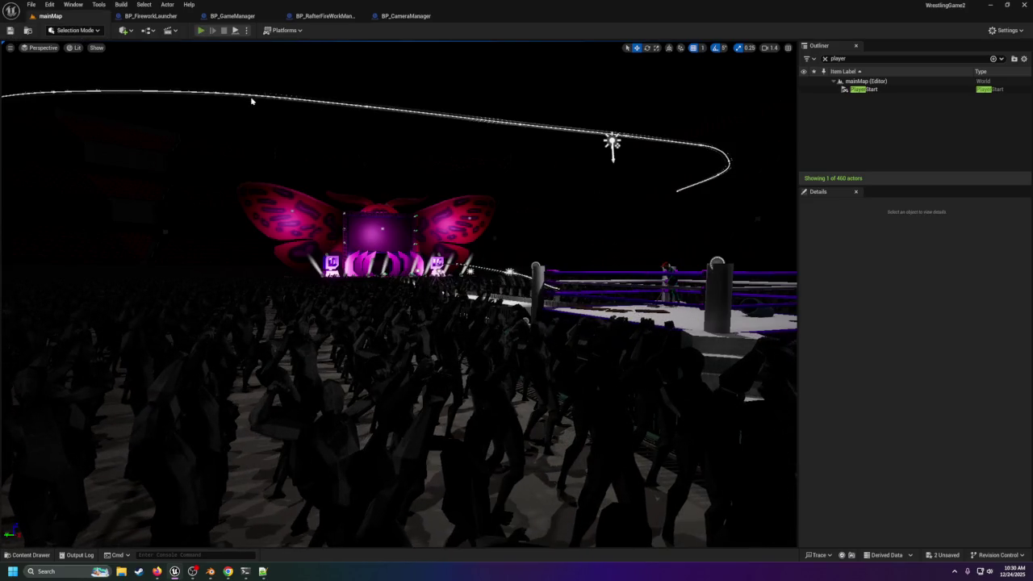
key(alt+p)
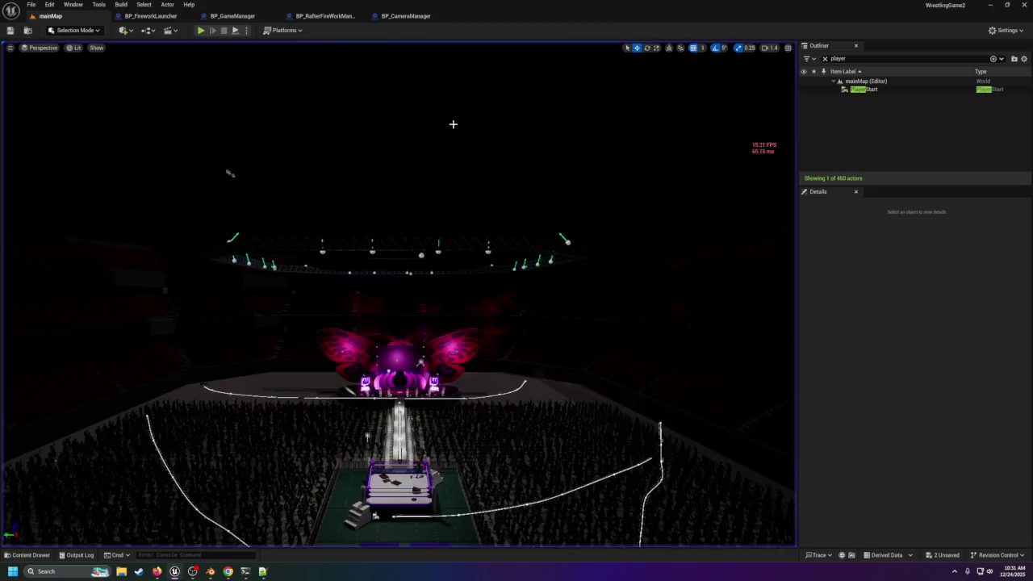
click(407, 16)
mouse_move(344, 117)
mouse_down()
mouse_move(511, 274)
mouse_move(498, 282)
mouse_move(450, 268)
mouse_move(404, 232)
mouse_up()
scroll(485, 282, up, 5)
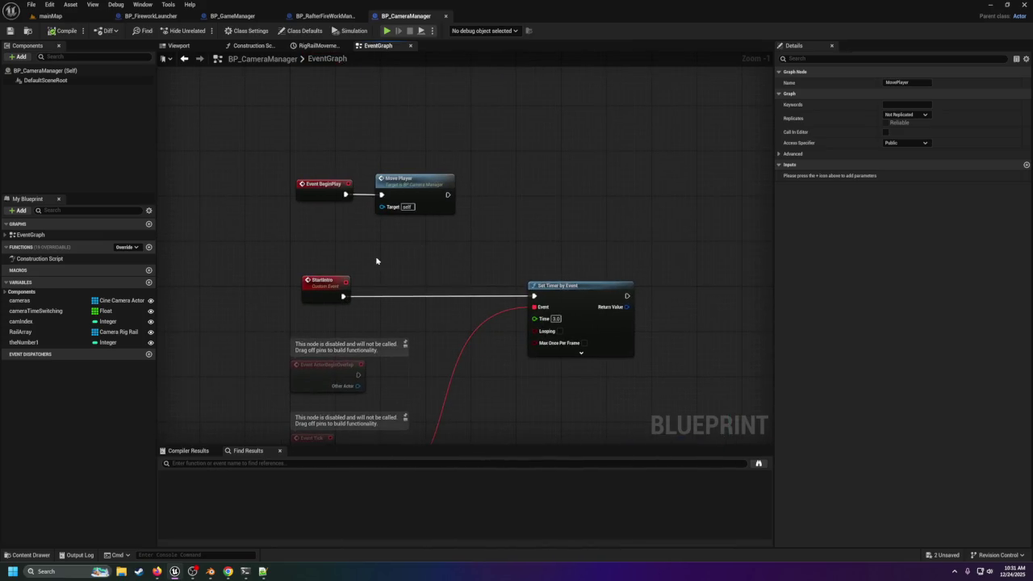
Step: Chain Move Player back into Set Timer by Event and stop the running play session
mouse_move(448, 195)
mouse_down()
mouse_move(468, 200)
mouse_move(533, 296)
mouse_up()
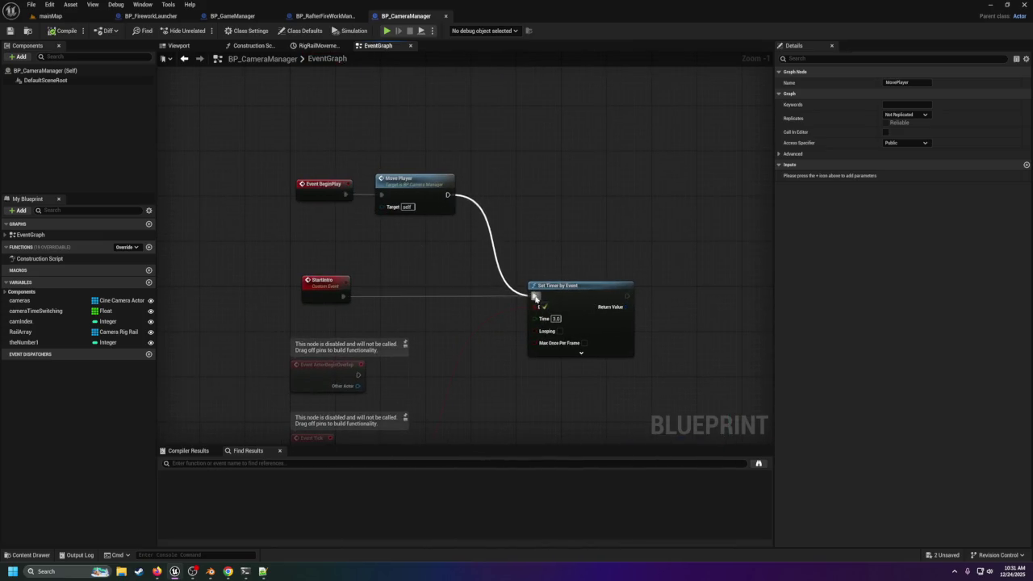
click(39, 16)
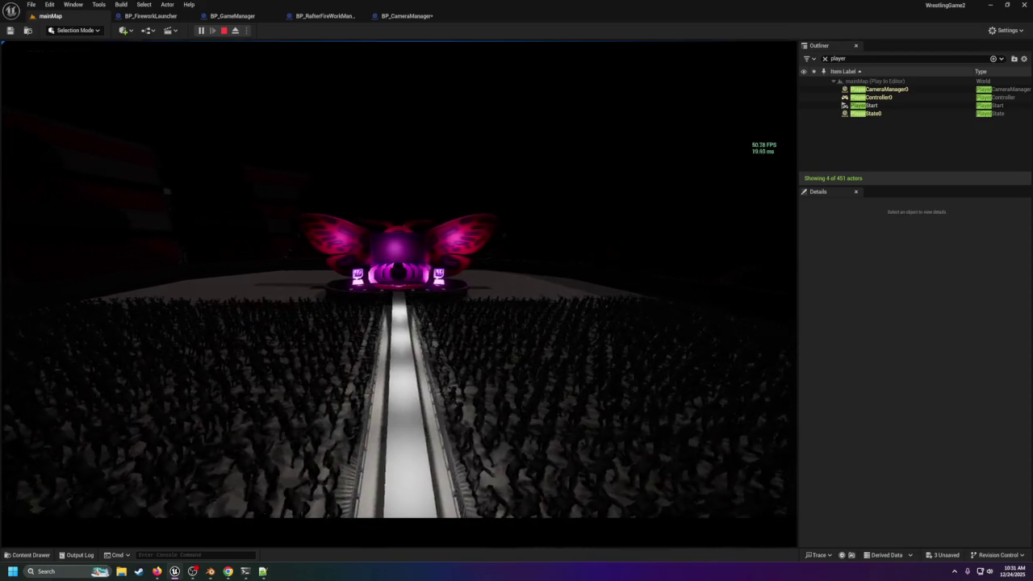
key(Escape)
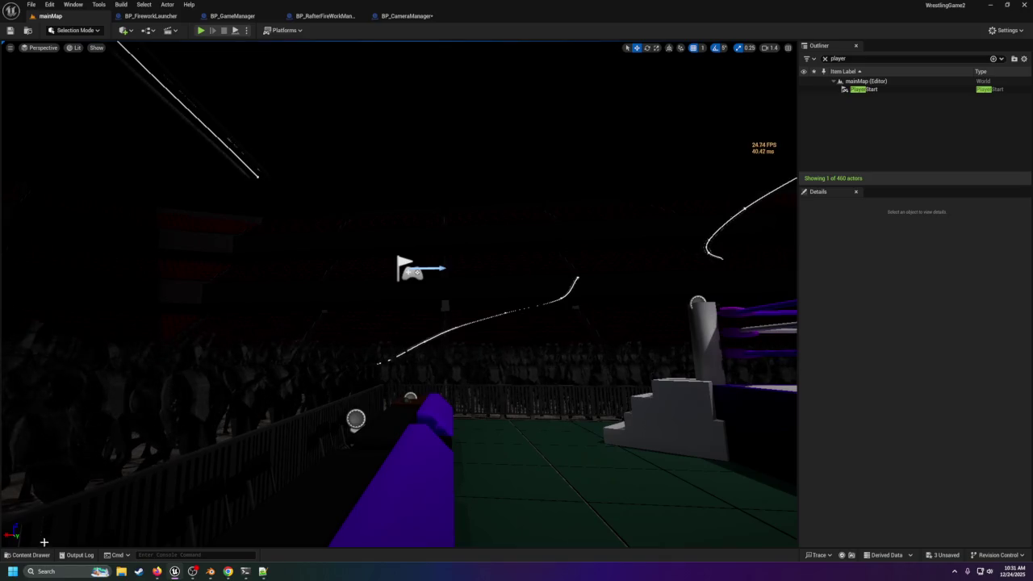
Step: Place a BP_ThirdPersonCharacter by the ringside barrier, play-test, then open BP_FireworkLauncher's graph
click(31, 554)
click(389, 292)
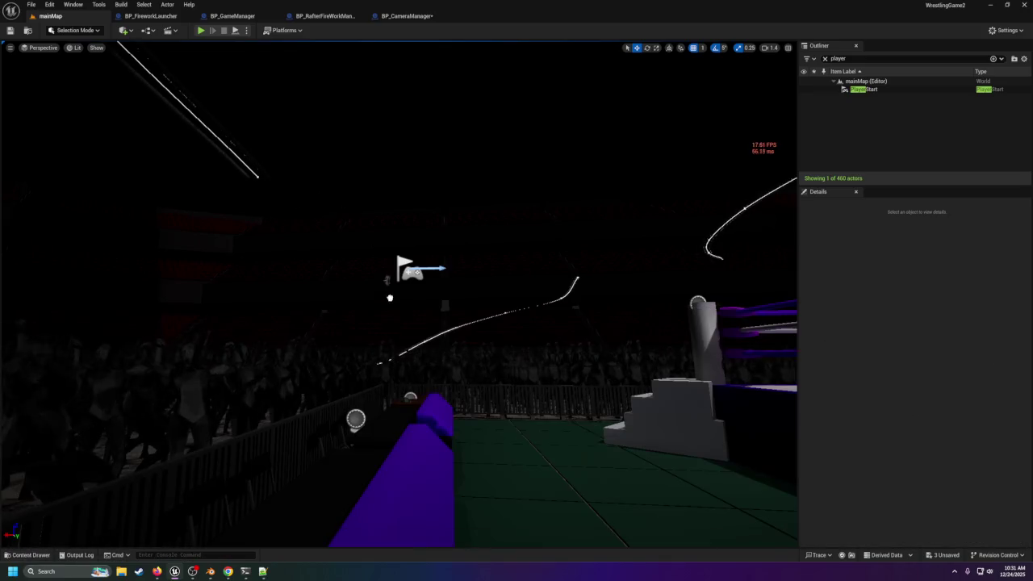
drag(377, 455, 377, 457)
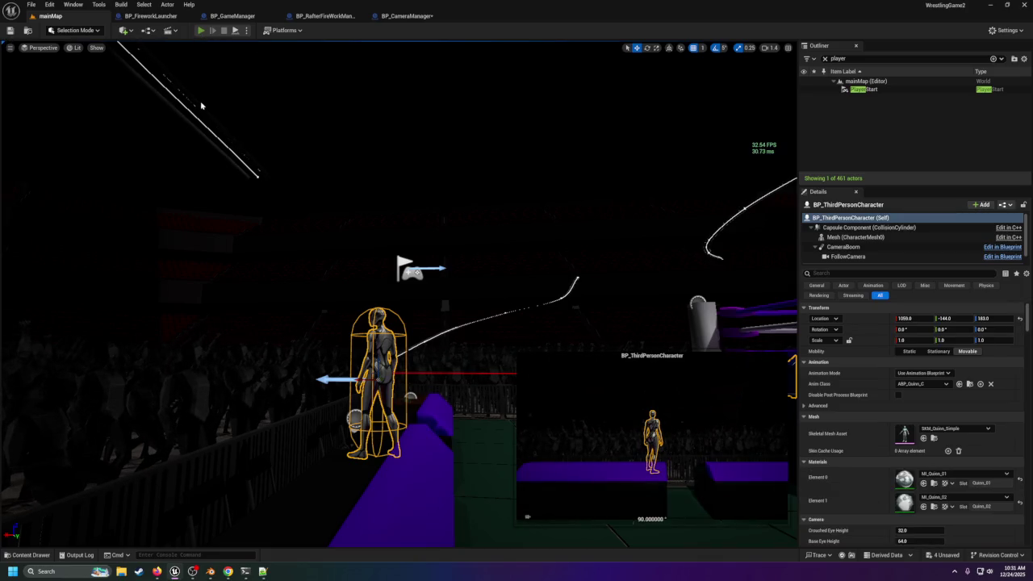
key(alt+p)
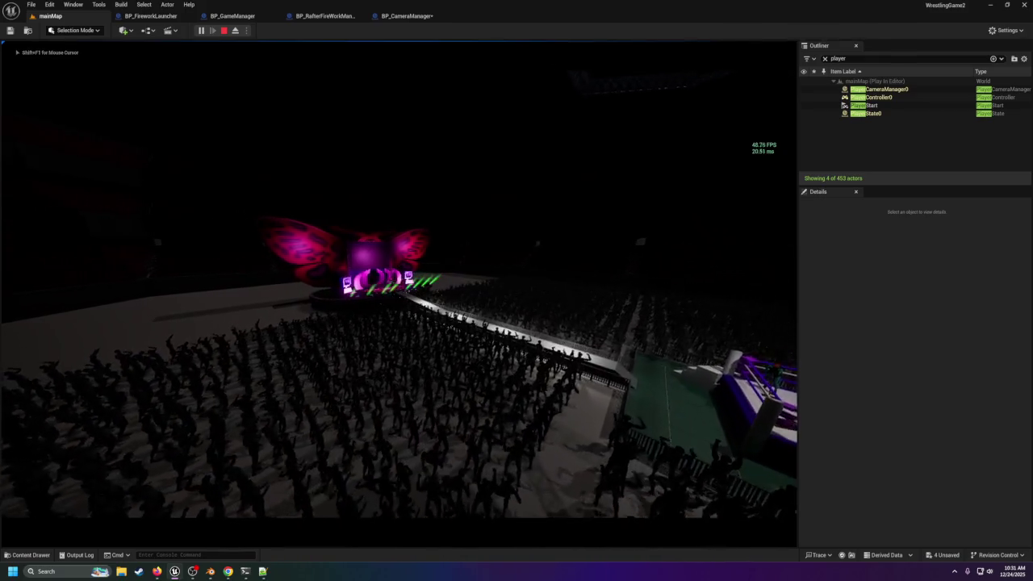
key(Escape)
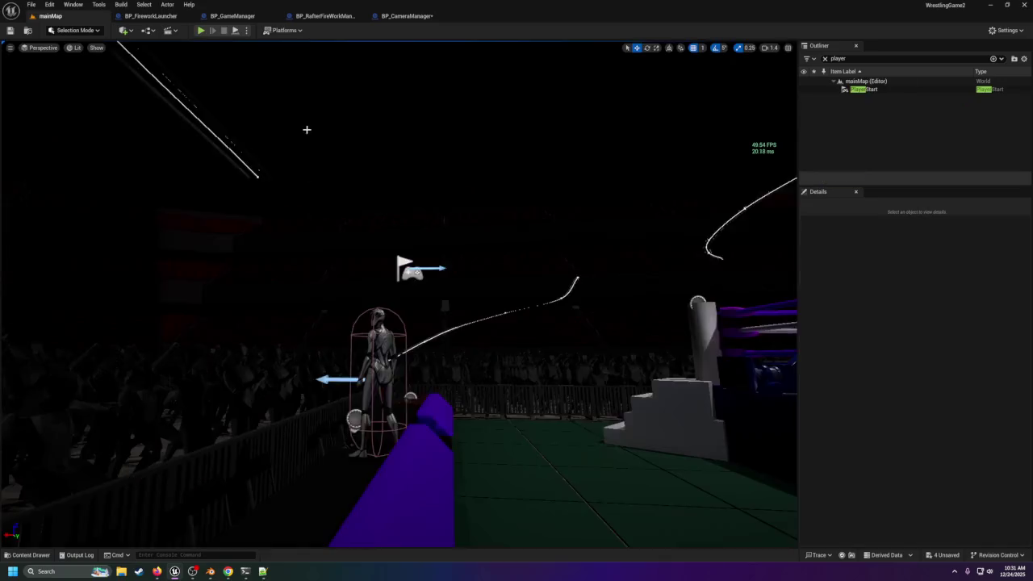
click(407, 16)
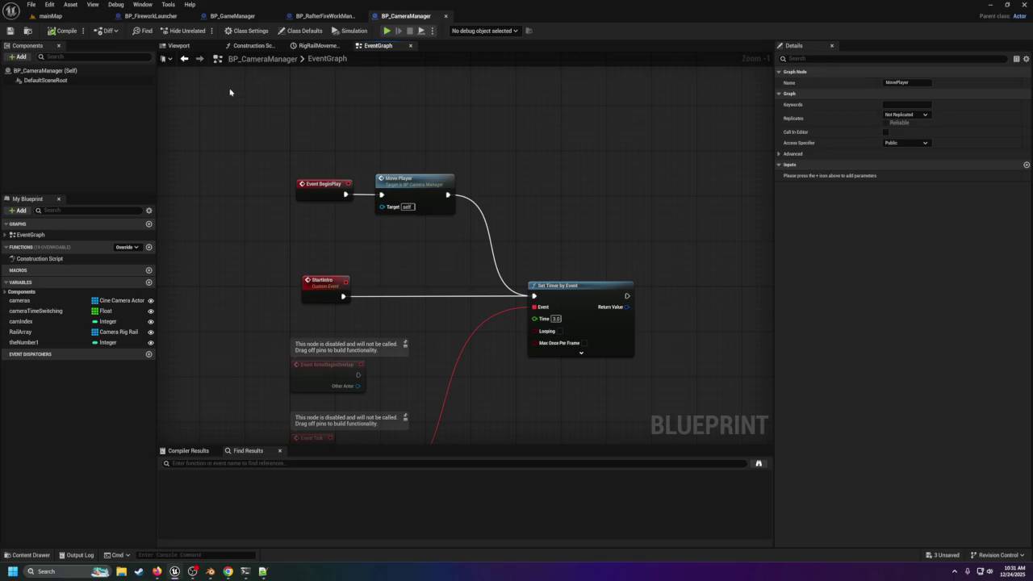
click(151, 15)
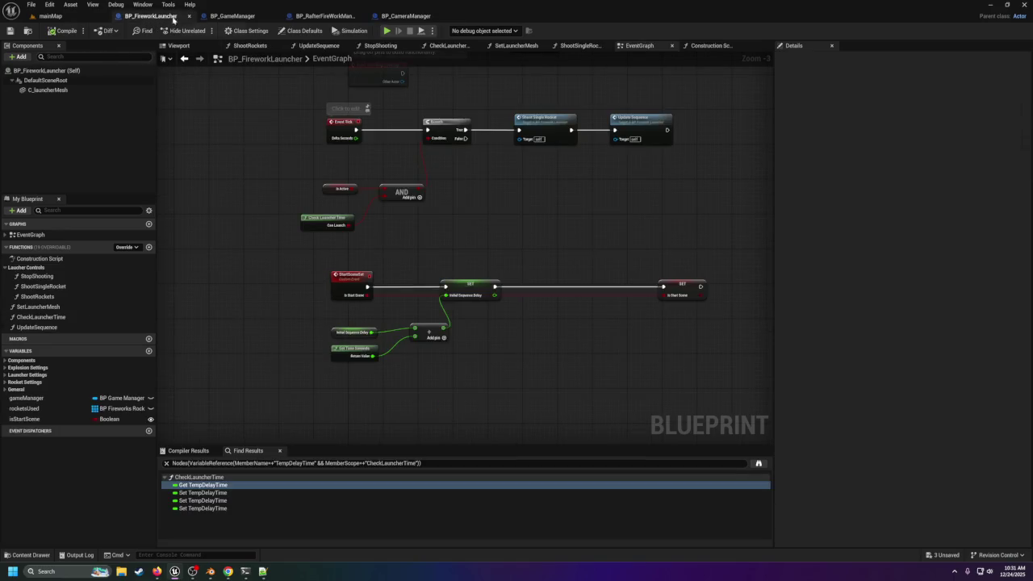
Step: In BP_GameManager, break Start Intro's execution link from Activate Rafters
click(252, 20)
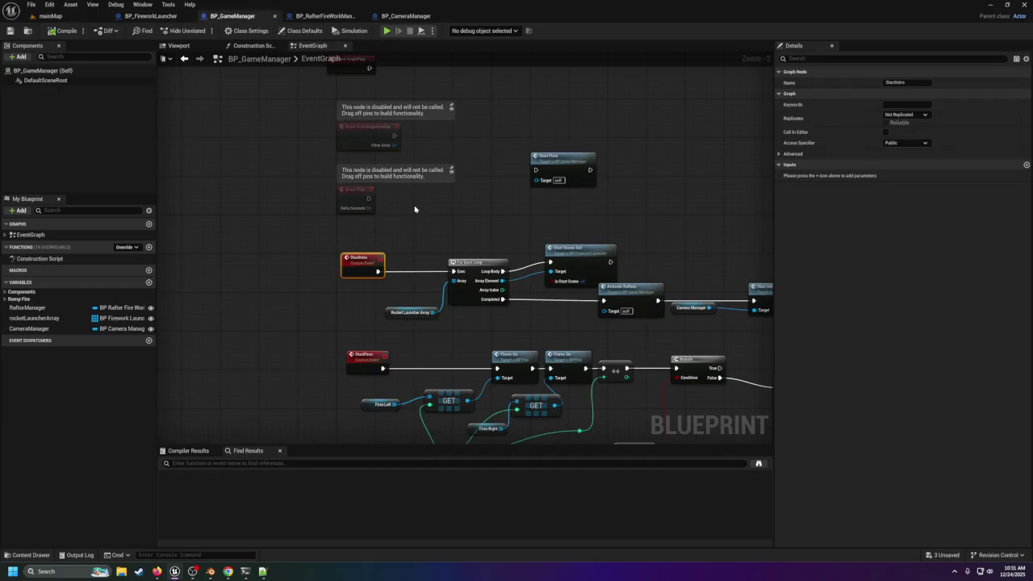
drag(415, 209, 256, 181)
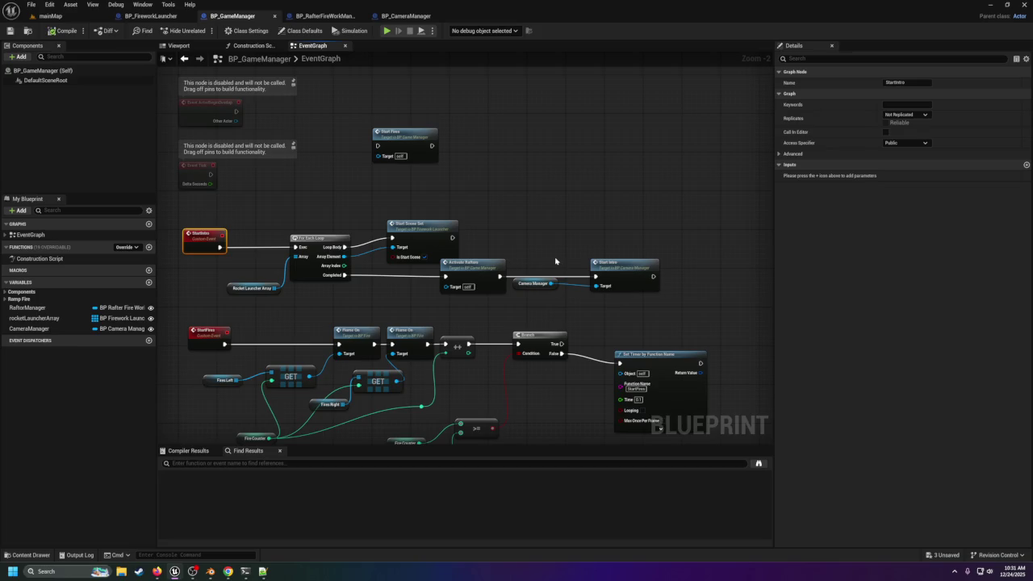
right_click(596, 276)
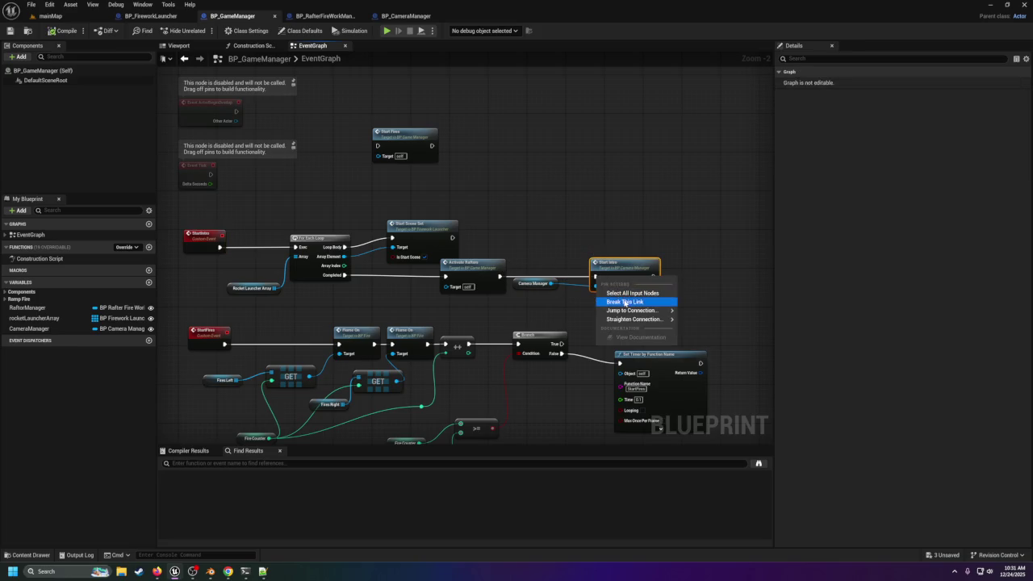
click(628, 301)
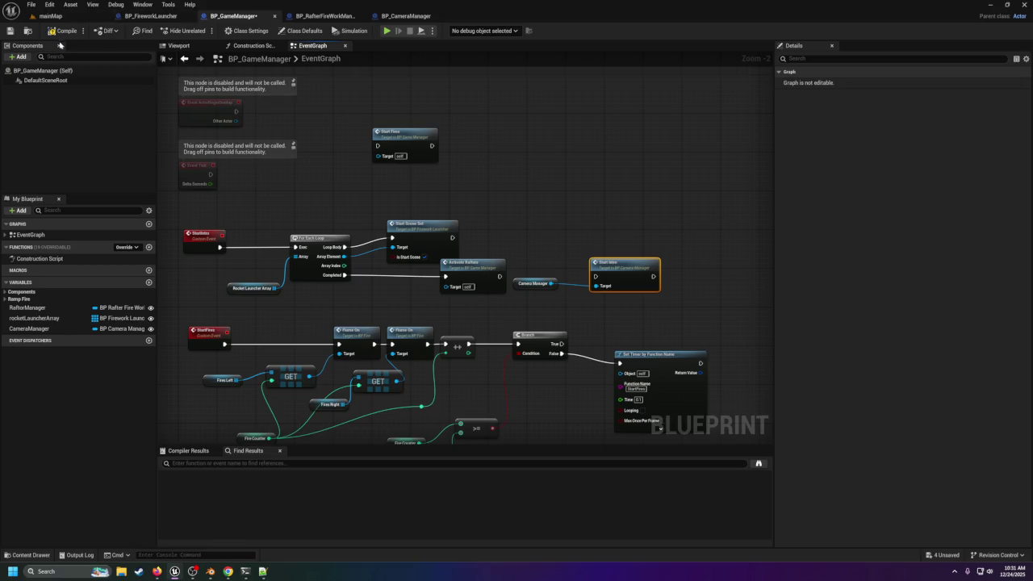
Step: Play-test mainMap, close the documentation window, and return to BP_GameManager
click(44, 15)
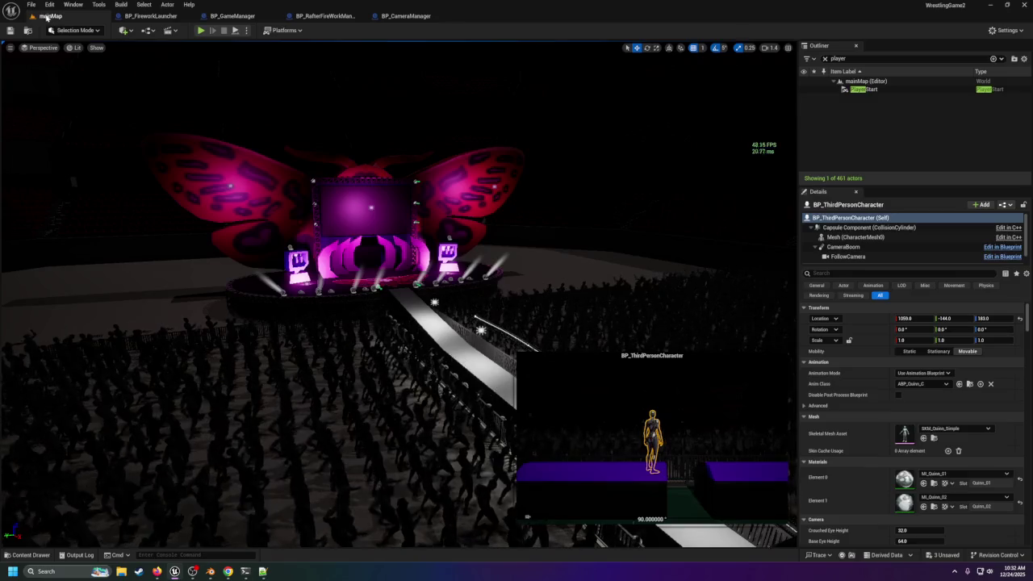
click(200, 30)
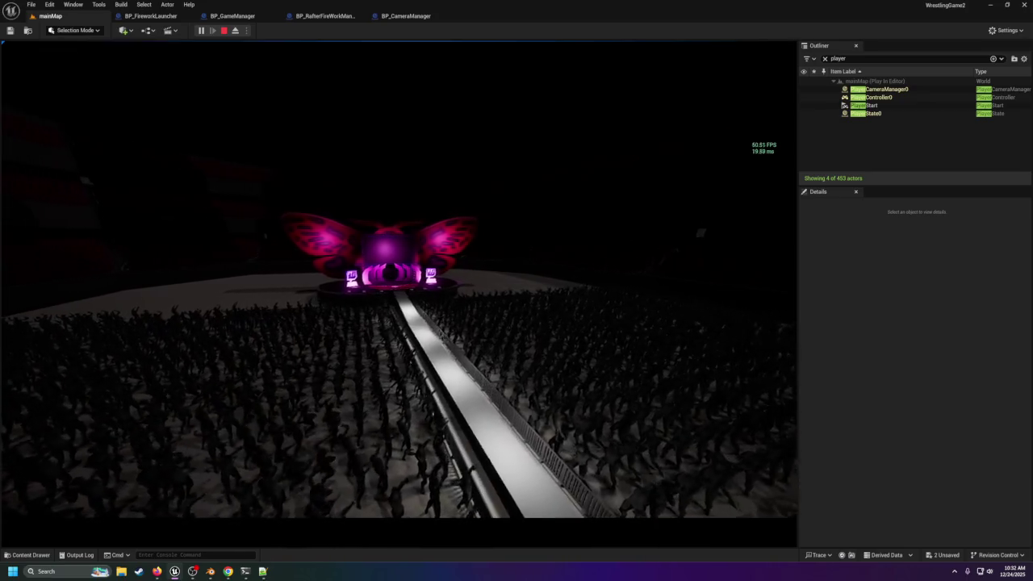
key(shift+F1)
key(Escape)
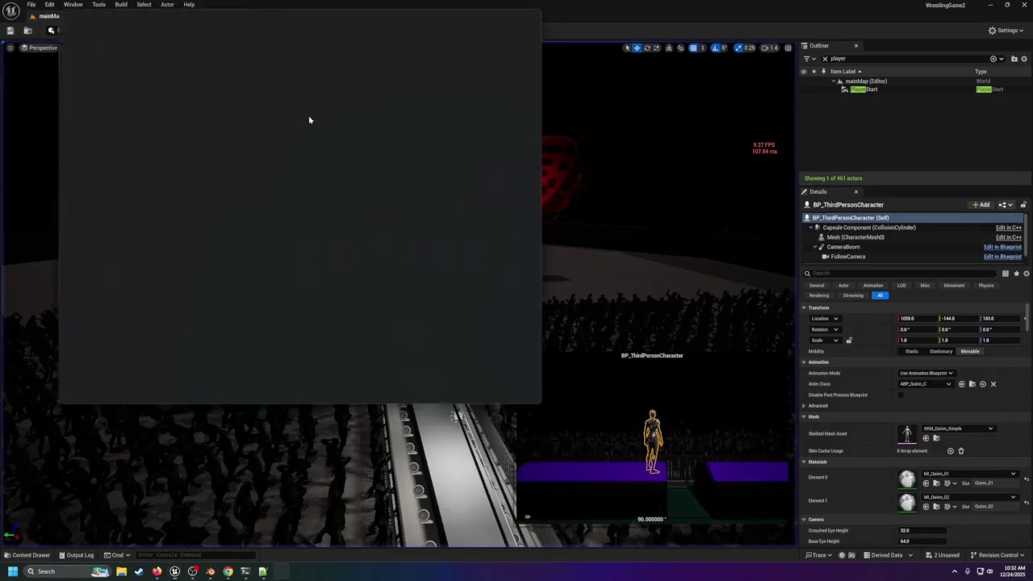
click(543, 9)
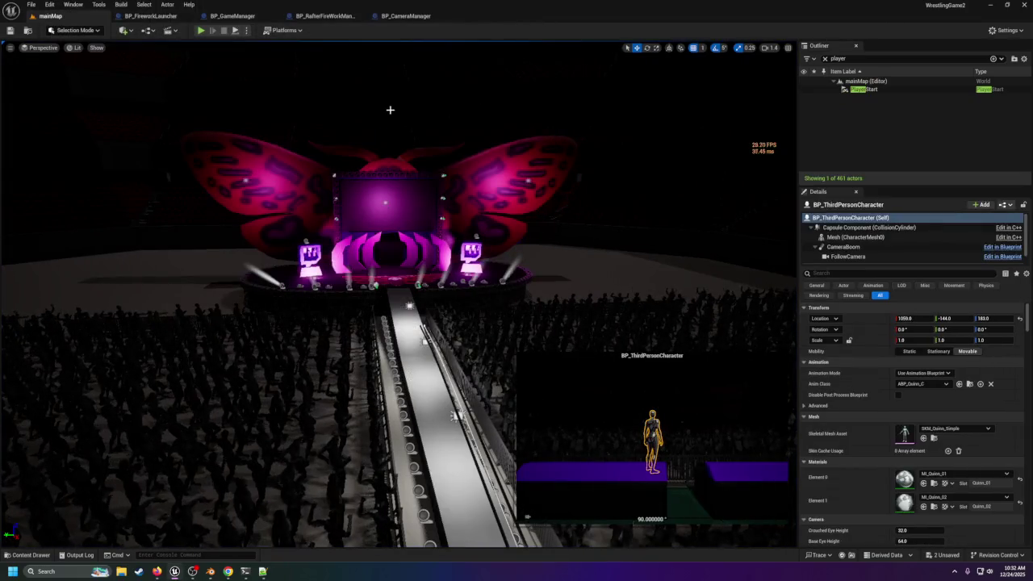
click(242, 18)
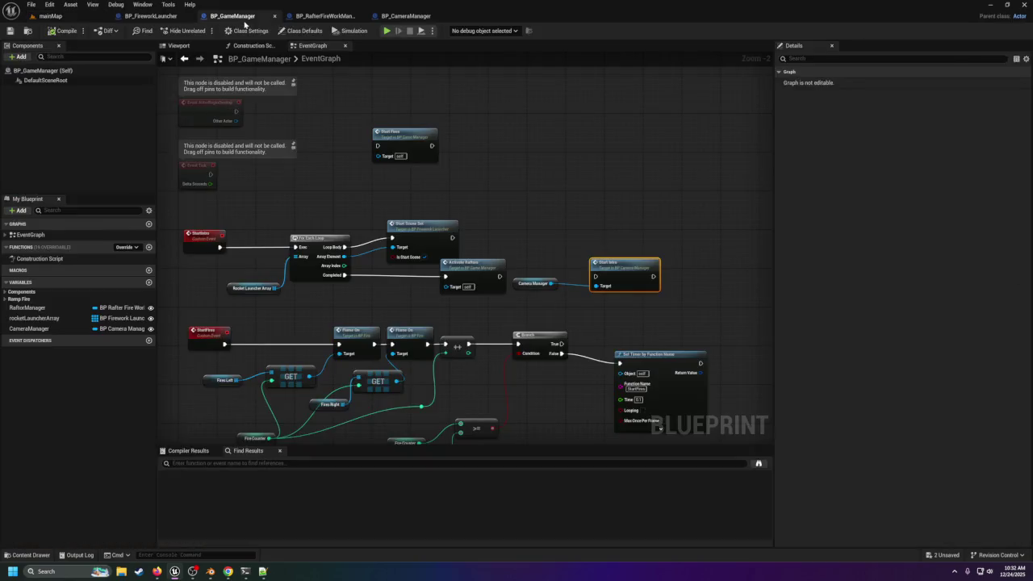
Step: Select the Camera Manager and Start Intro nodes in BP_GameManager's graph
drag(448, 185, 533, 137)
mouse_move(572, 197)
mouse_down()
mouse_move(723, 242)
mouse_move(581, 108)
mouse_move(531, 117)
mouse_up()
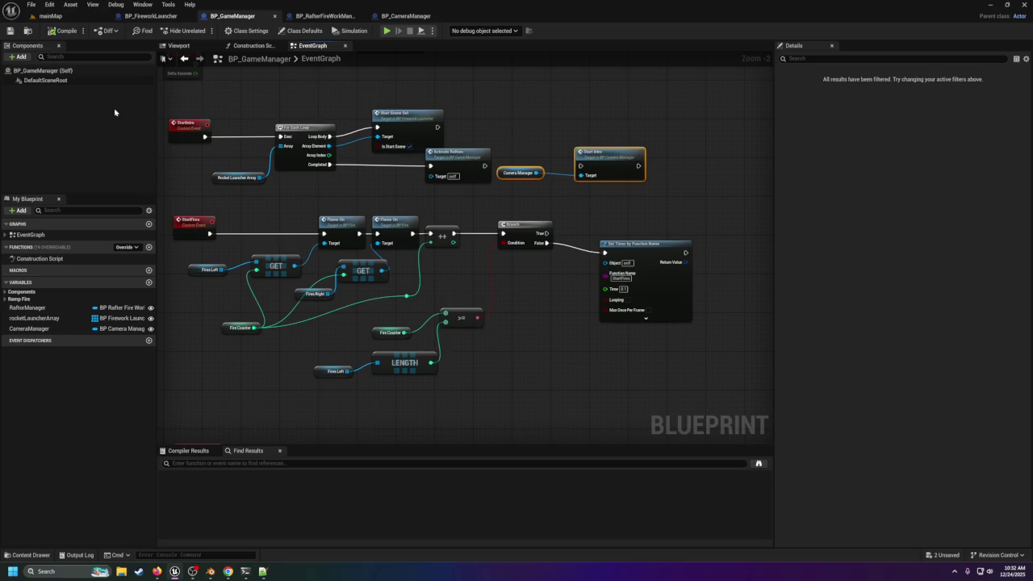
click(50, 15)
Step: Fly to the ring and delete the BP_ThirdPersonCharacter standing beside it
mouse_move(316, 221)
mouse_down()
mouse_move(255, 242)
mouse_move(212, 212)
mouse_up()
click(537, 219)
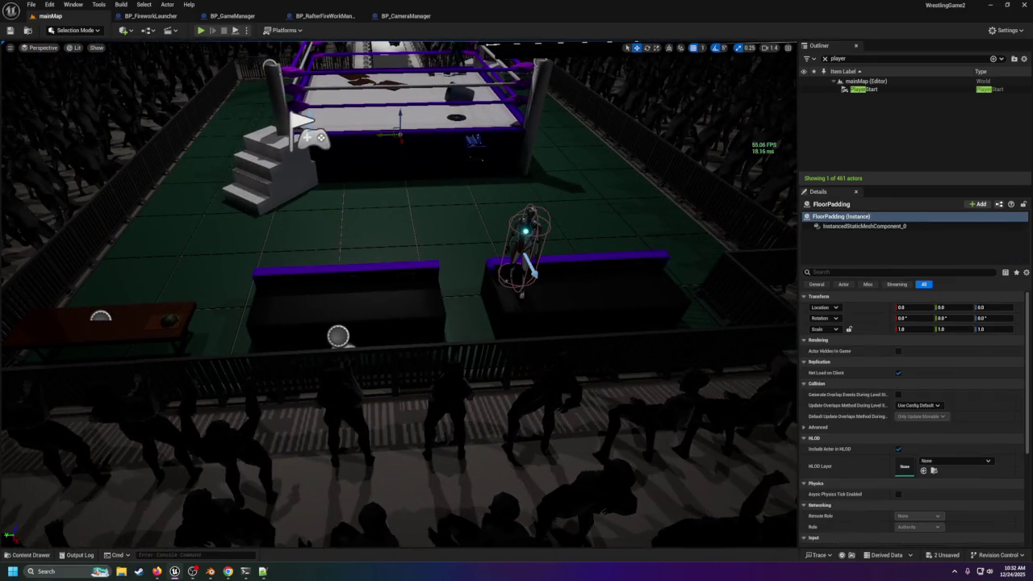
click(534, 220)
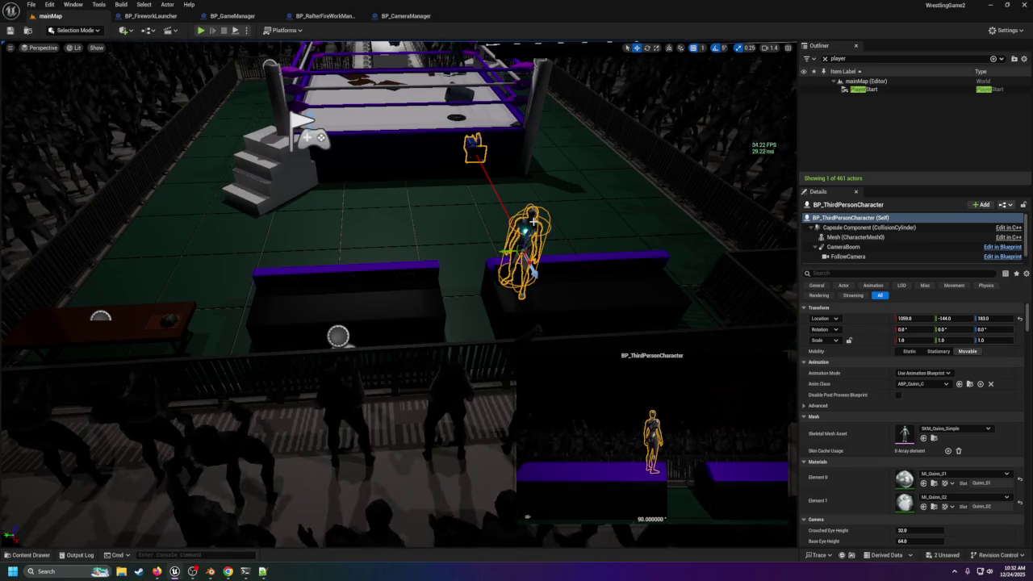
key(Delete)
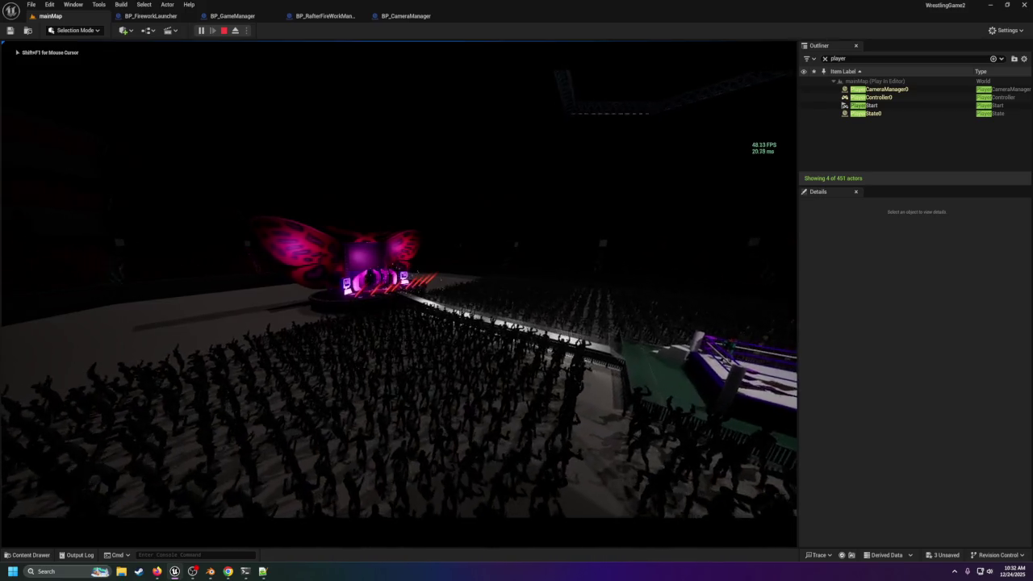
key(Escape)
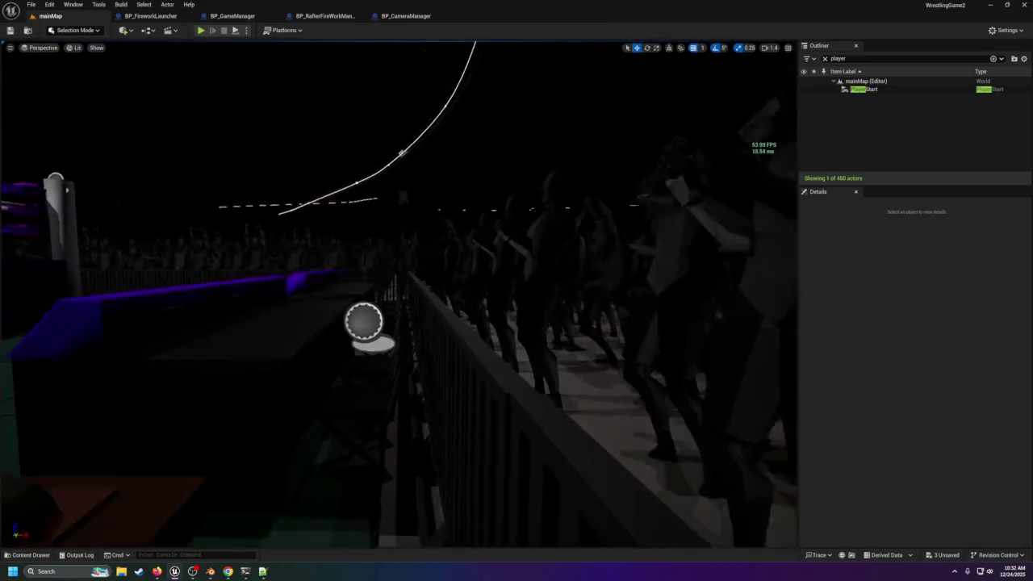
Step: Delete the BP_Controller actor near the railing from the level
click(361, 323)
drag(364, 310, 364, 237)
drag(399, 294, 398, 379)
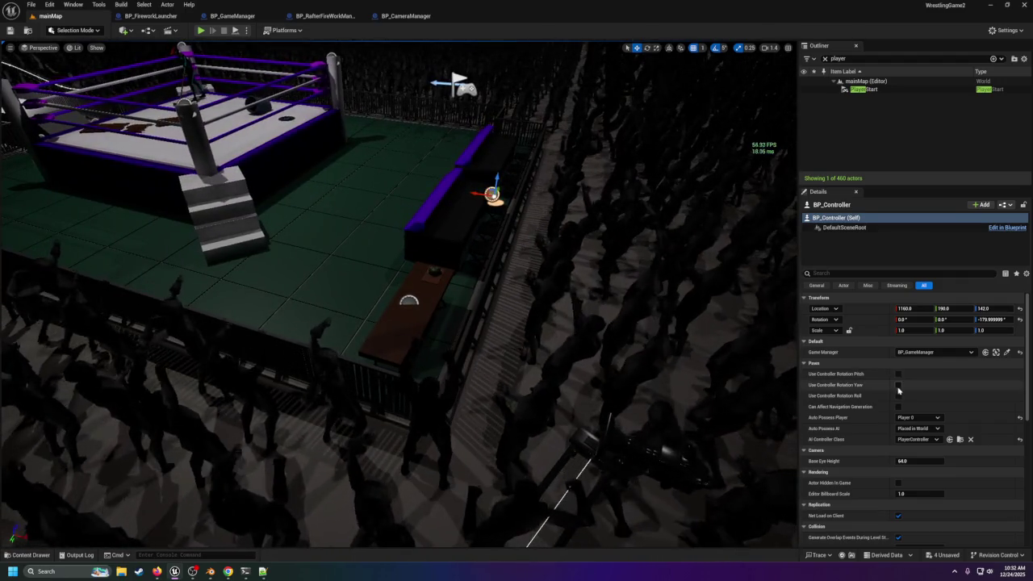
scroll(915, 454, down, 2)
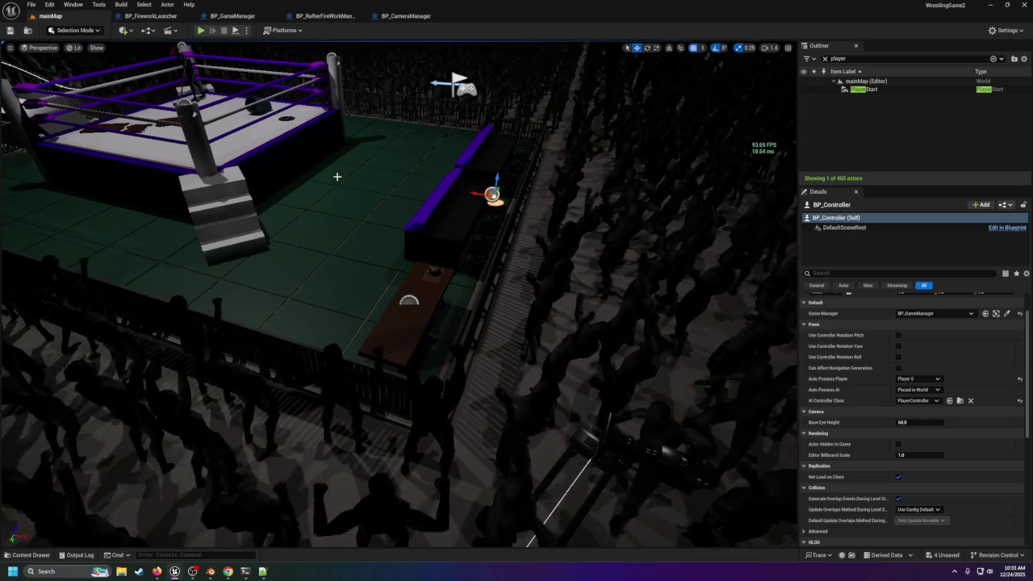
key(Delete)
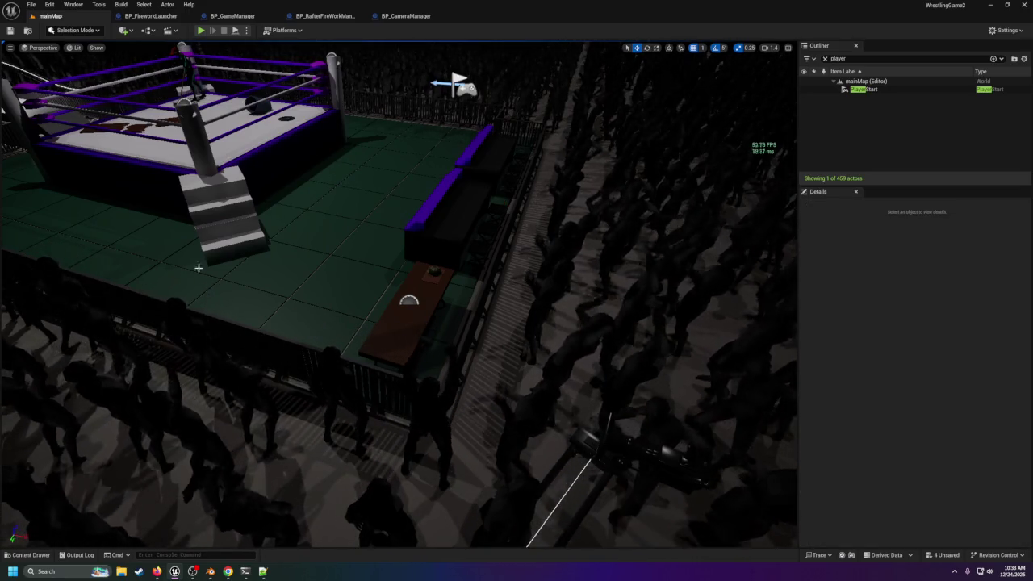
Step: Place BP_ThirdPersonCharacter beside the ringside barrier at 1180, 130, 90
click(31, 555)
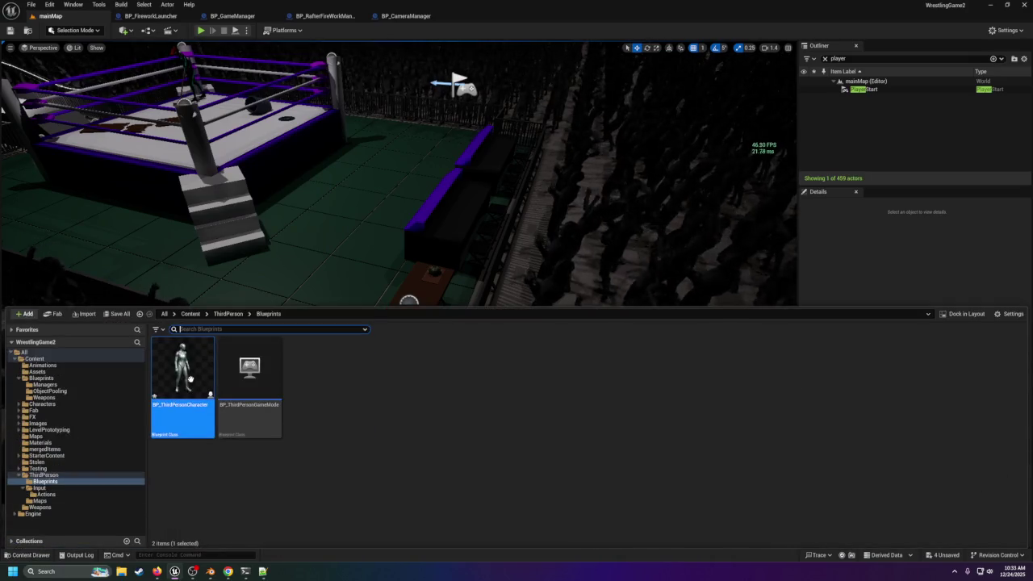
drag(479, 206, 509, 204)
drag(500, 234, 502, 232)
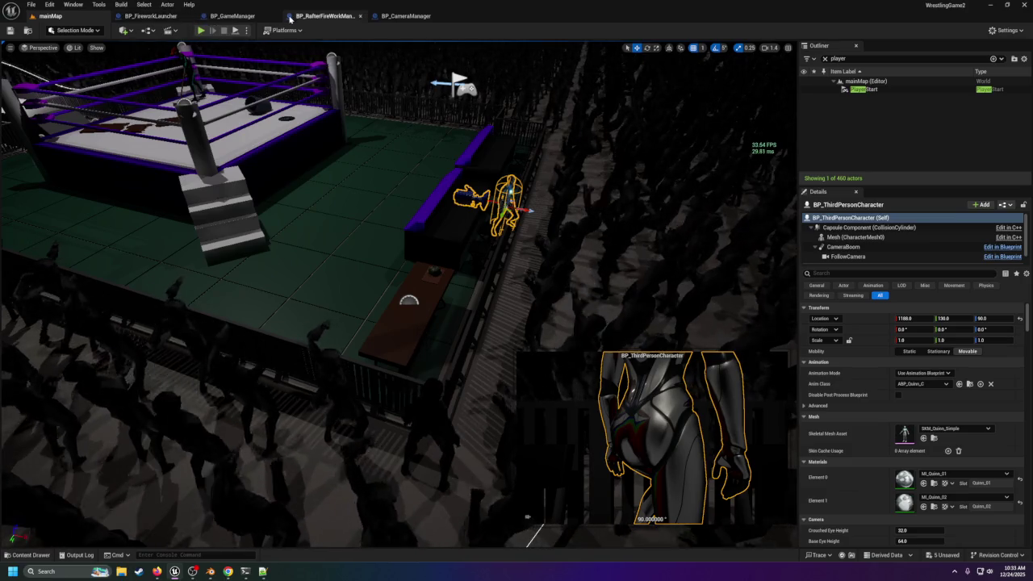
click(49, 6)
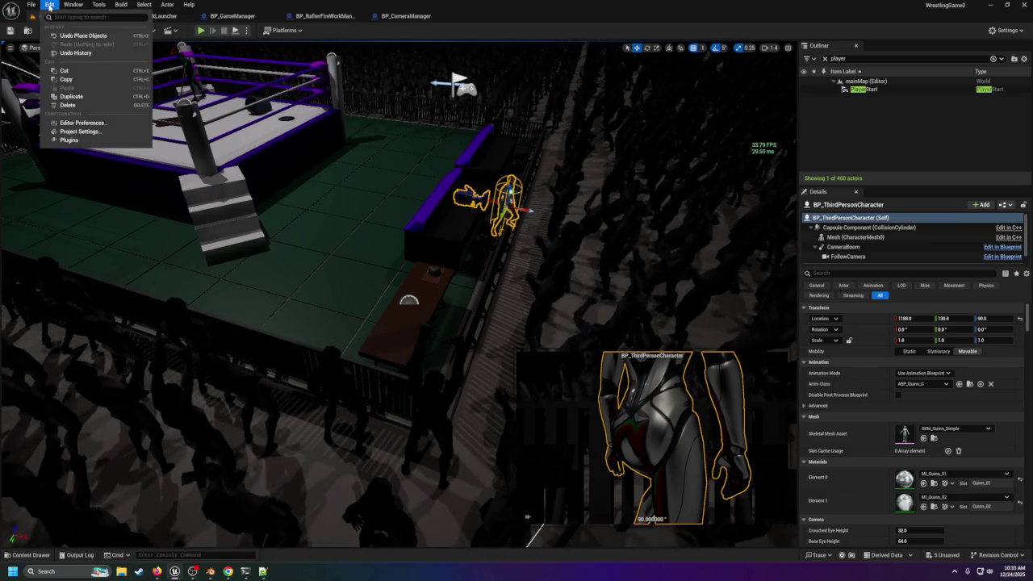
Step: Search Project Settings for the player settings, then clear the filter
click(87, 132)
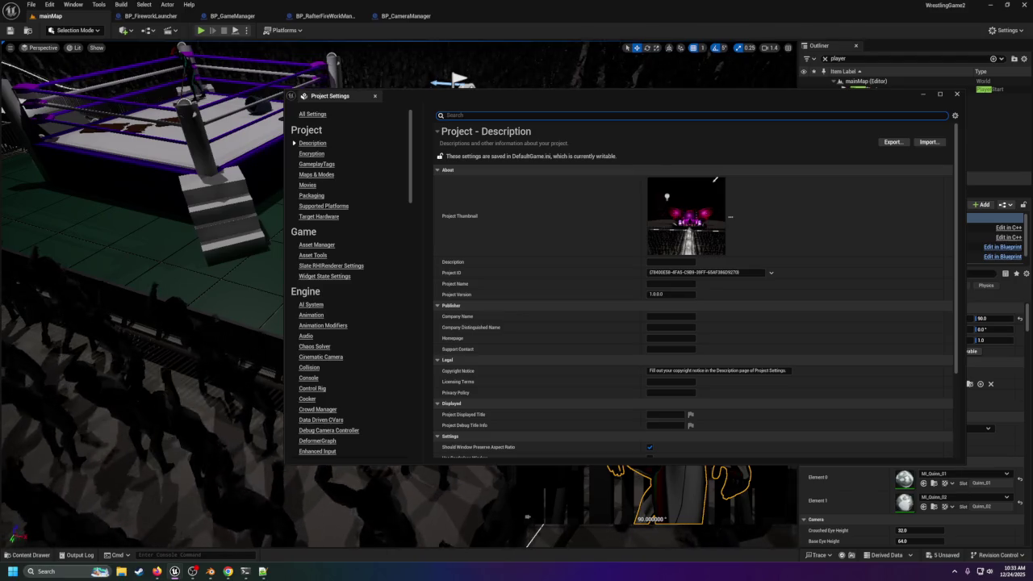
text(payer)
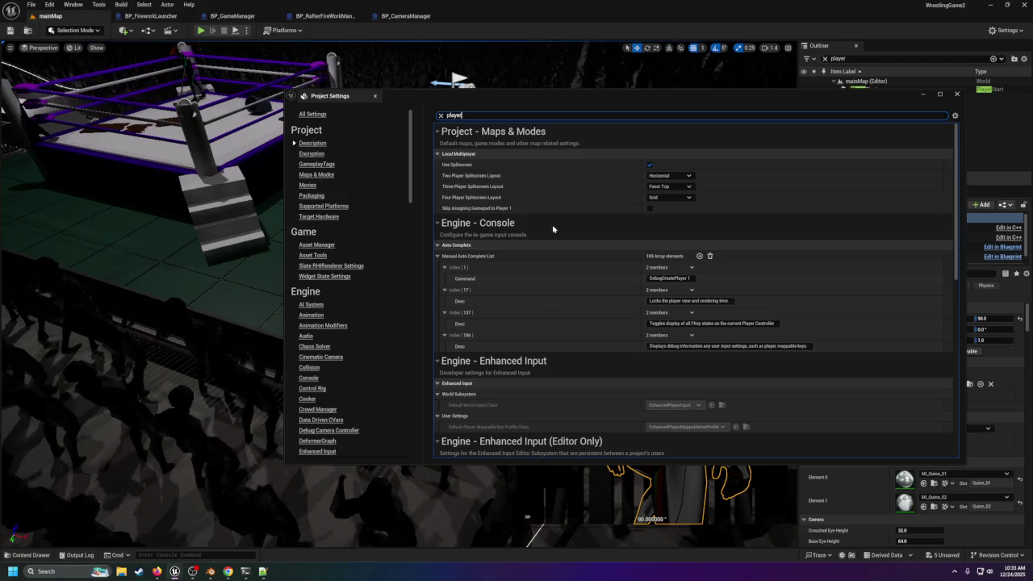
scroll(590, 244, down, 3)
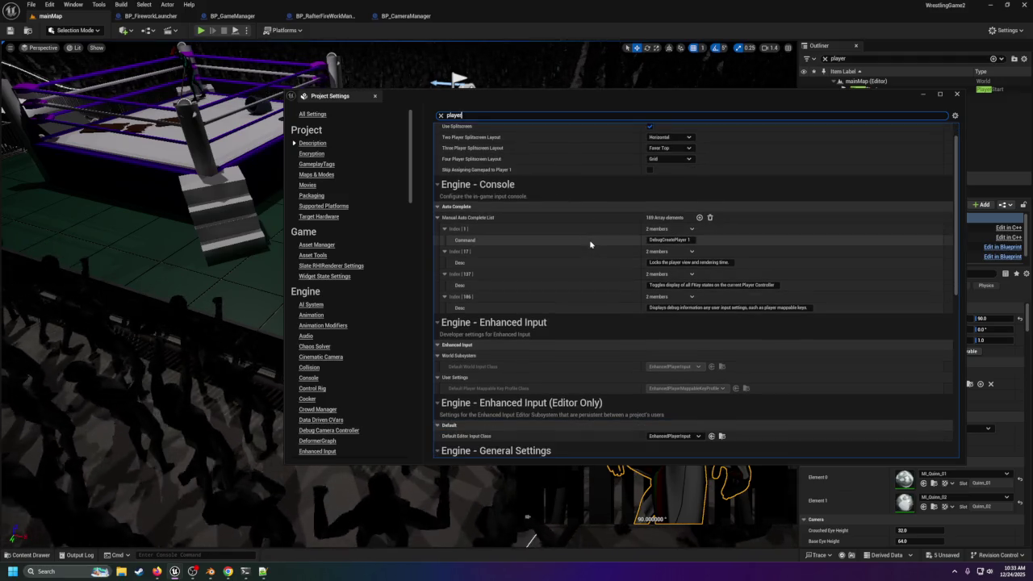
scroll(589, 244, down, 8)
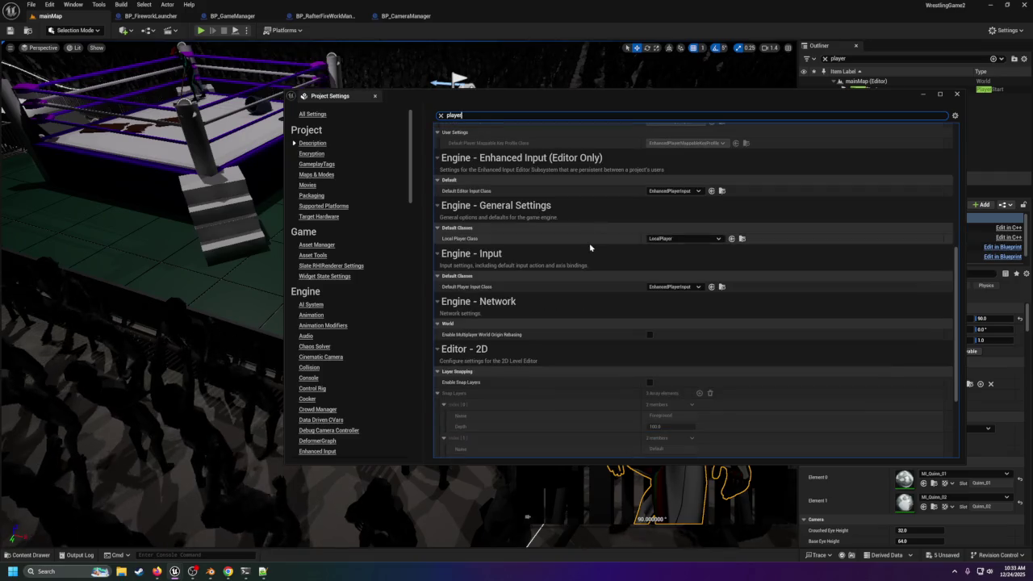
scroll(635, 302, down, 5)
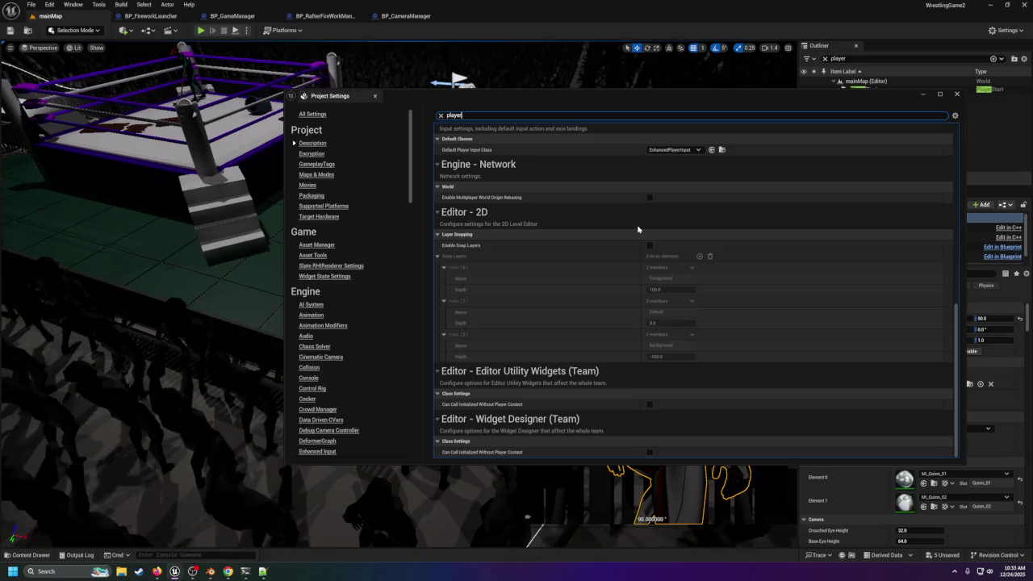
click(440, 115)
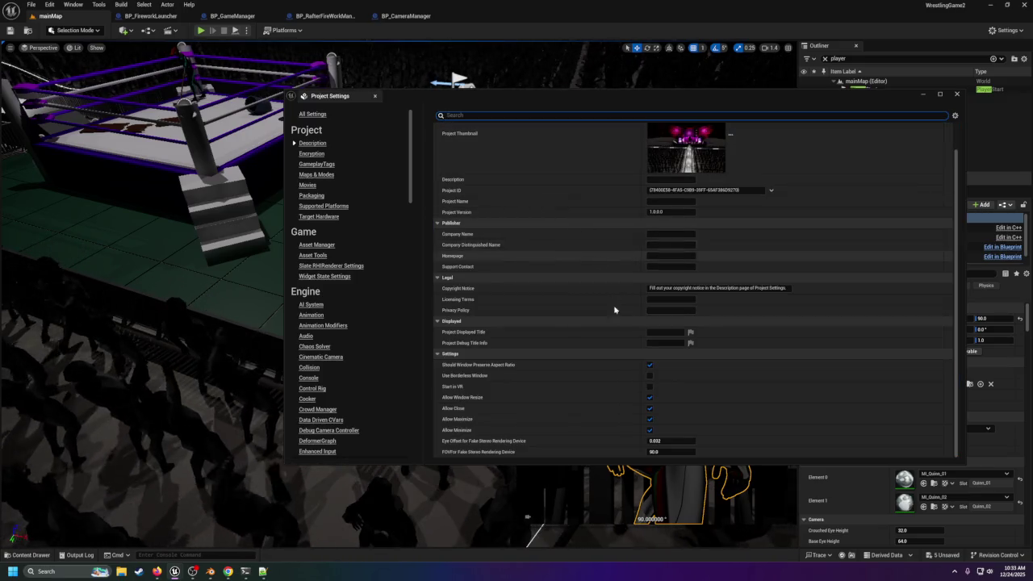
scroll(618, 304, up, 2)
scroll(589, 283, down, 3)
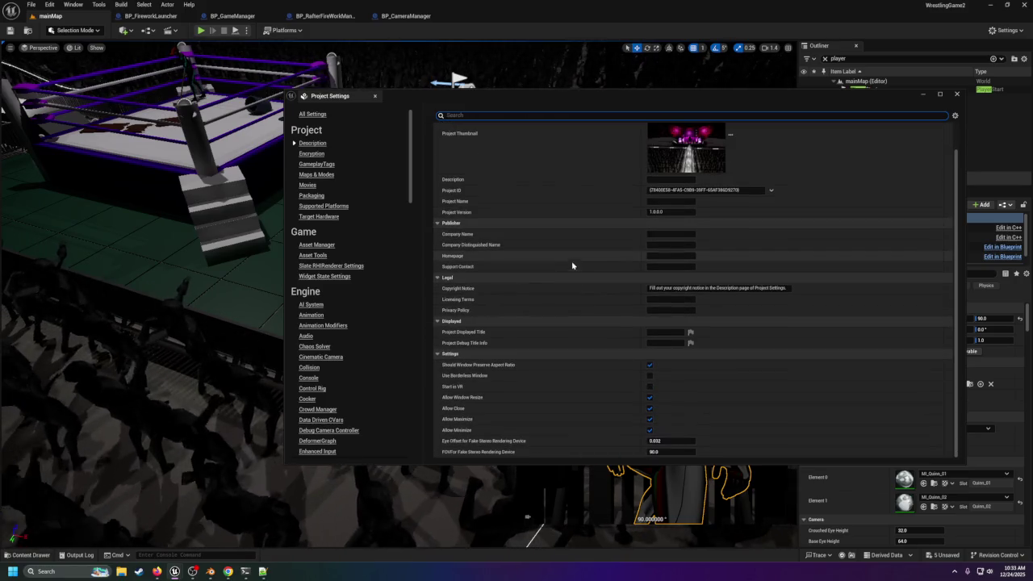
Step: Locate the Default GameMode in Maps & Modes and open BP_ThirdPersonGameMode for editing
click(317, 174)
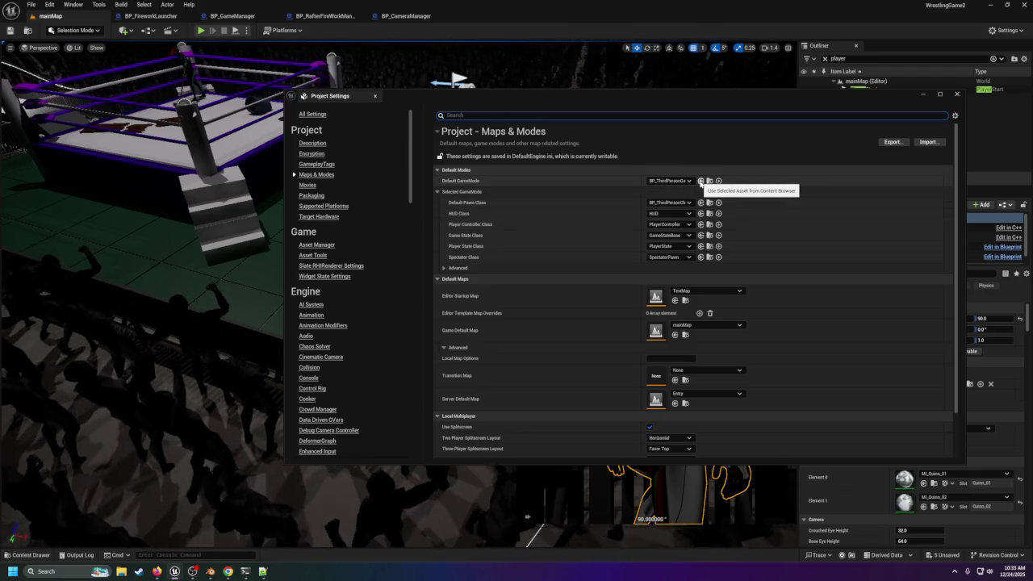
click(699, 181)
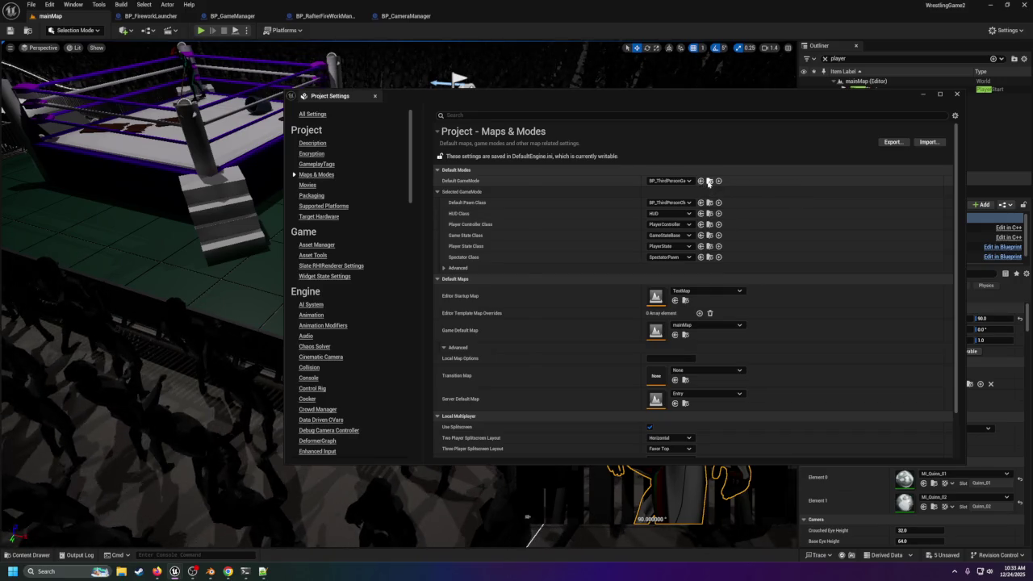
click(709, 181)
double_click(285, 220)
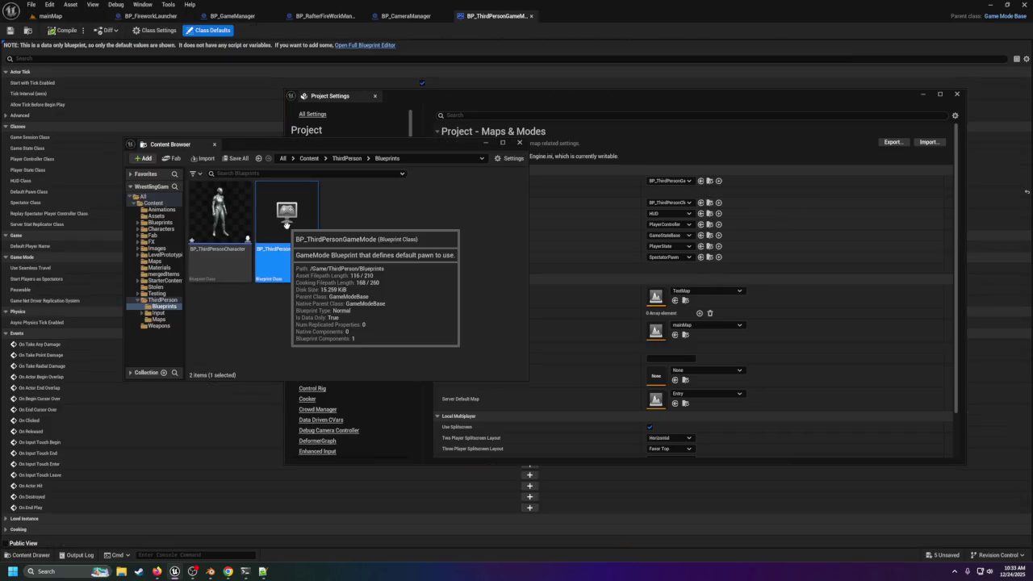
Step: Choose BP_PlayerController as Player Controller Class, compile the game mode, and return to mainMap
click(484, 144)
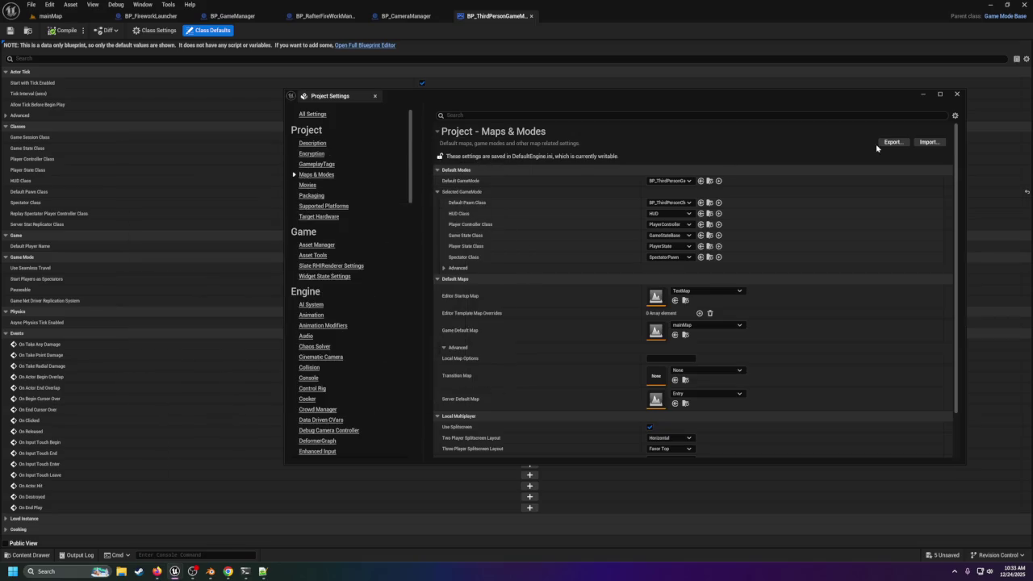
click(922, 94)
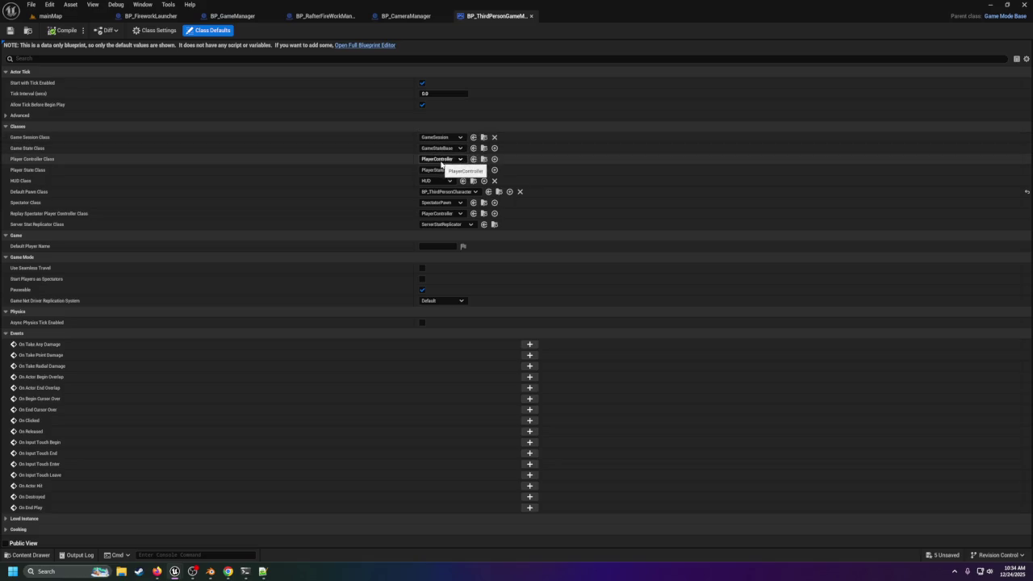
click(441, 160)
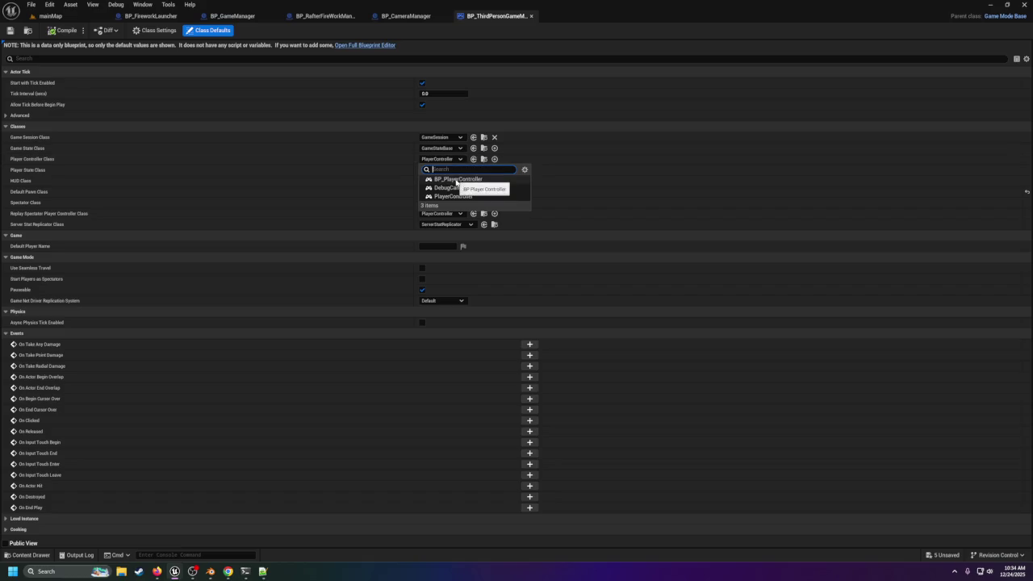
click(457, 179)
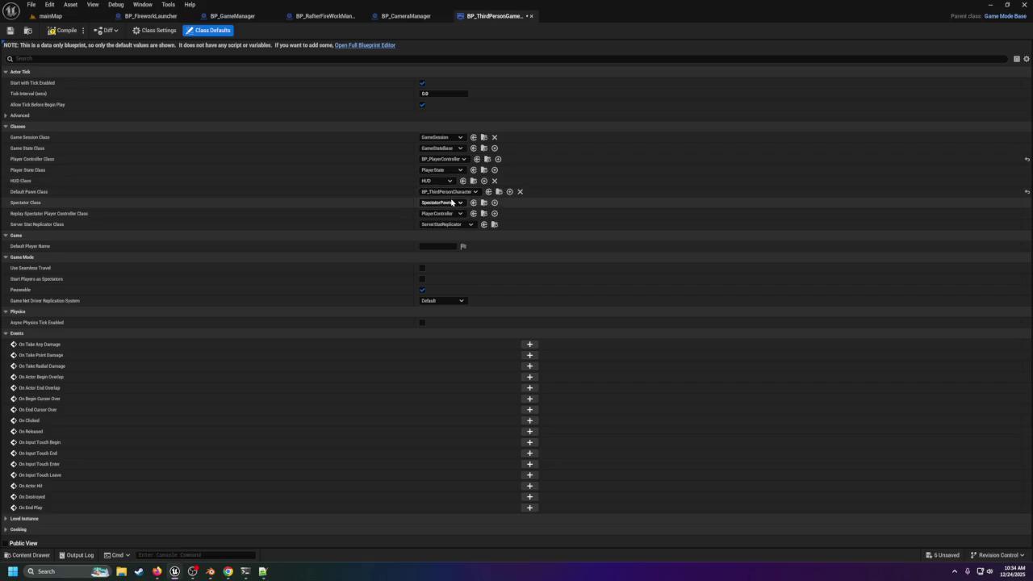
click(54, 31)
click(48, 15)
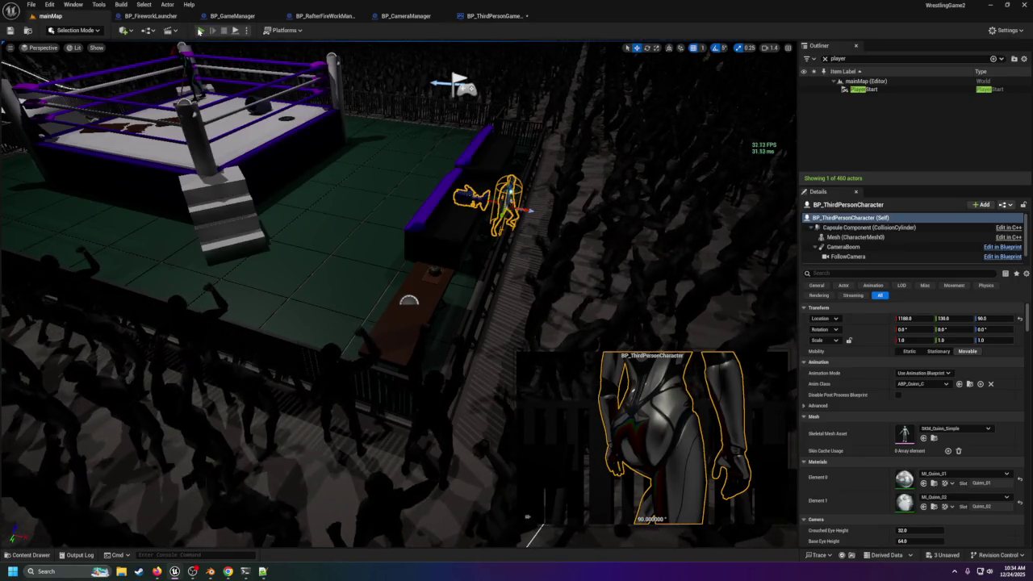
Step: Play mainMap with Alt+P to watch the intro, stop it, and reopen BP_ThirdPersonGameMode
key(alt+p)
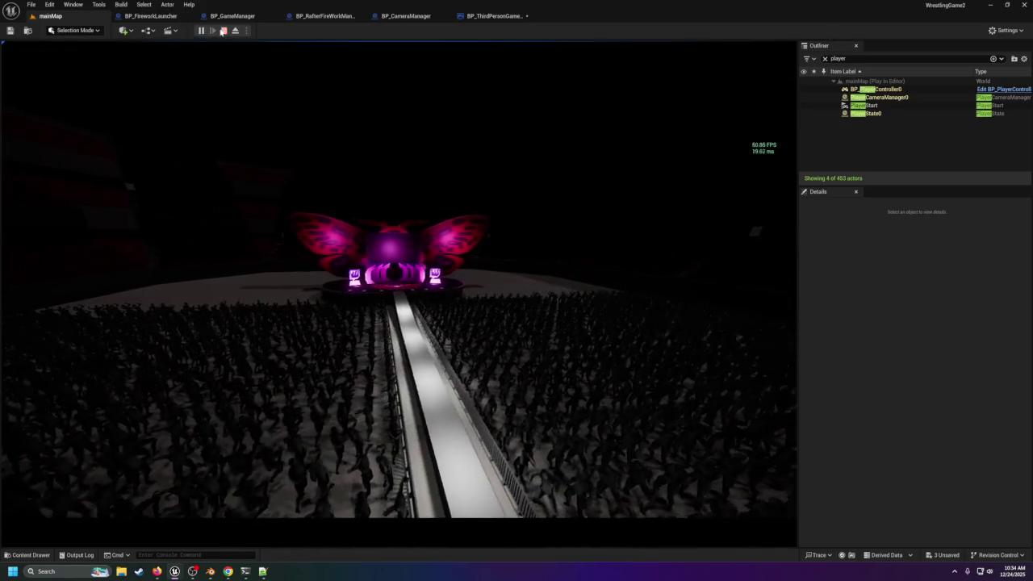
key(Escape)
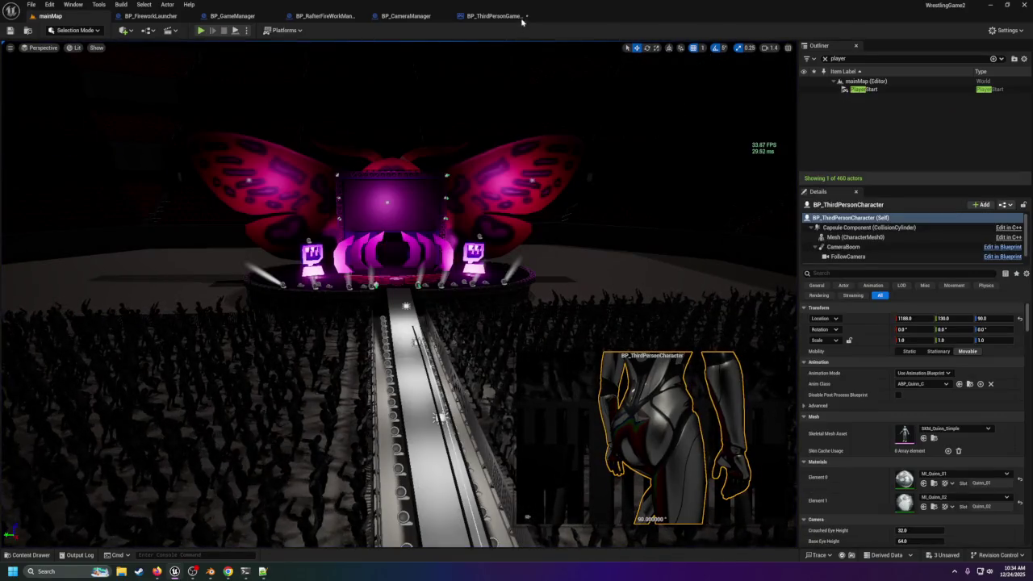
click(519, 17)
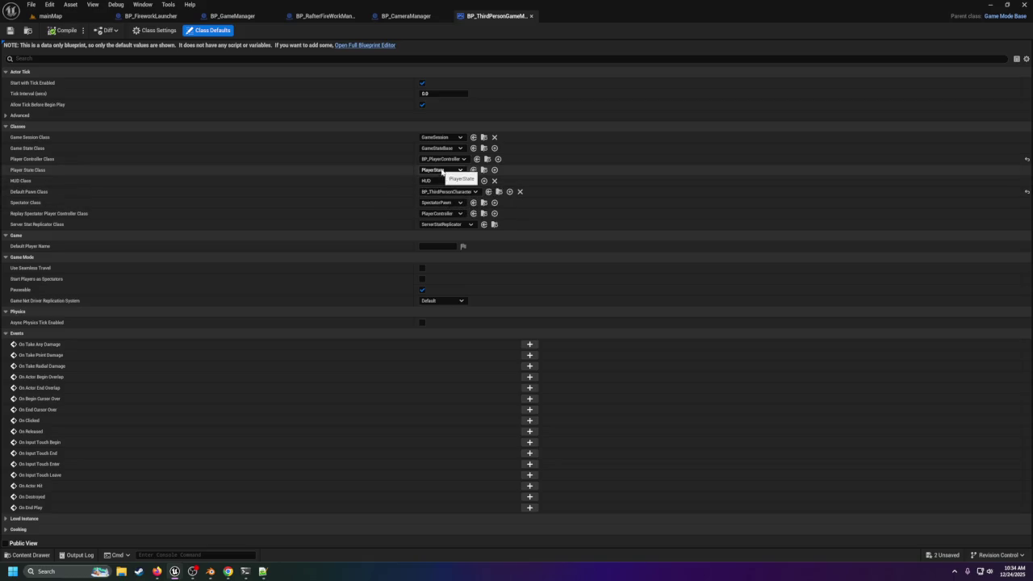
Step: Revert Player Controller Class to PlayerController, then replay mainMap and stop the session
click(442, 159)
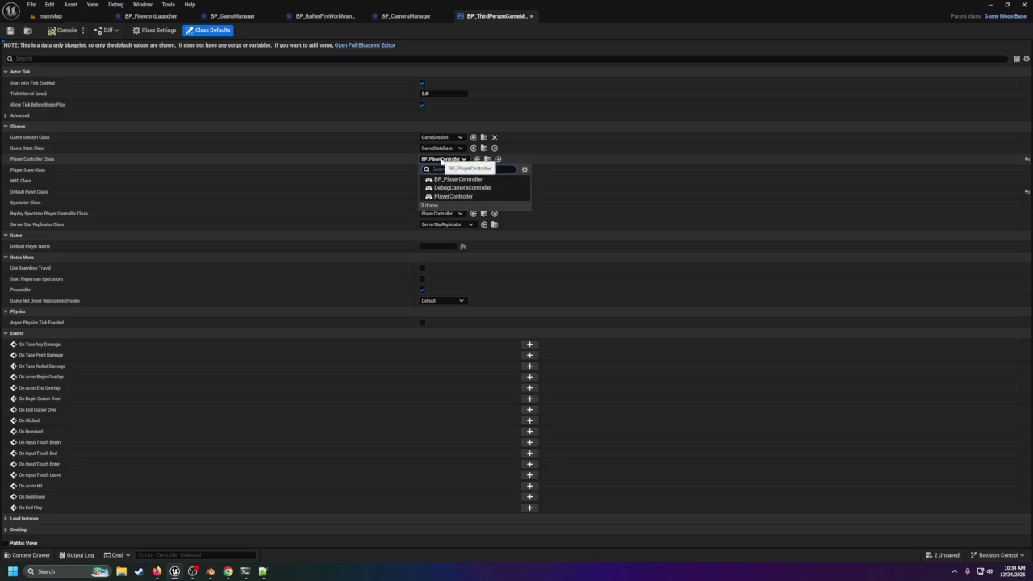
click(450, 196)
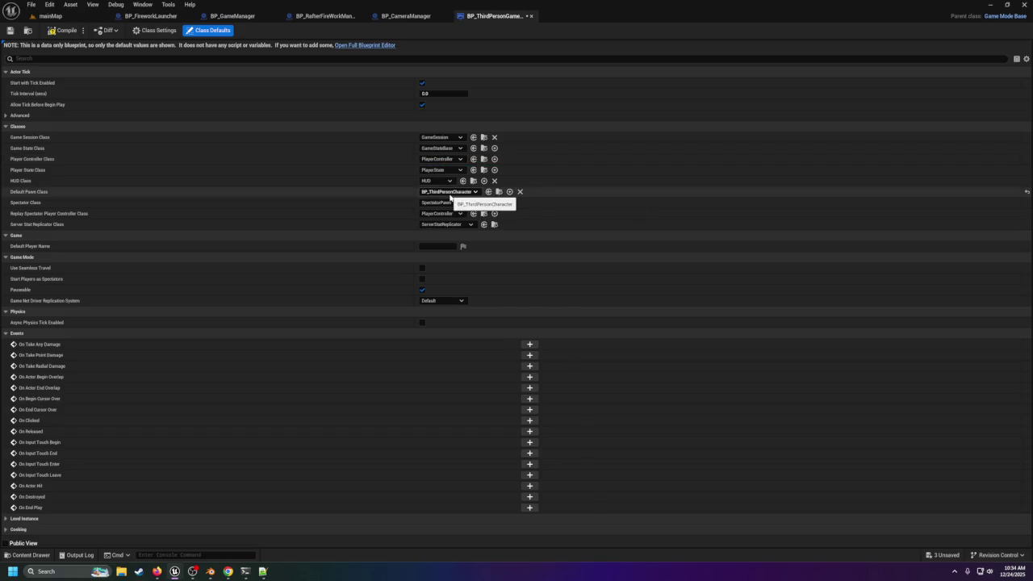
click(53, 16)
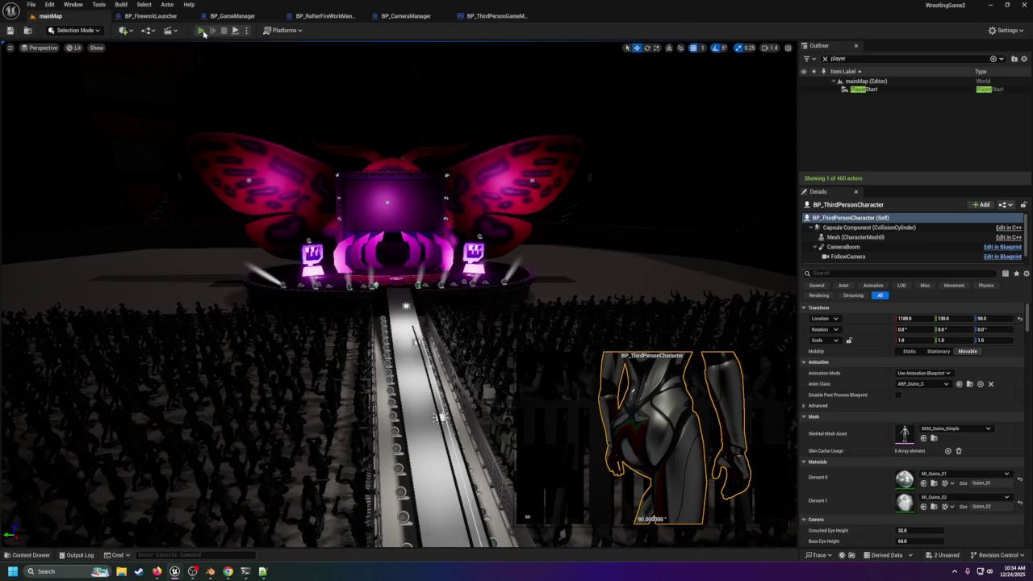
key(alt+p)
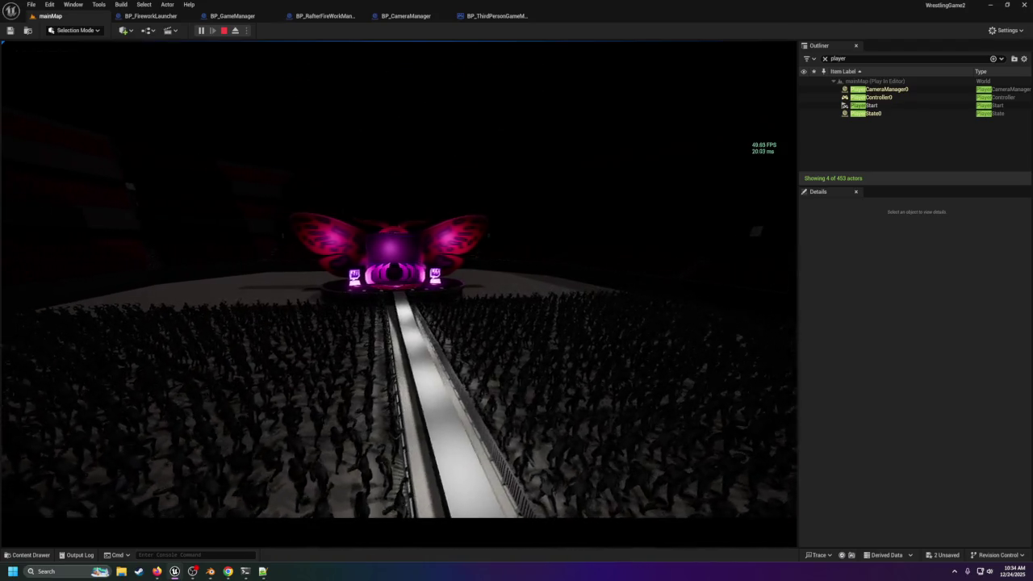
key(Escape)
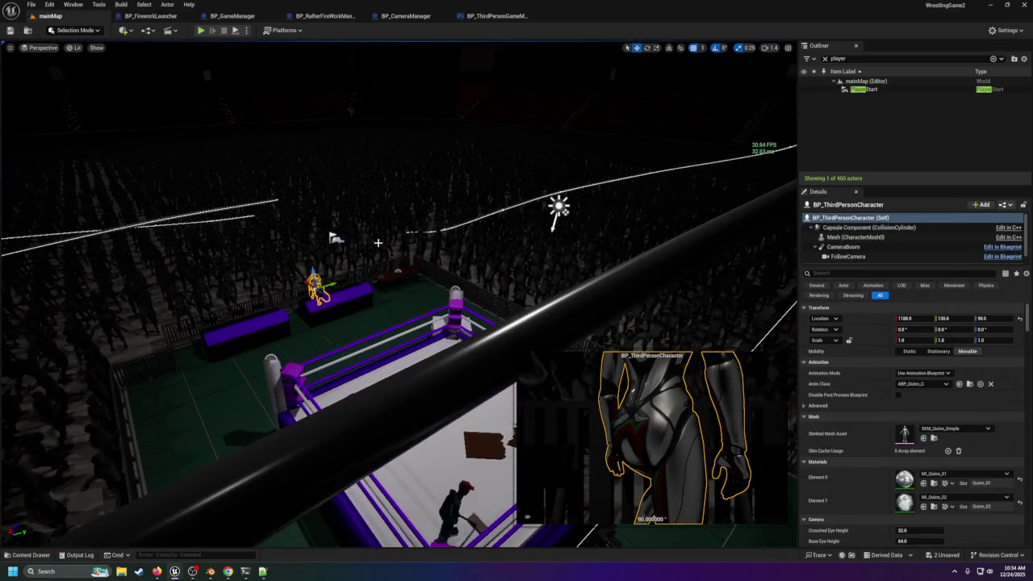
Step: Snap BP_ThirdPersonCharacter onto the platform at Z 160 and switch to BP_GameManager's event graph
key(End)
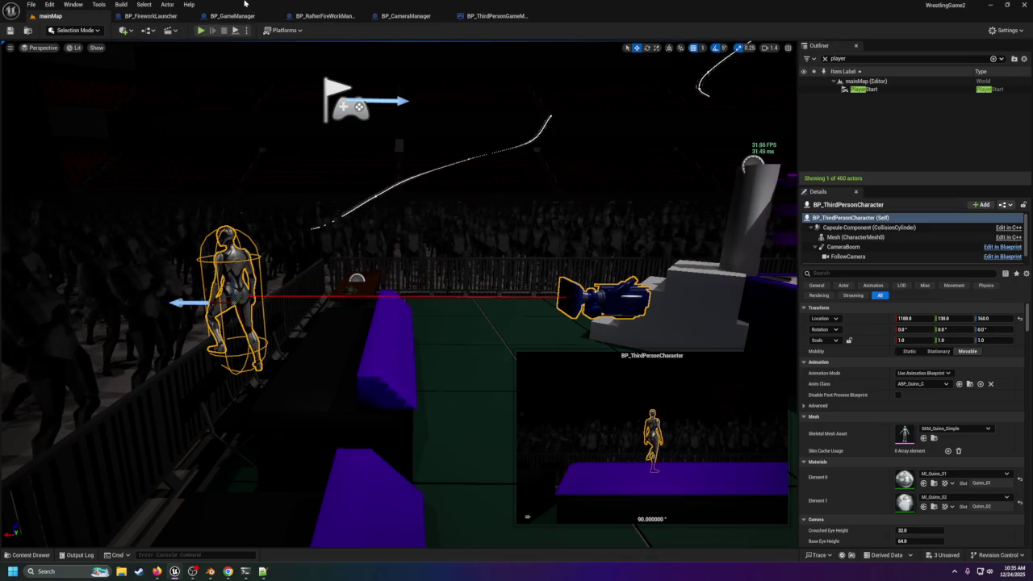
scroll(893, 460, down, 2)
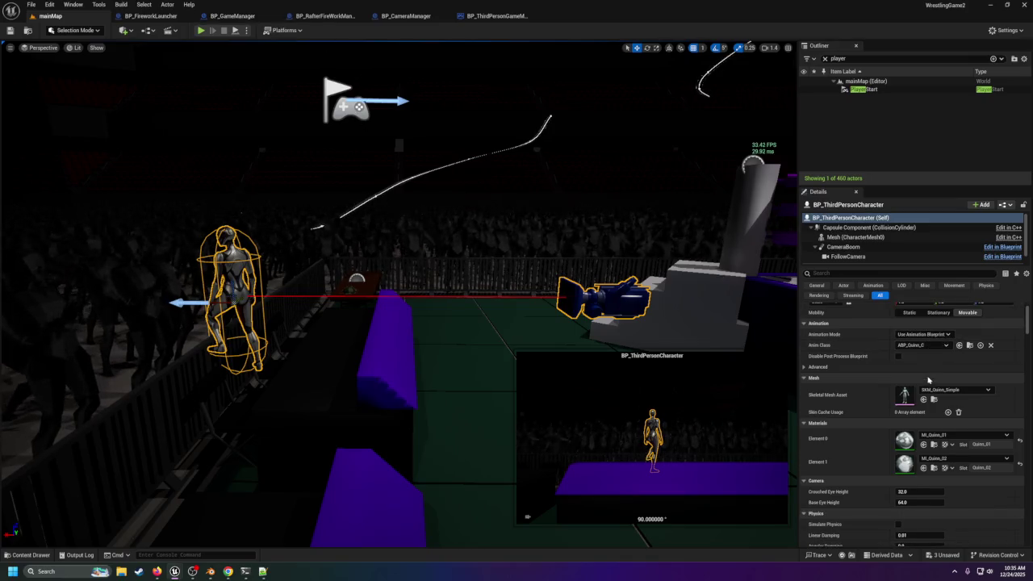
scroll(893, 460, up, 1)
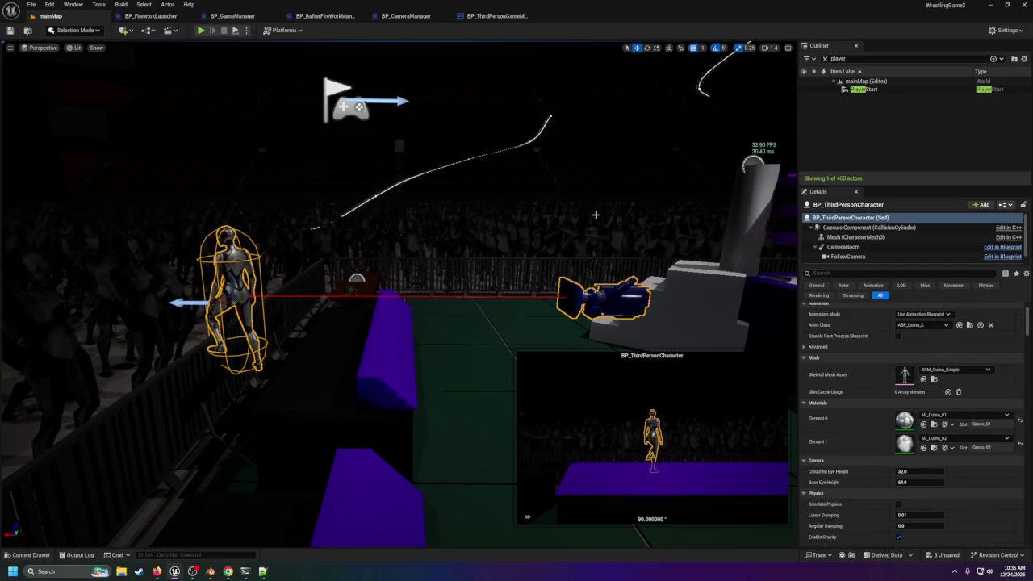
click(228, 17)
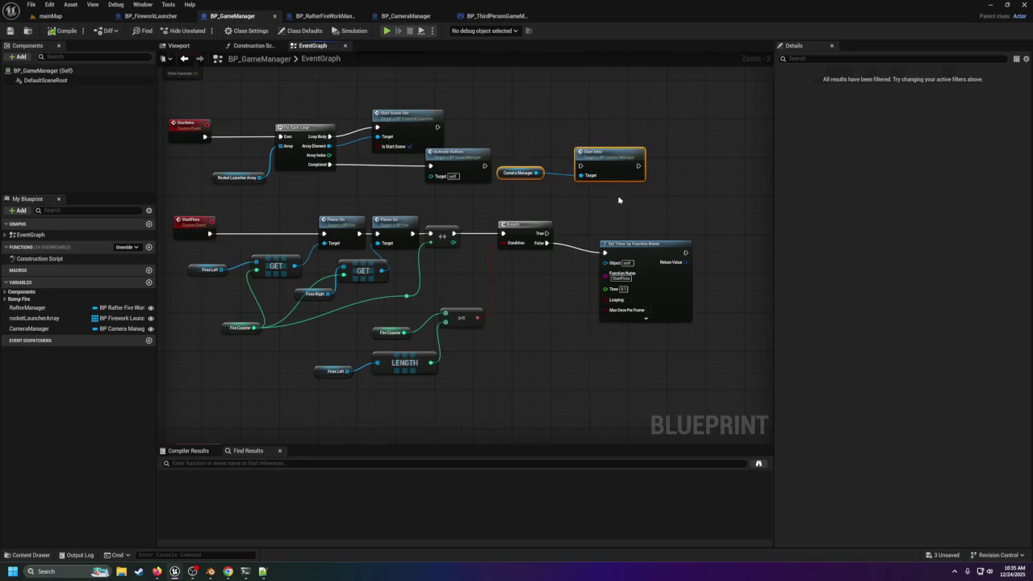
Step: Inspect the CameraManager variable and the Start Intro call node in BP_GameManager
key(Home)
click(117, 329)
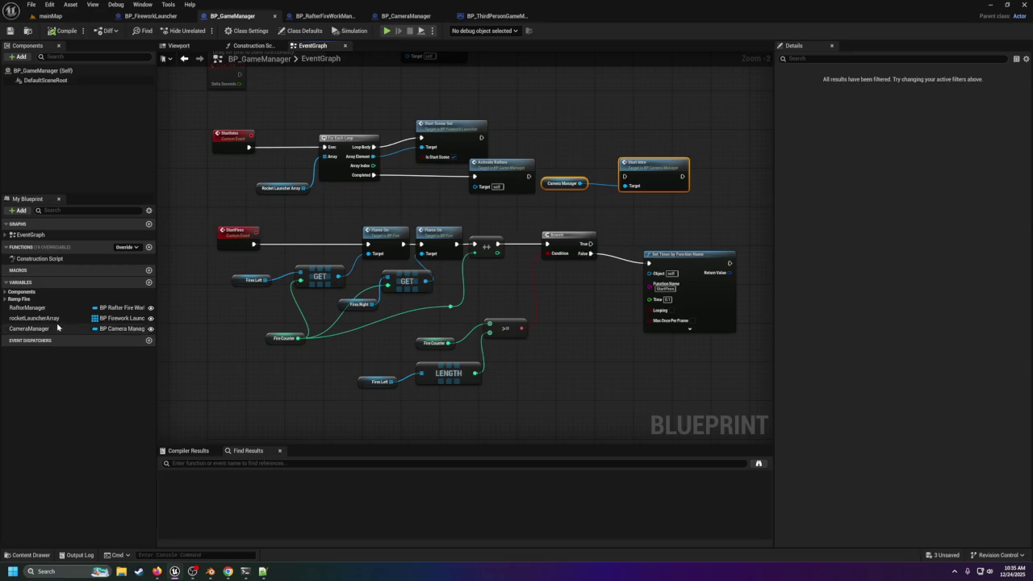
click(658, 174)
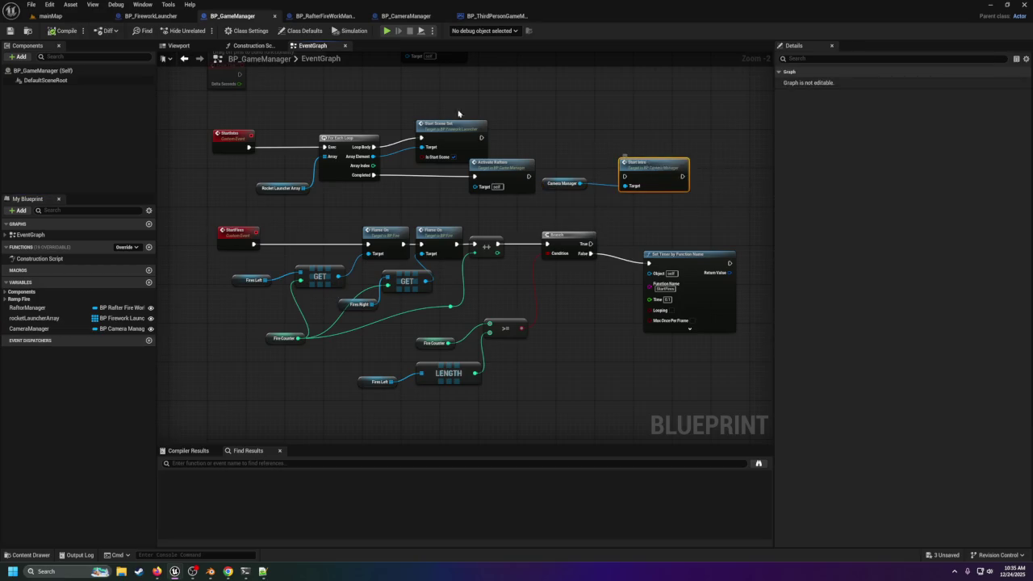
key(Home)
Step: Browse the BP_CameraManager, BP_RafterFireWorkManager and BP_FireworkLauncher graphs before returning to mainMap
click(406, 15)
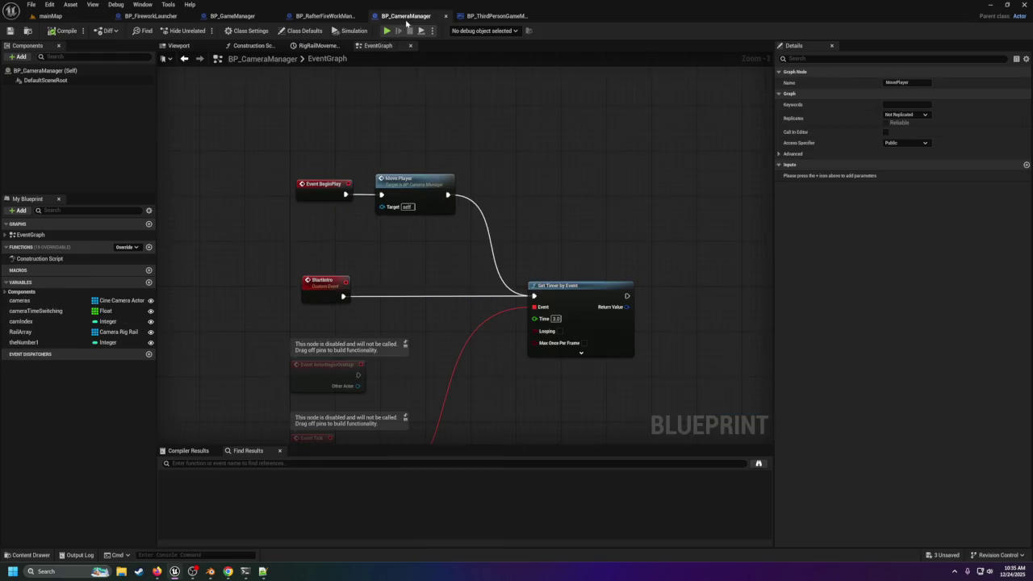
mouse_move(482, 218)
mouse_down()
mouse_move(402, 75)
mouse_move(535, 4)
mouse_up()
drag(442, 258, 355, 373)
click(494, 15)
click(325, 15)
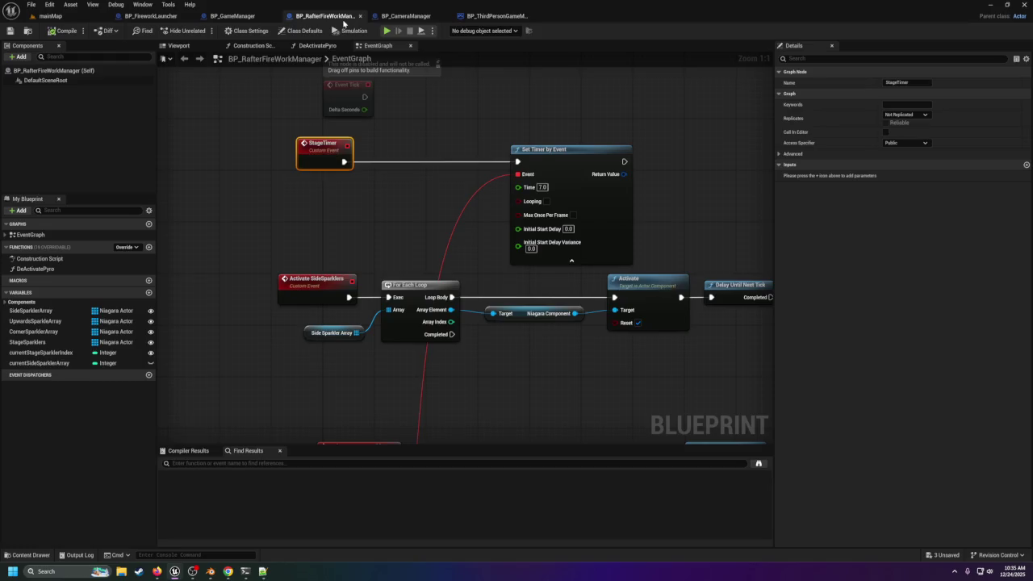
click(229, 16)
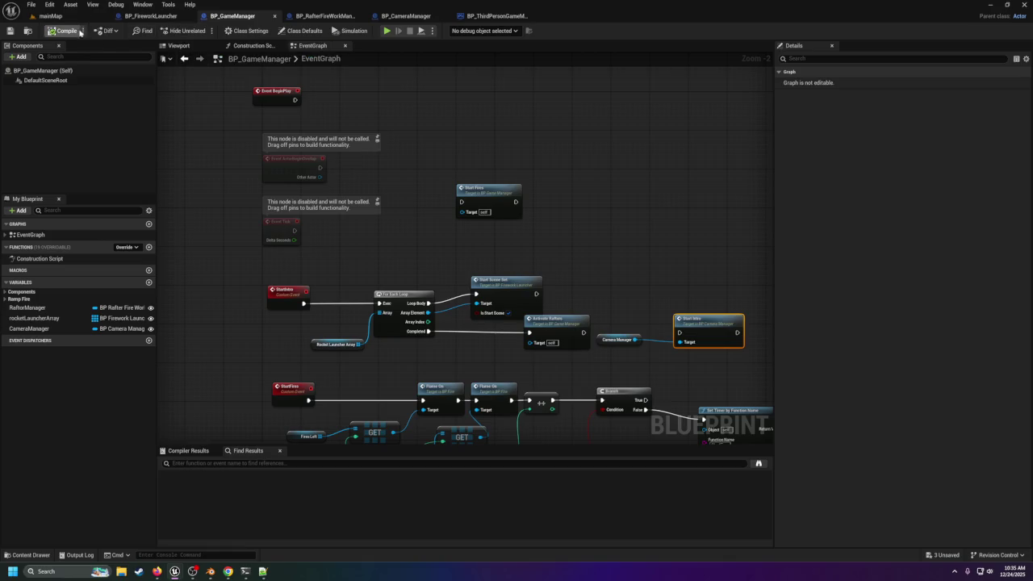
click(49, 15)
click(132, 16)
click(49, 15)
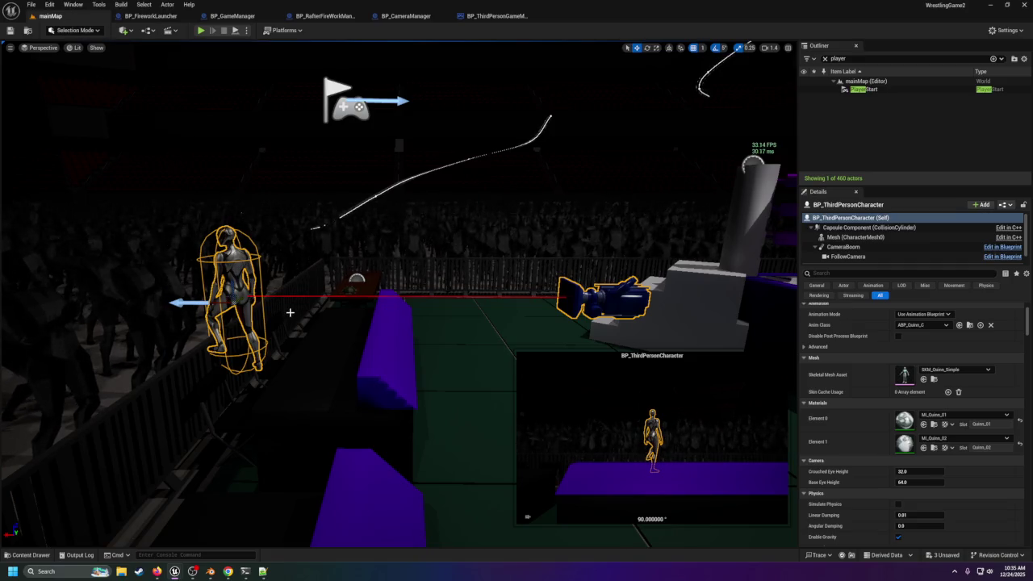
Step: Drop BP_Controller from the Blueprints folder beside the ring, save the level, and start a test play
click(27, 555)
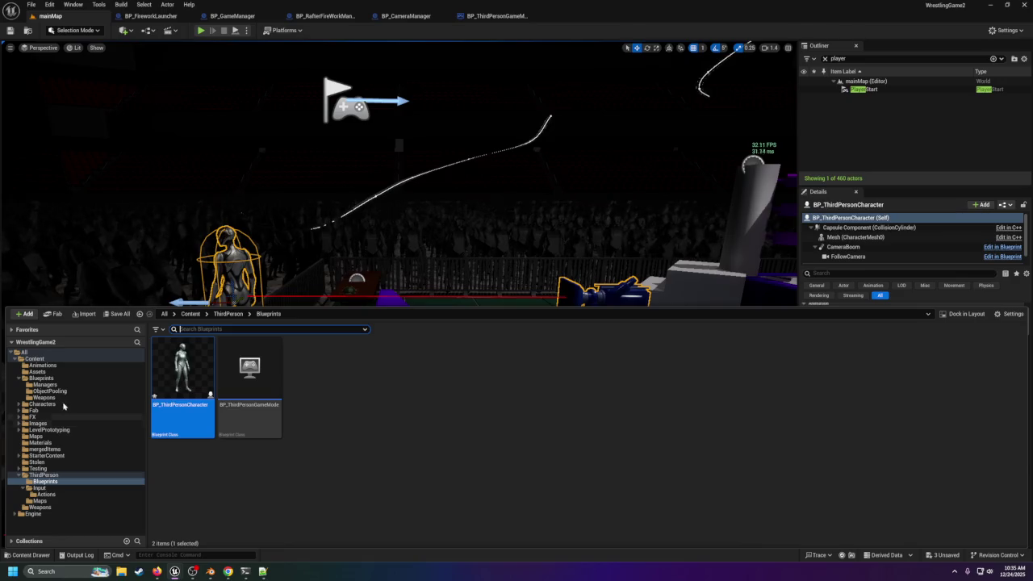
click(41, 379)
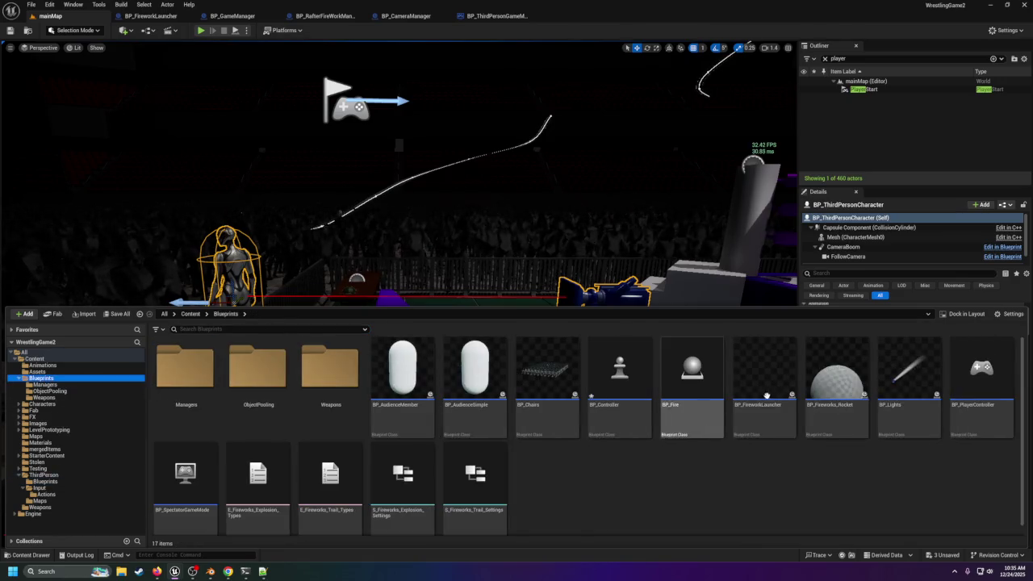
mouse_move(982, 370)
mouse_down()
mouse_move(476, 255)
mouse_move(371, 319)
mouse_up()
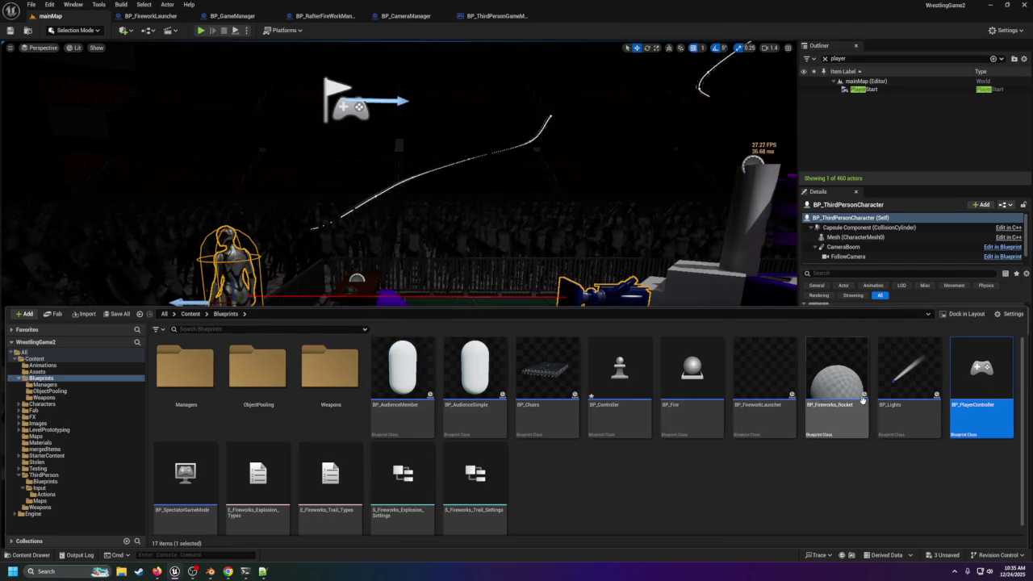
scroll(644, 418, down, 1)
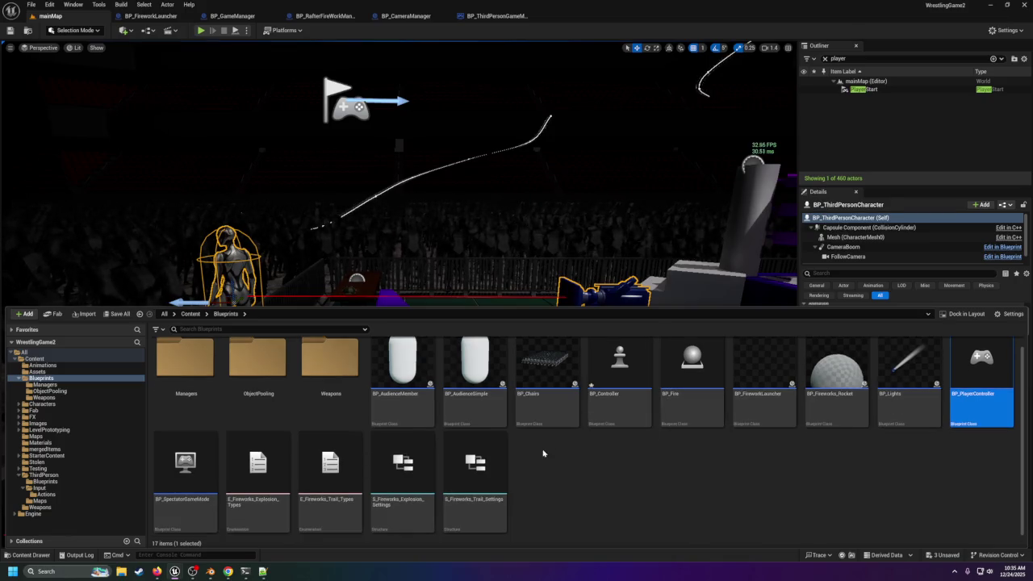
key(ctrl+space)
drag(359, 249, 350, 310)
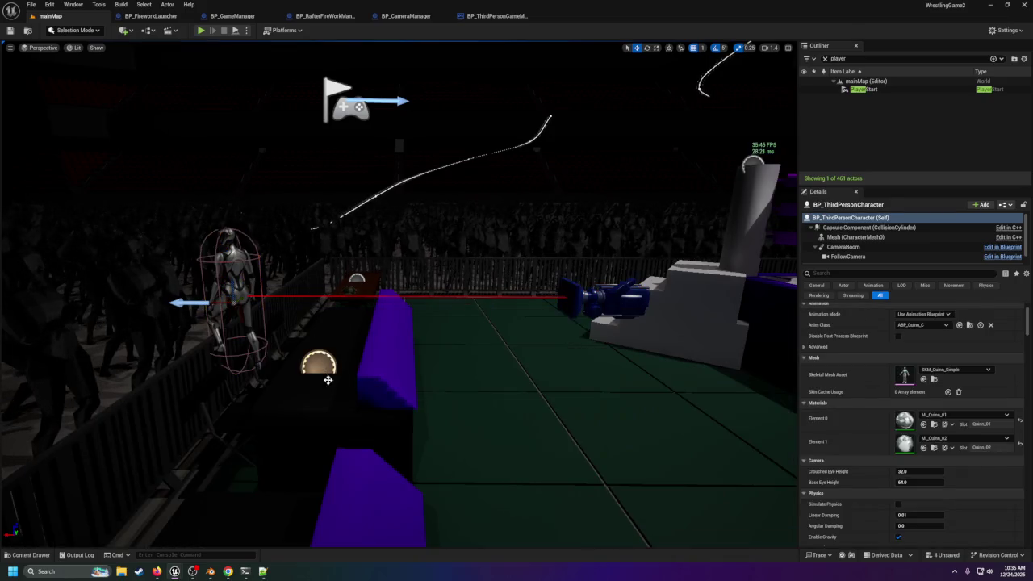
click(10, 31)
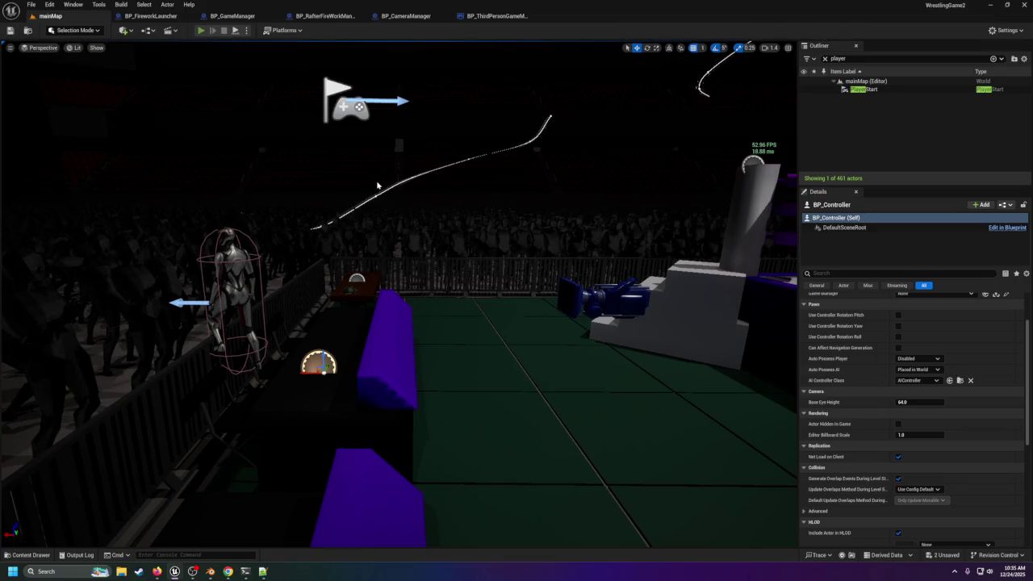
key(alt+p)
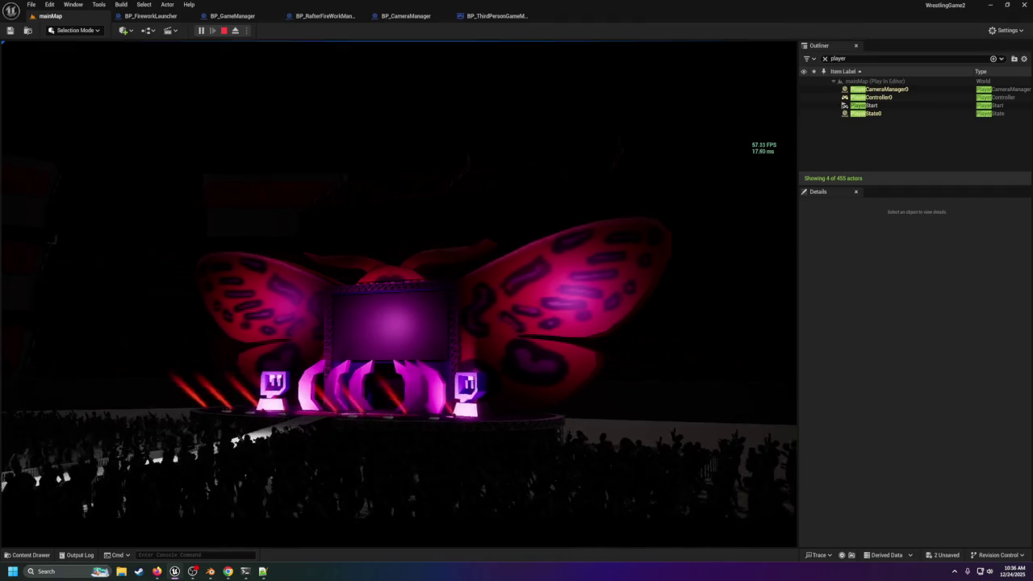
key(Escape)
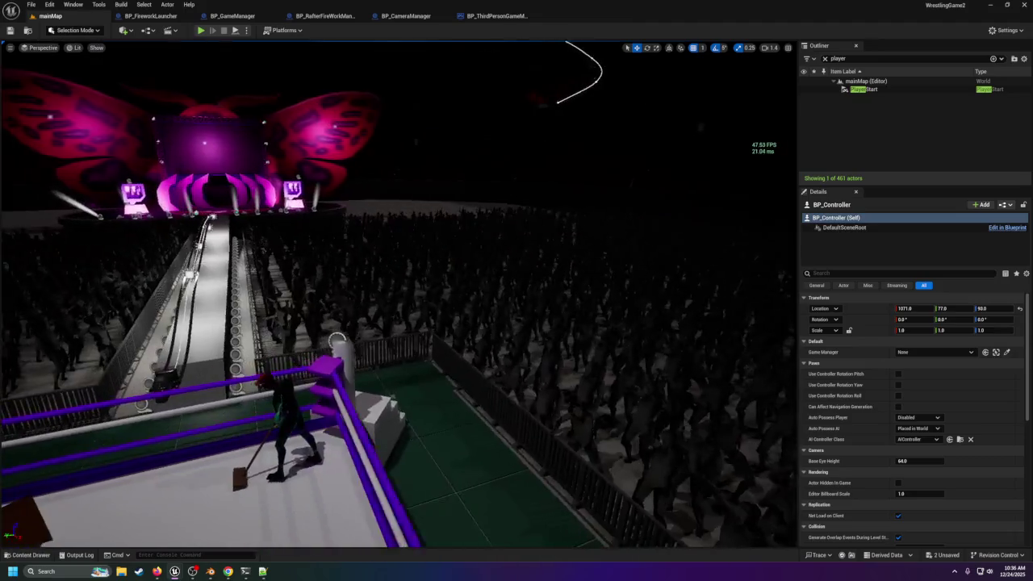
Step: Open IA_StartIntro from Input/Actions, check its two triggers, and close it
click(26, 556)
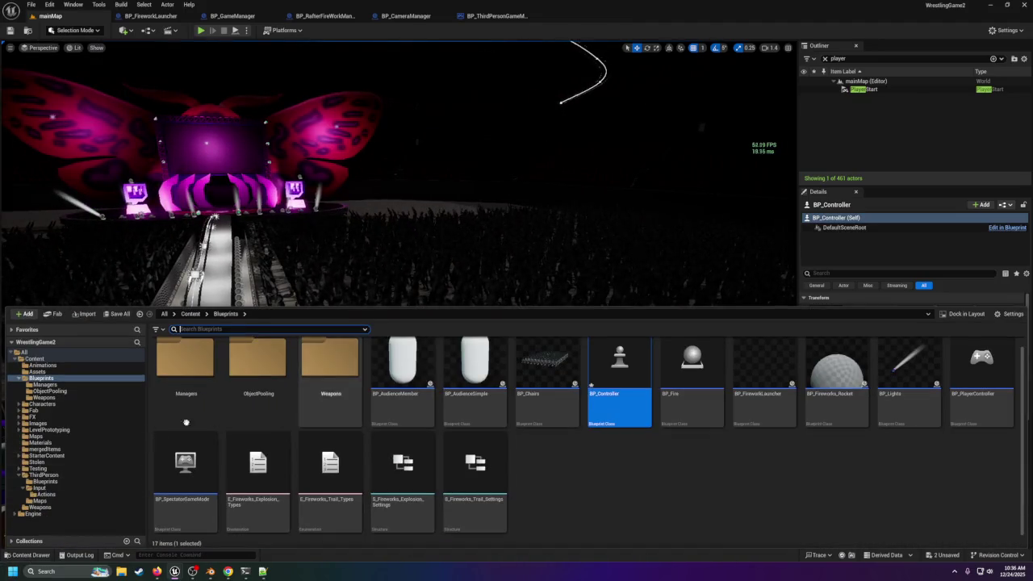
click(46, 495)
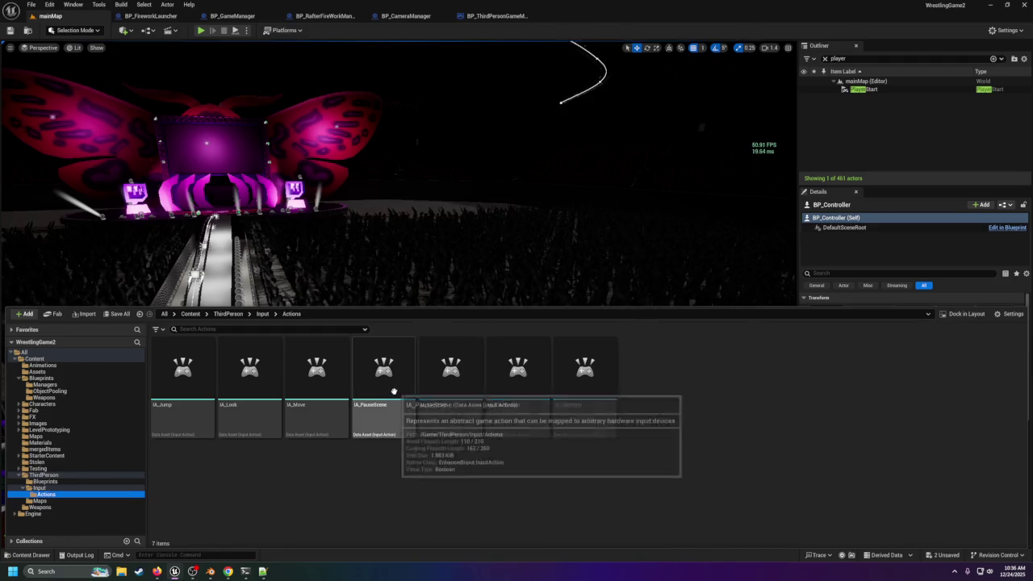
double_click(581, 374)
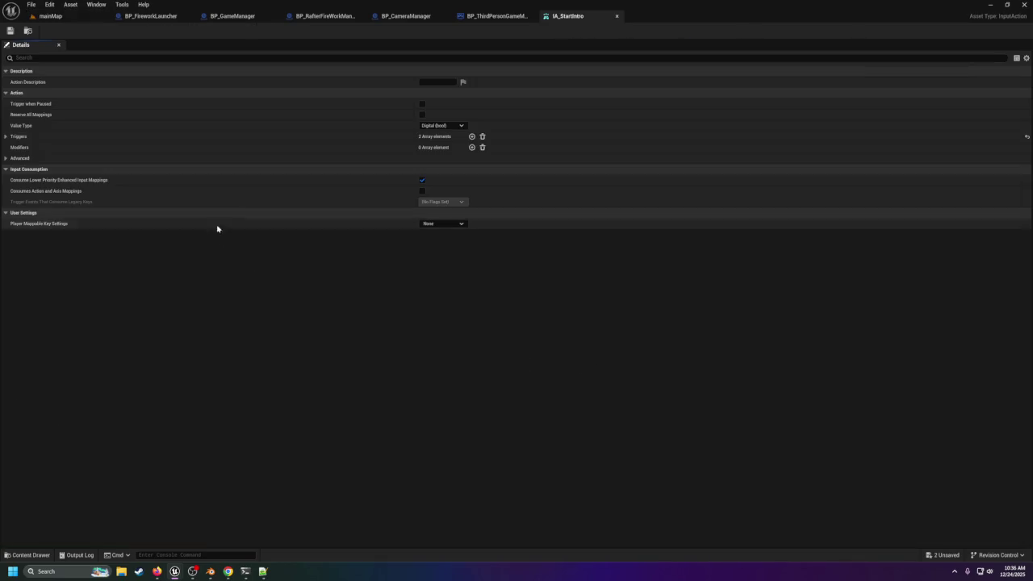
click(6, 136)
click(6, 137)
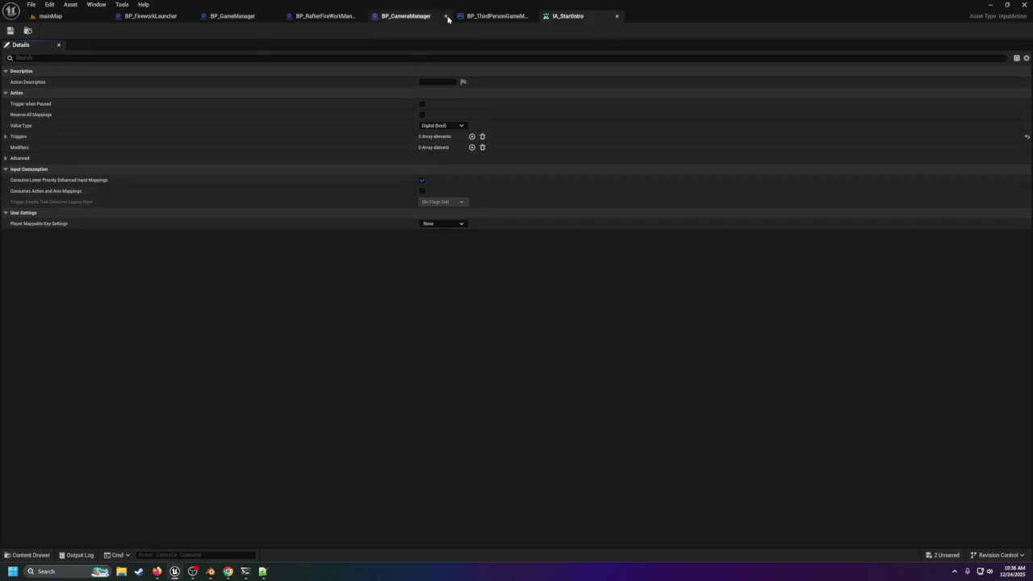
click(616, 16)
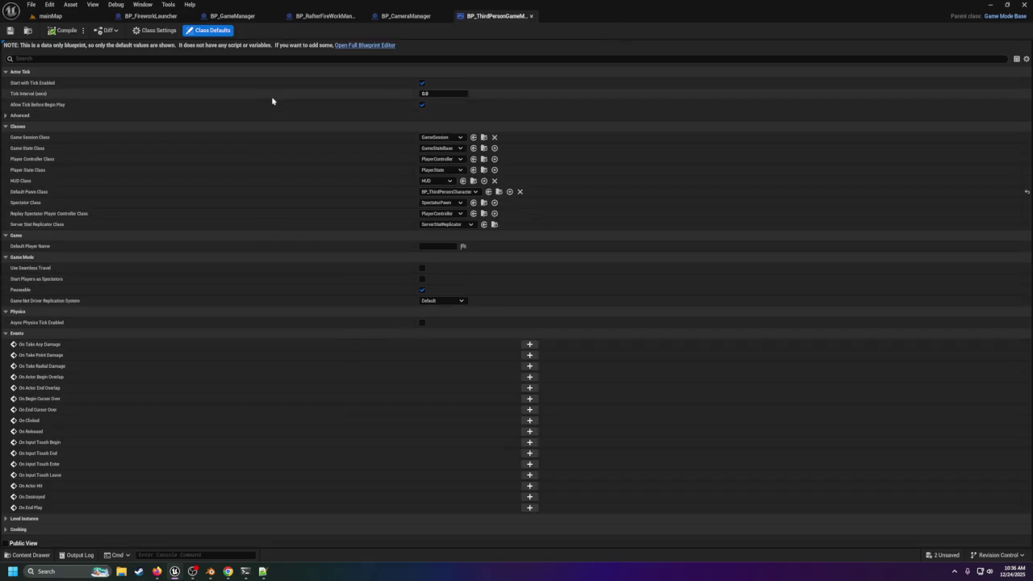
Step: Open the IMC_Default input mapping context from the Input folder
click(28, 554)
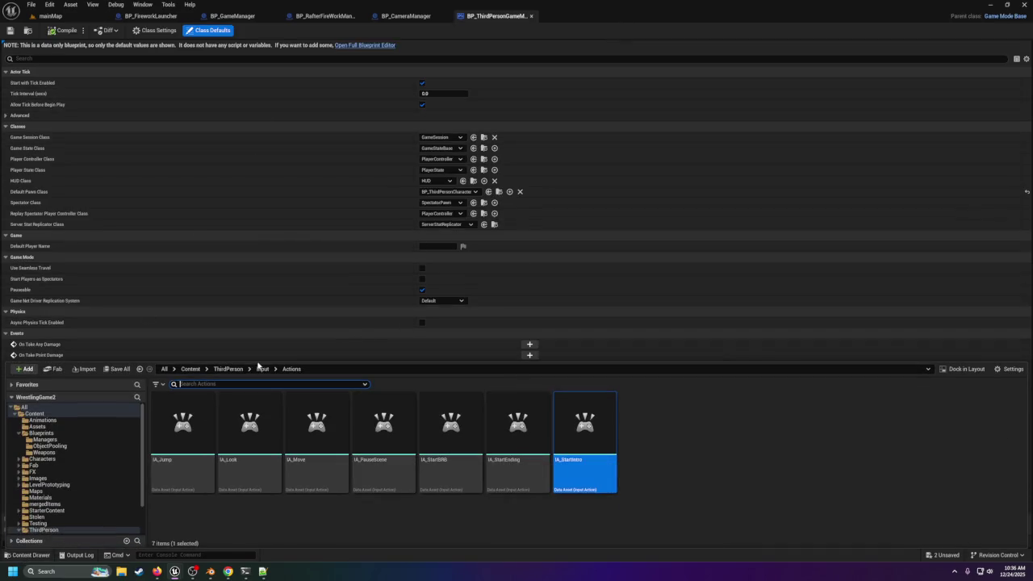
click(263, 369)
click(242, 427)
double_click(242, 427)
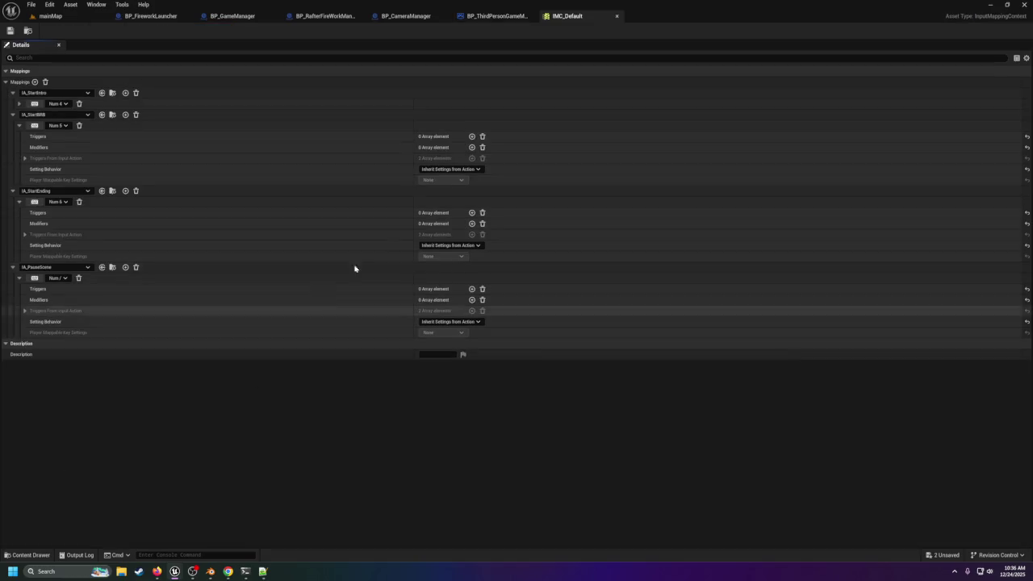
Step: Bind IA_StartIntro to the J key and IA_StartBRB to the U key
click(56, 104)
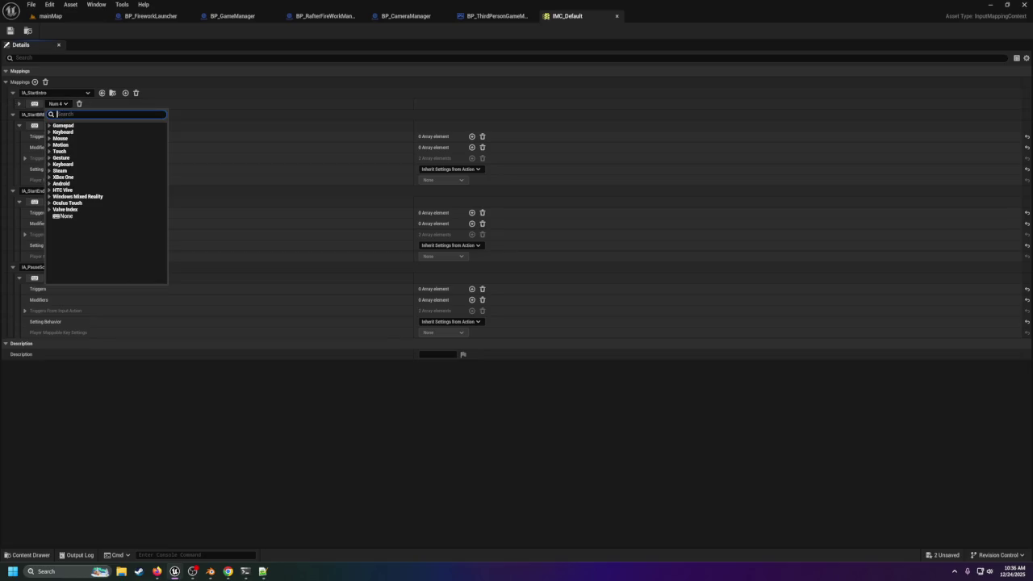
text(j)
click(74, 128)
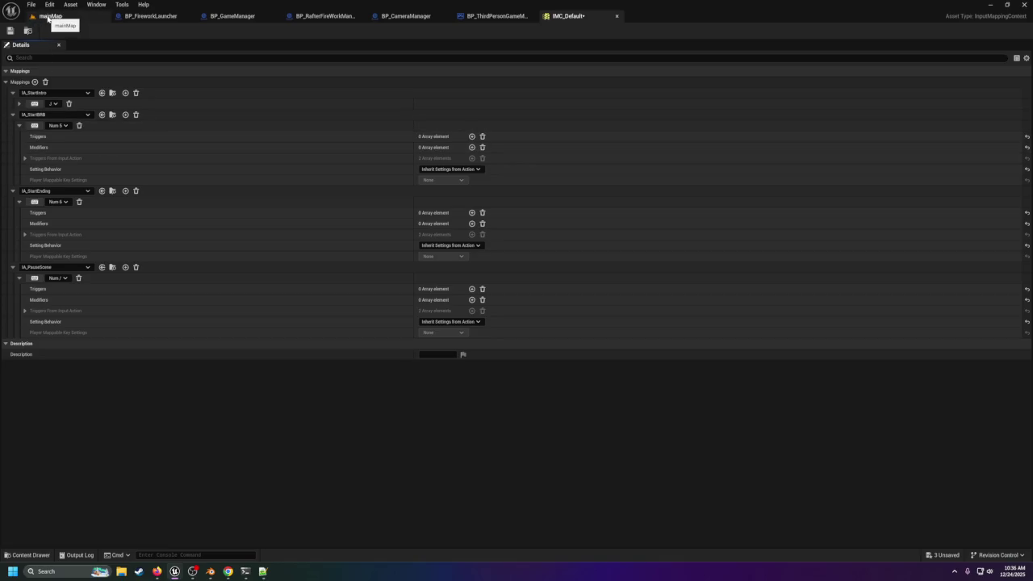
click(65, 203)
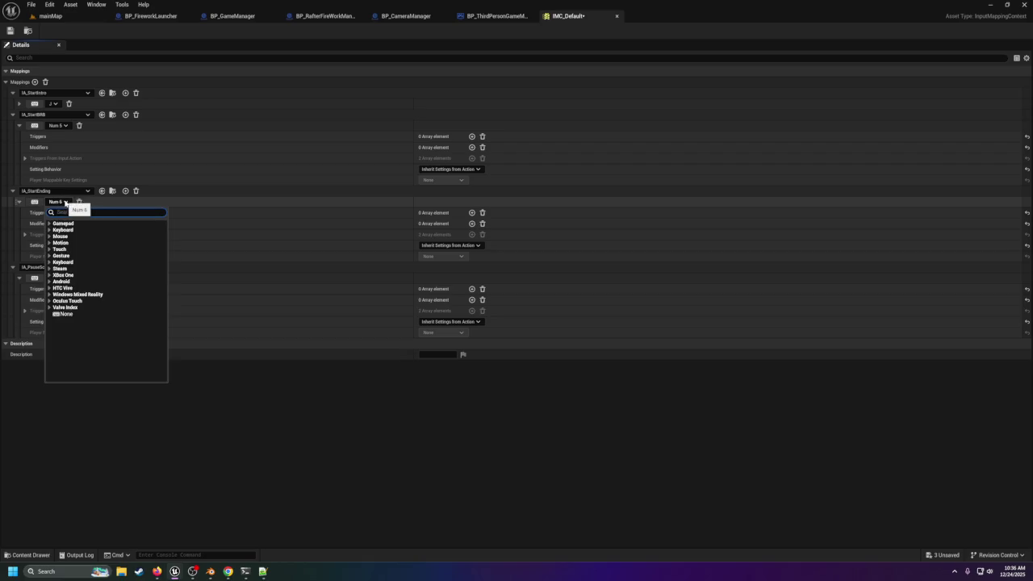
click(64, 126)
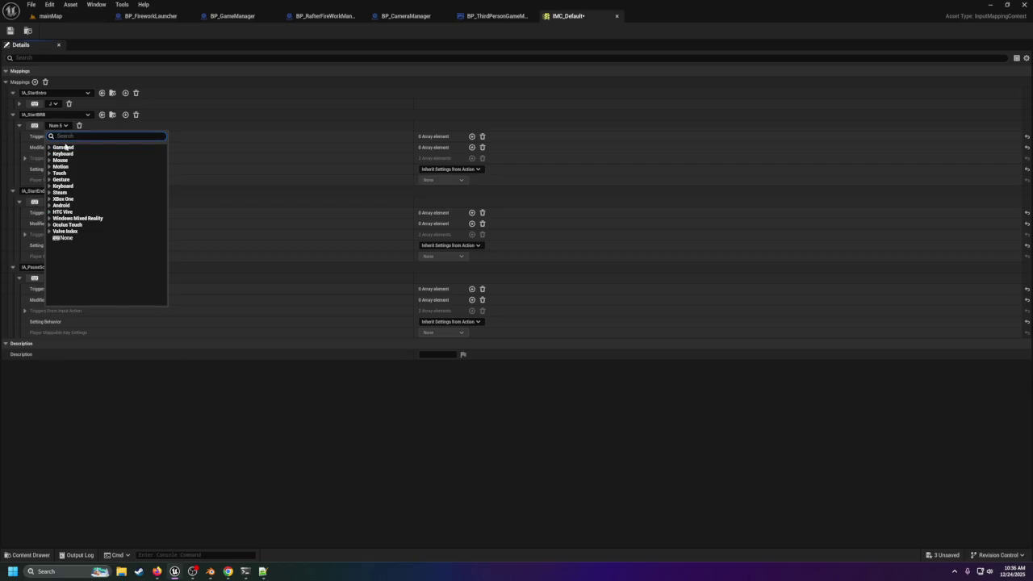
text(u)
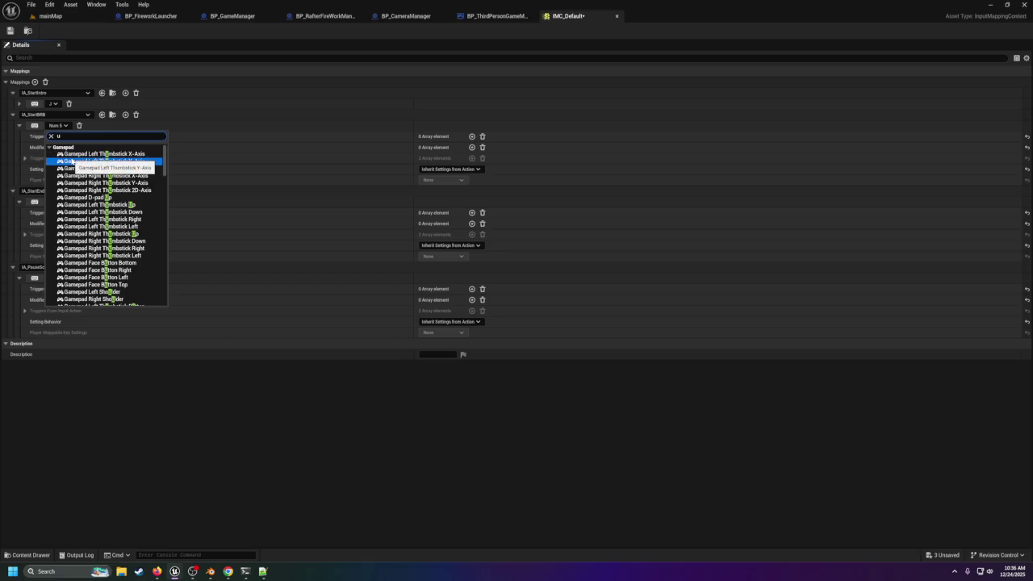
scroll(77, 242, down, 5)
click(79, 234)
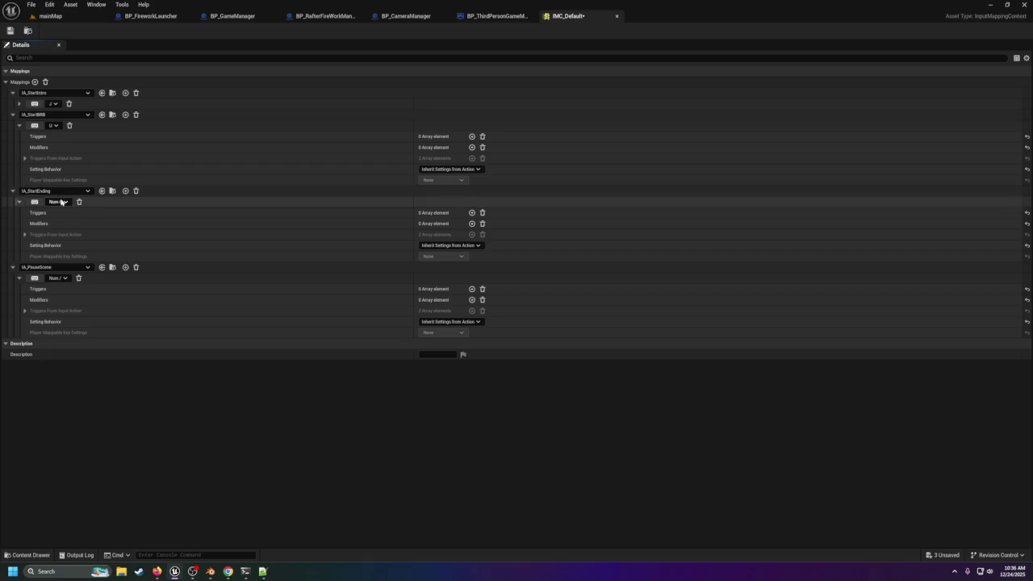
Step: Leave IA_StartEnding on Num 6 and return to mainMap
click(61, 203)
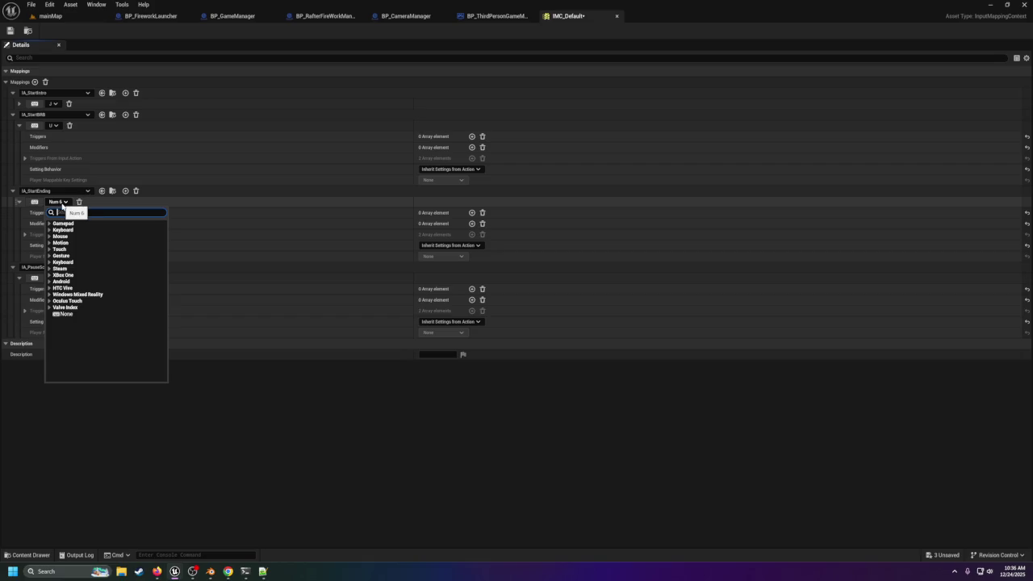
click(82, 43)
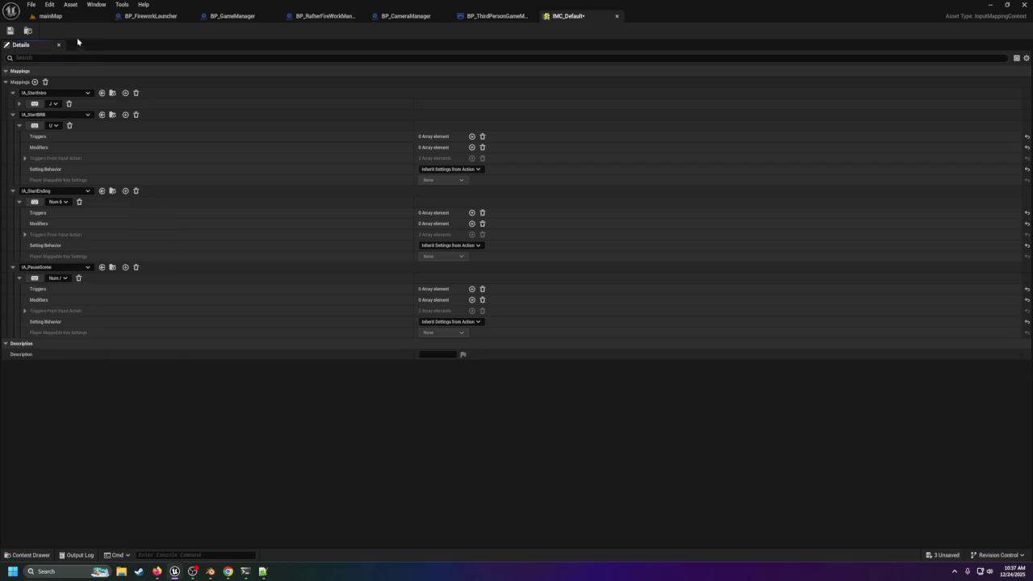
click(50, 15)
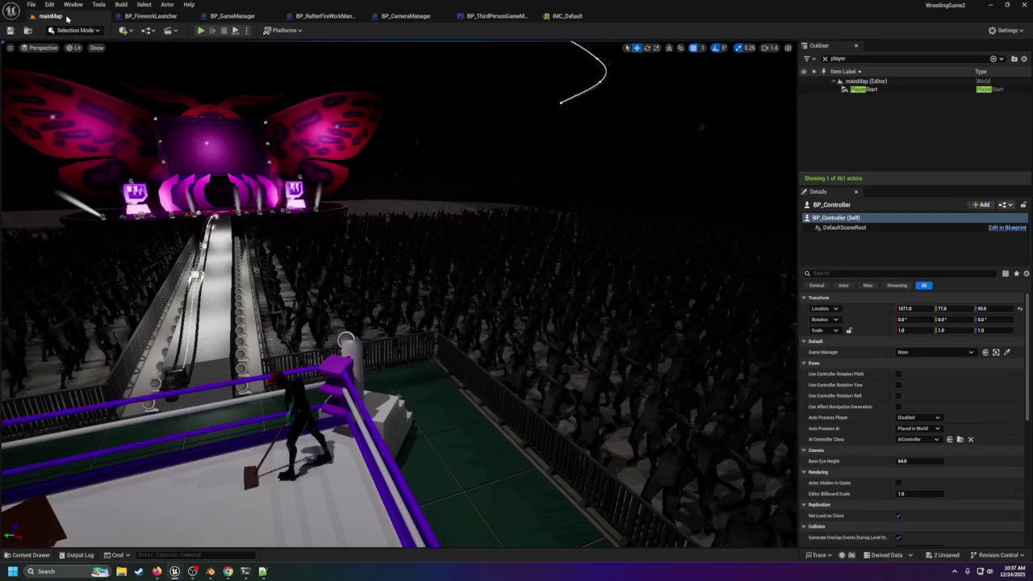
Step: Set BP_ThirdPersonGameMode's Player Controller Class to BP_PlayerController, leaving GameSession and Game State unchanged
click(494, 15)
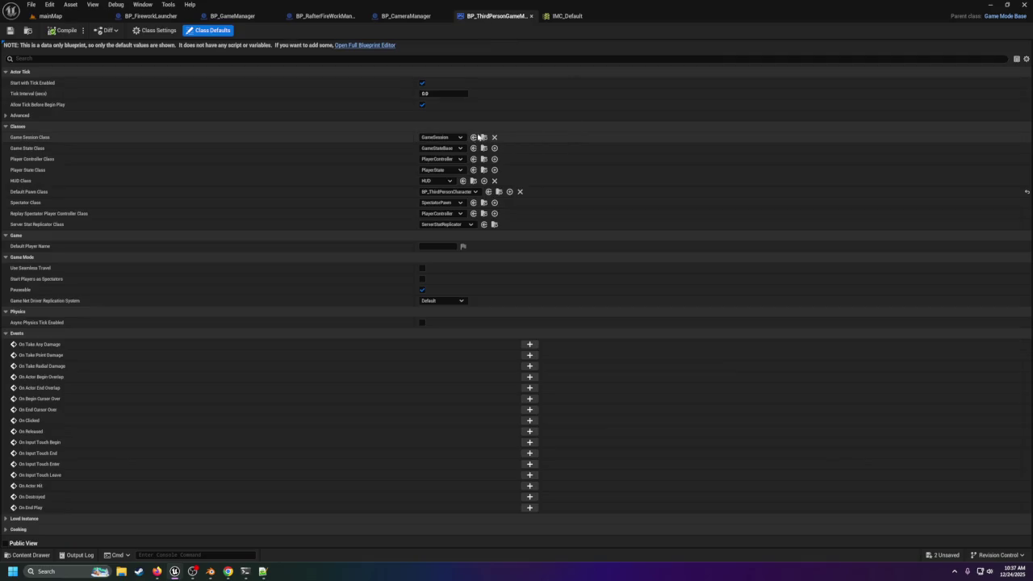
click(444, 138)
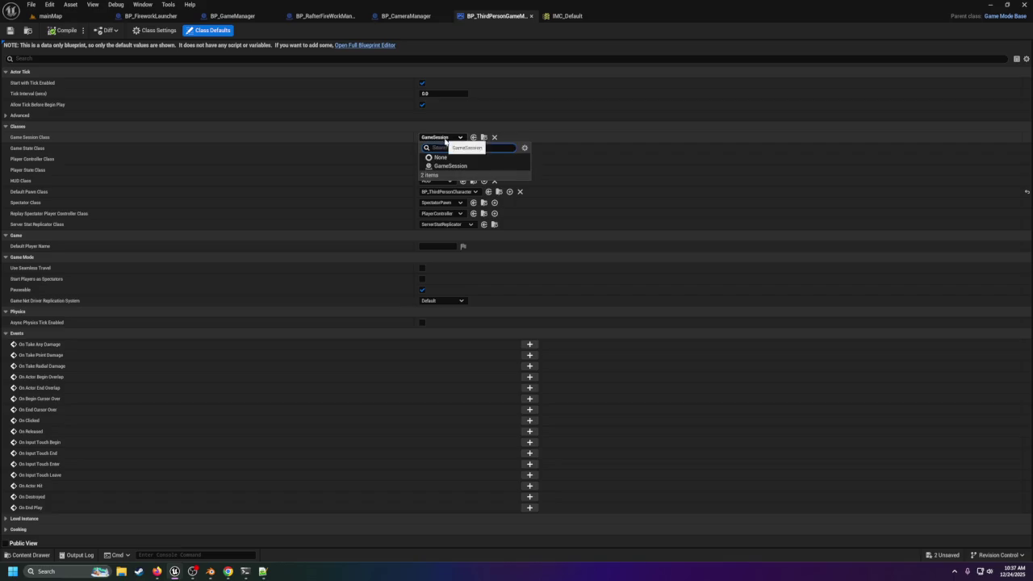
click(435, 155)
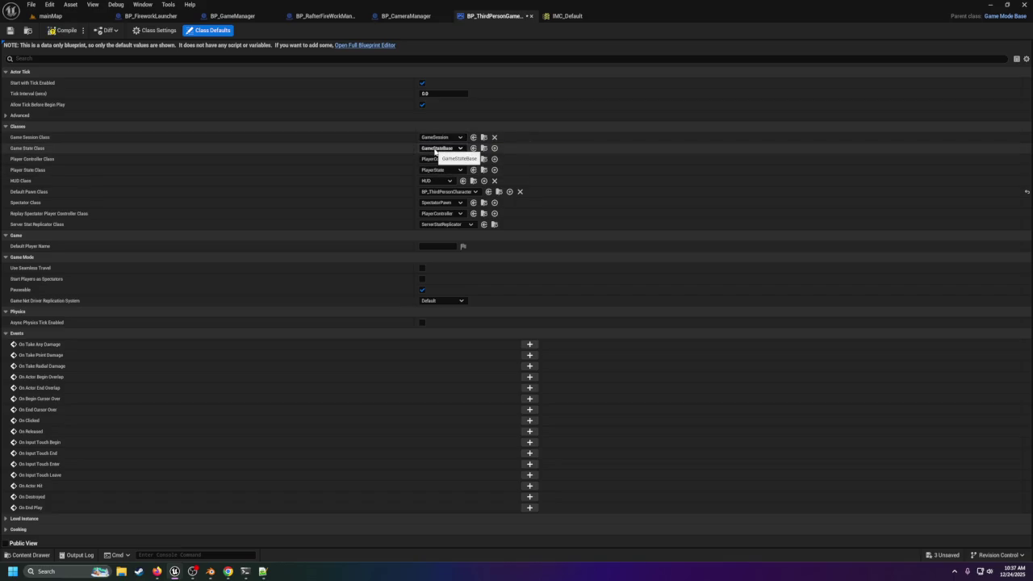
click(422, 150)
click(421, 150)
click(421, 150)
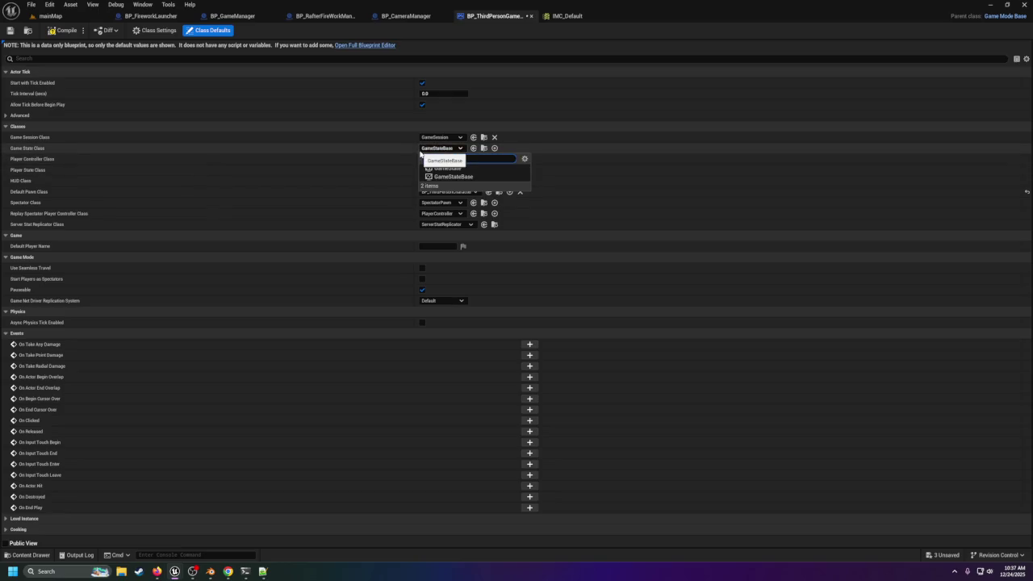
click(421, 153)
click(431, 159)
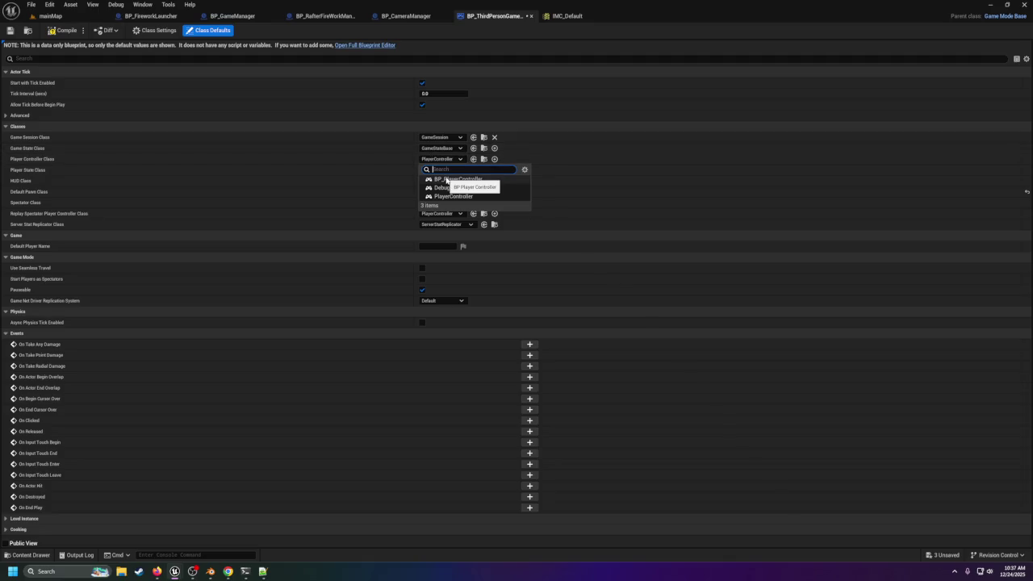
click(448, 181)
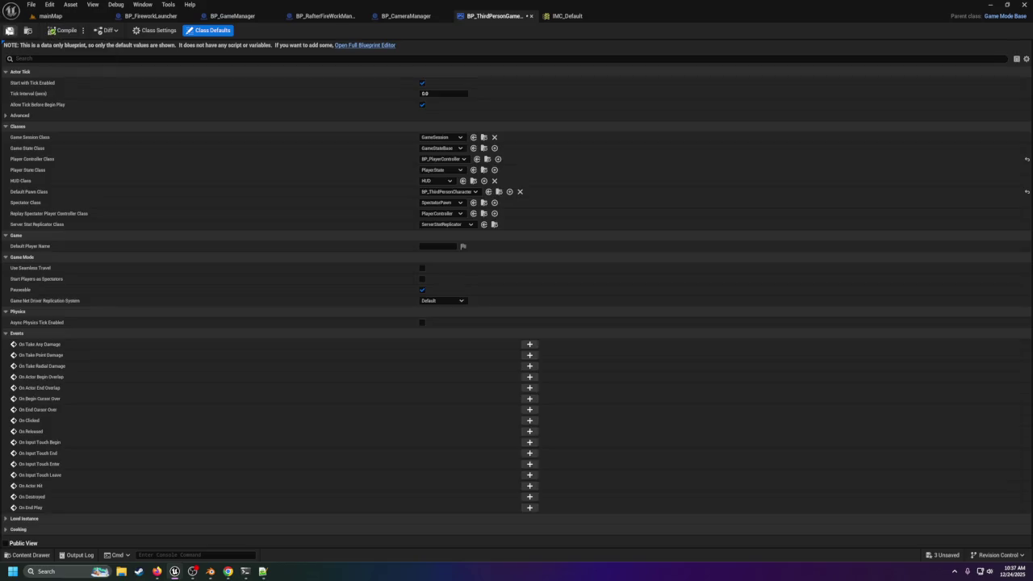
click(50, 16)
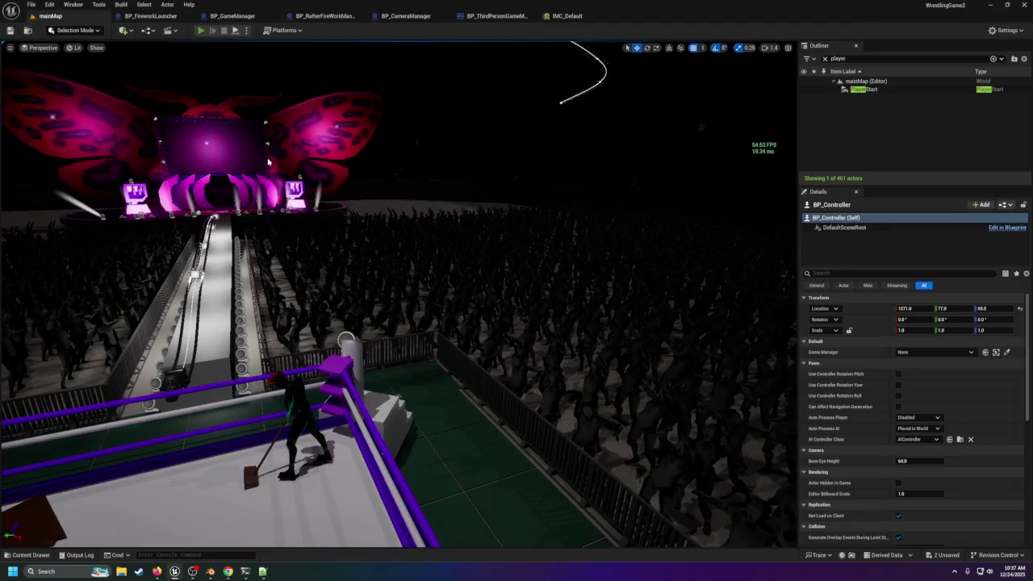
Step: Play-test the level with Alt+P, stop it, and close the BP_ThirdPersonGameMode blueprint
key(alt+p)
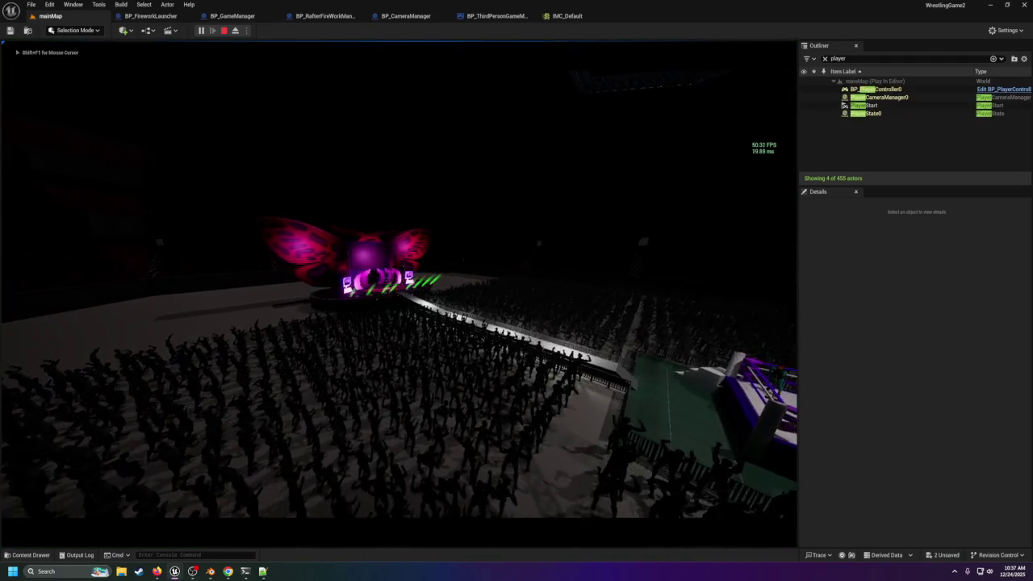
key(Escape)
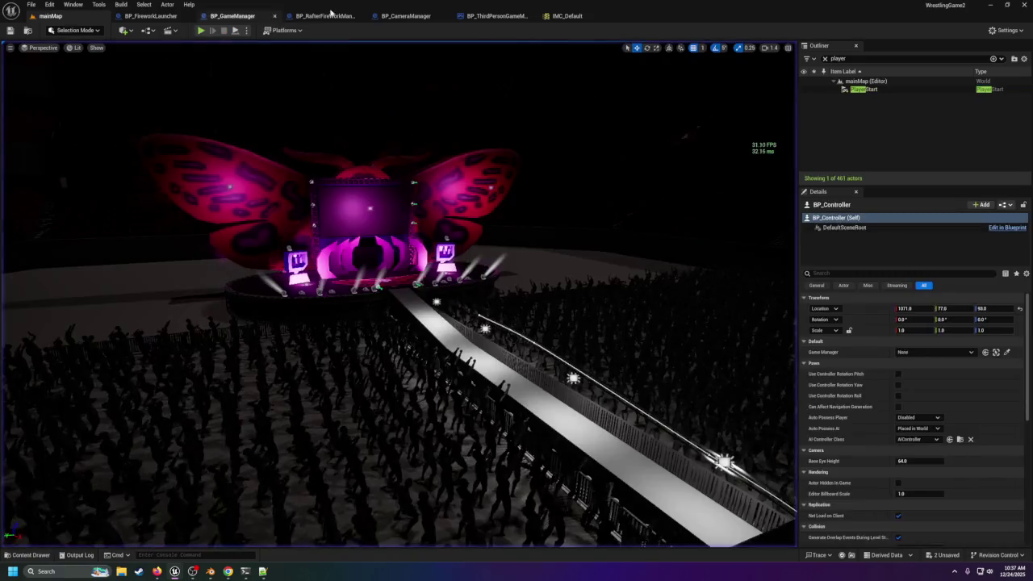
click(416, 18)
click(496, 16)
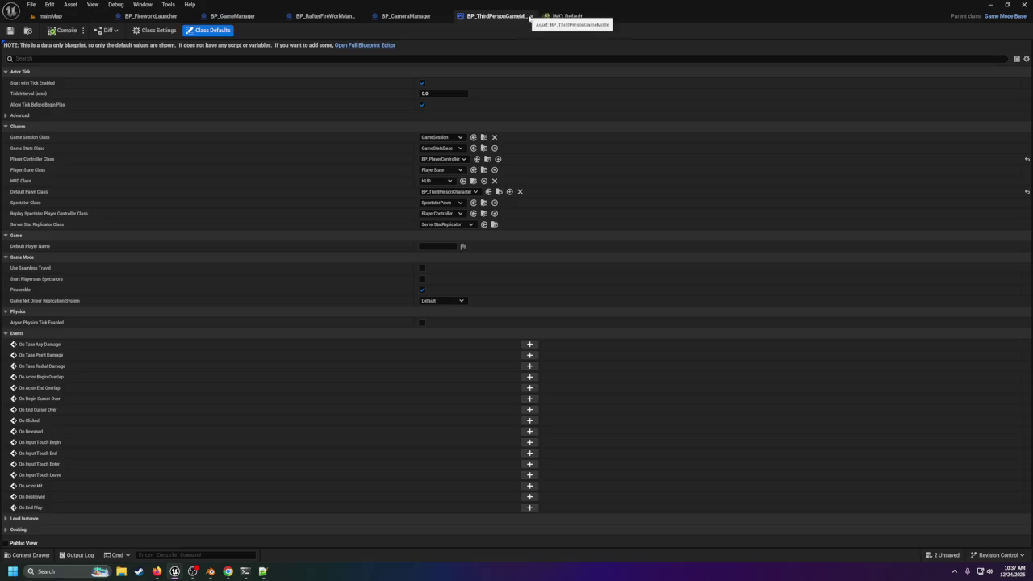
click(528, 17)
Step: From mainMap, browse the Content Drawer to the ThirdPerson folder
click(50, 17)
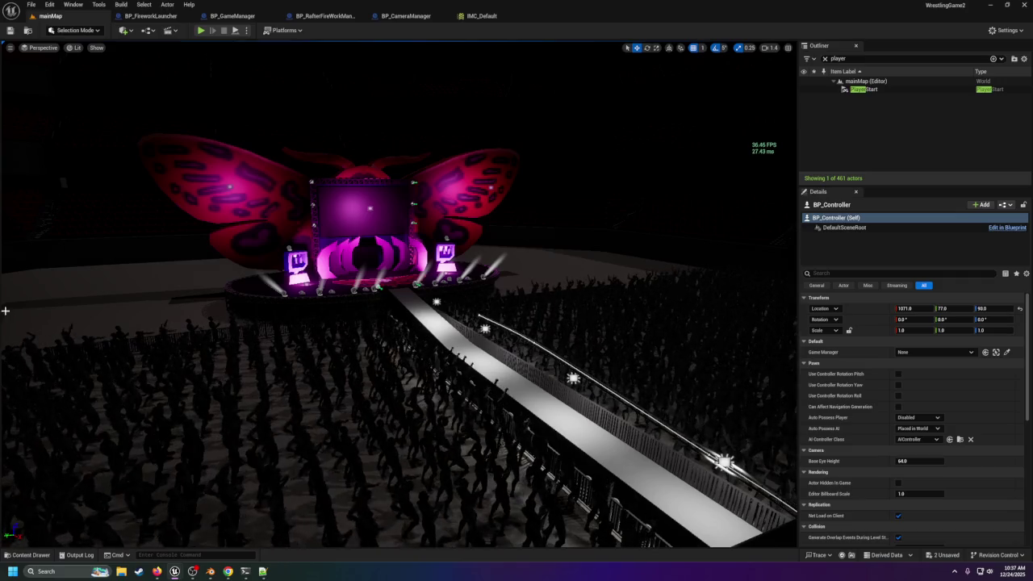
click(30, 555)
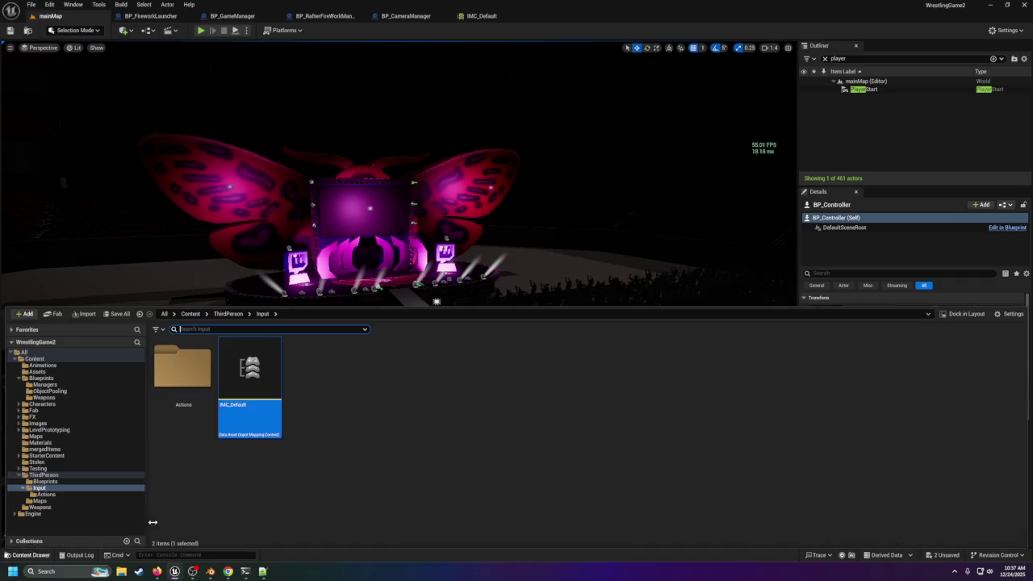
click(45, 481)
Step: In BP_ThirdPersonCharacter, add a Print String node off IA_StartIntro's Triggered, ahead of Start Intro
double_click(182, 376)
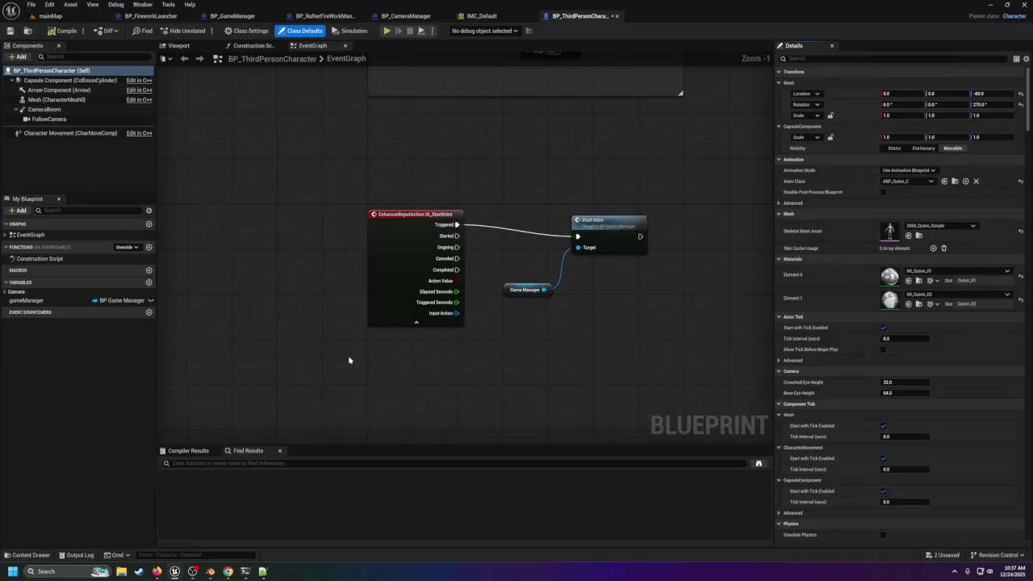
drag(530, 203, 640, 325)
drag(607, 230, 674, 219)
drag(466, 225, 507, 226)
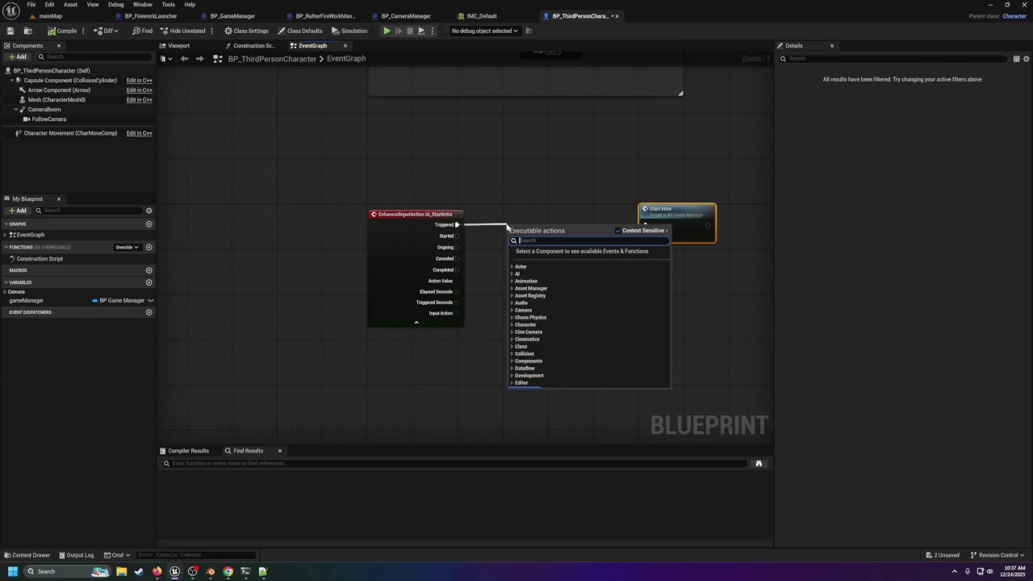
text(print)
key(Escape)
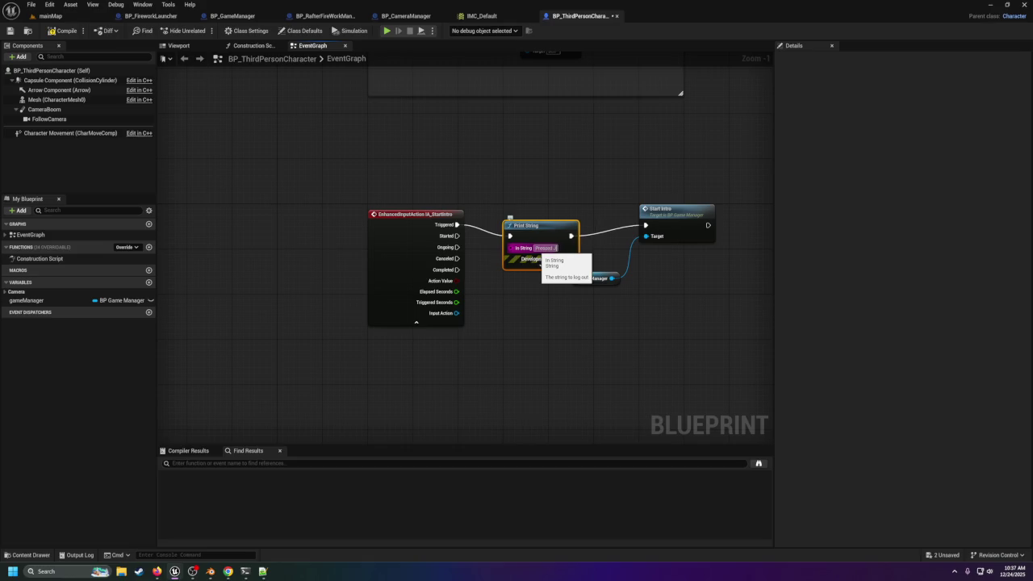
click(46, 16)
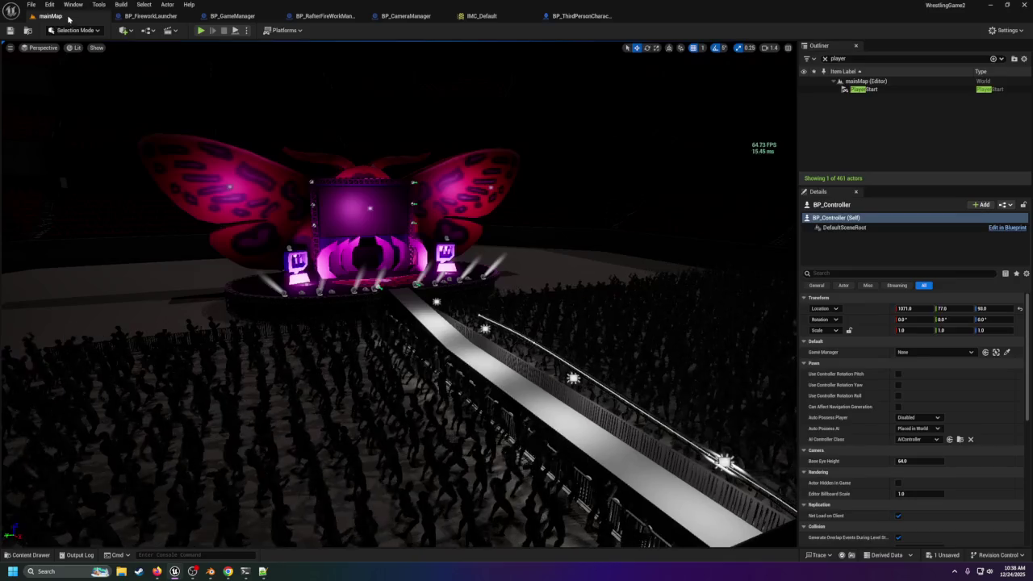
Step: Play-test the intro, then review the BP_CameraManager and BP_ThirdPersonCharacter graphs
click(198, 34)
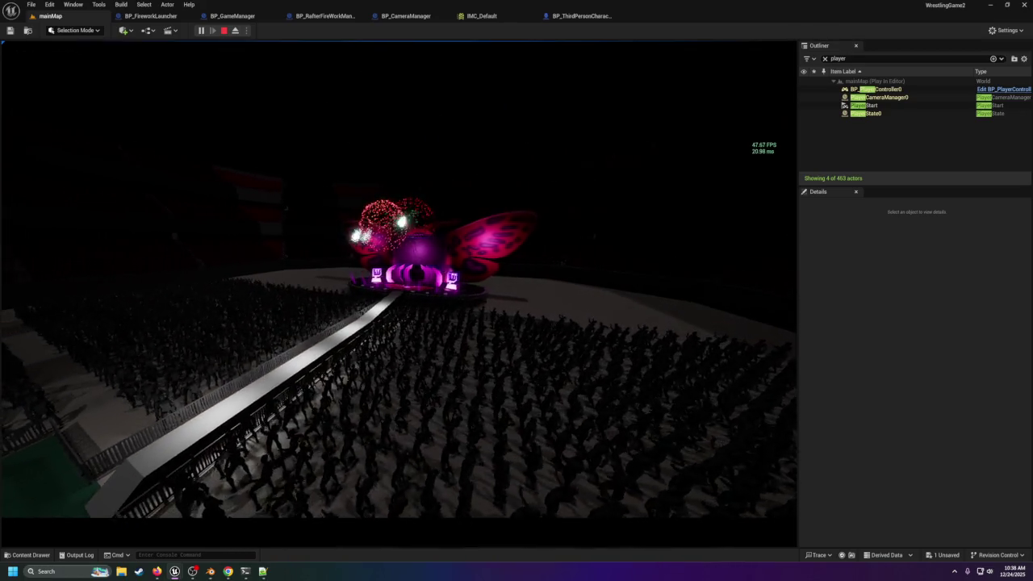
key(Escape)
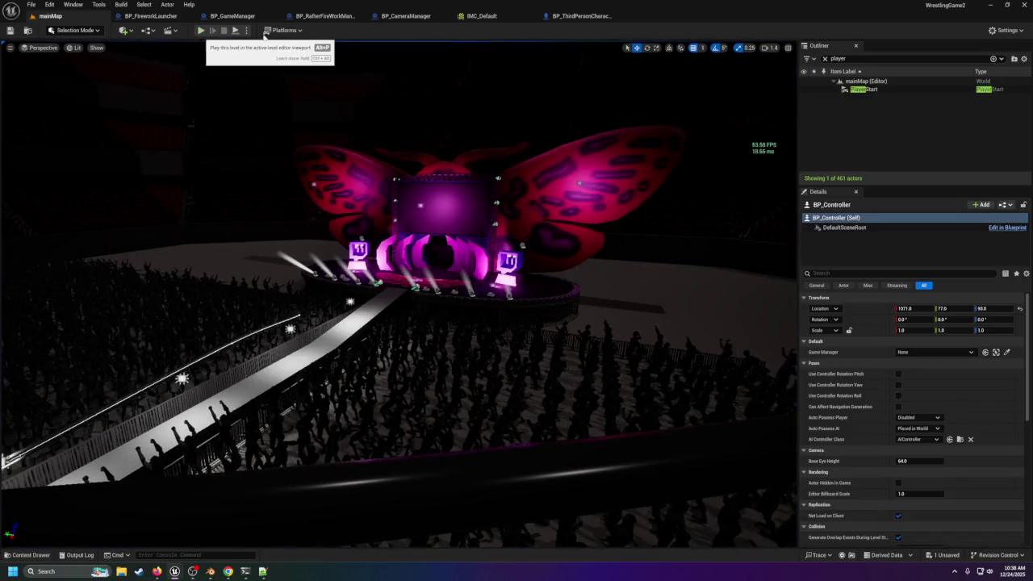
click(413, 17)
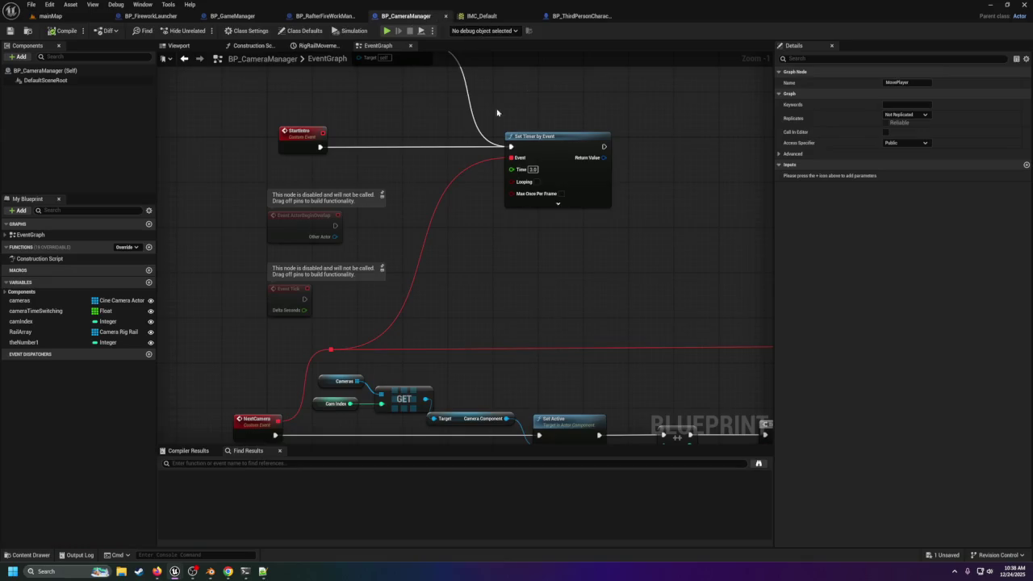
click(572, 18)
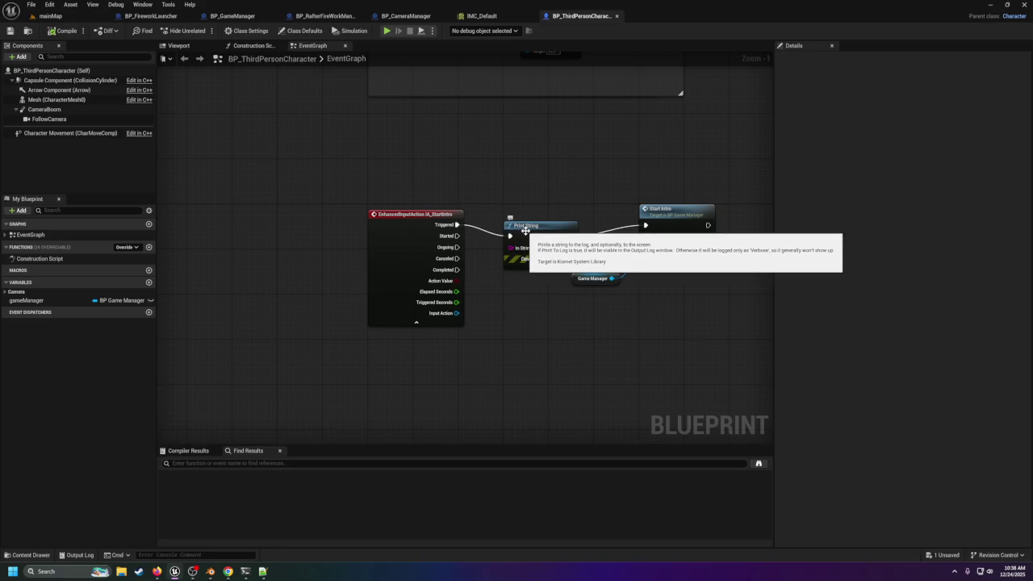
Step: Delete the placed BP_ThirdPersonCharacter from mainMap and play-test the level again
click(52, 15)
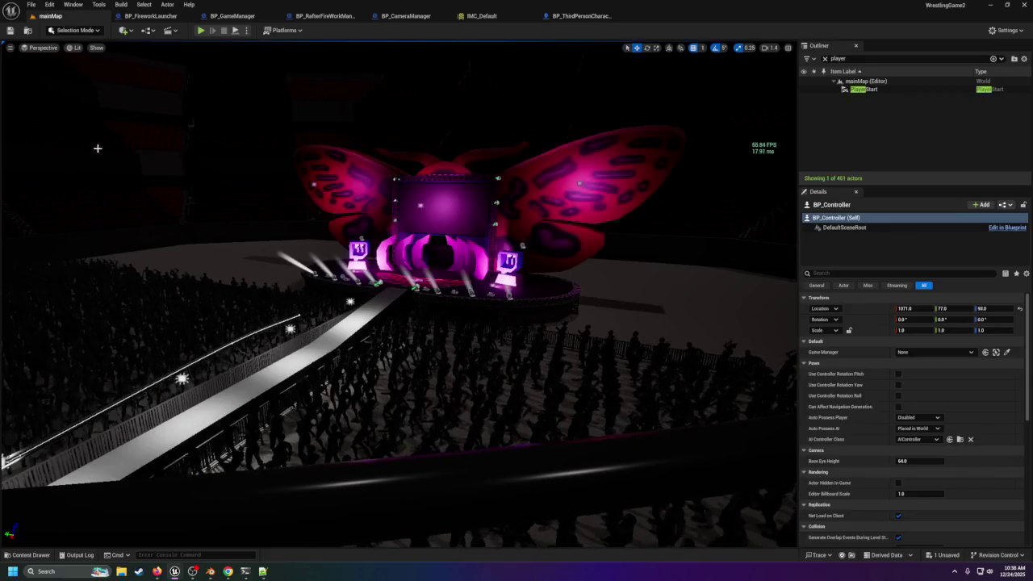
key(f)
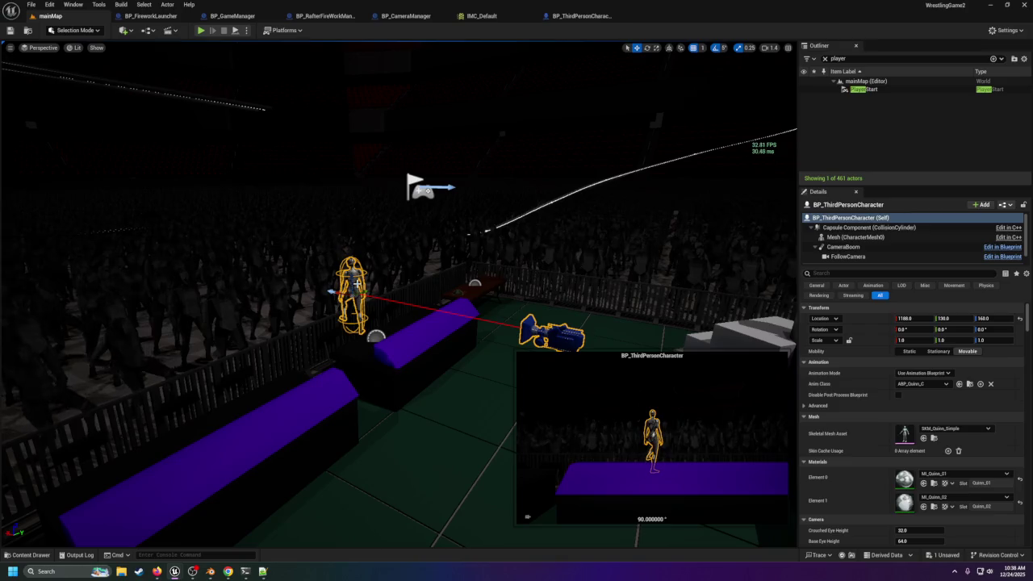
key(Delete)
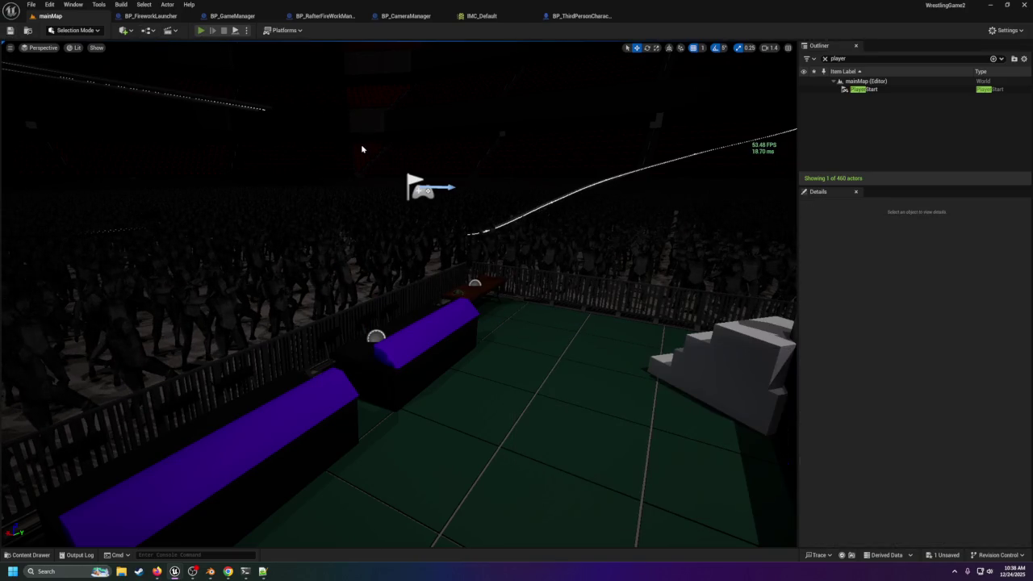
key(alt+p)
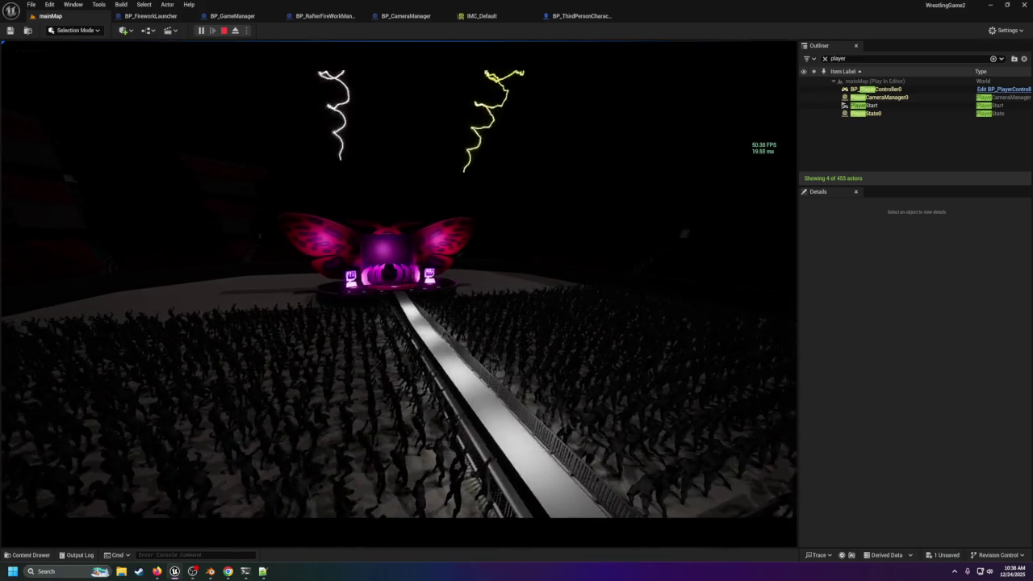
key(Escape)
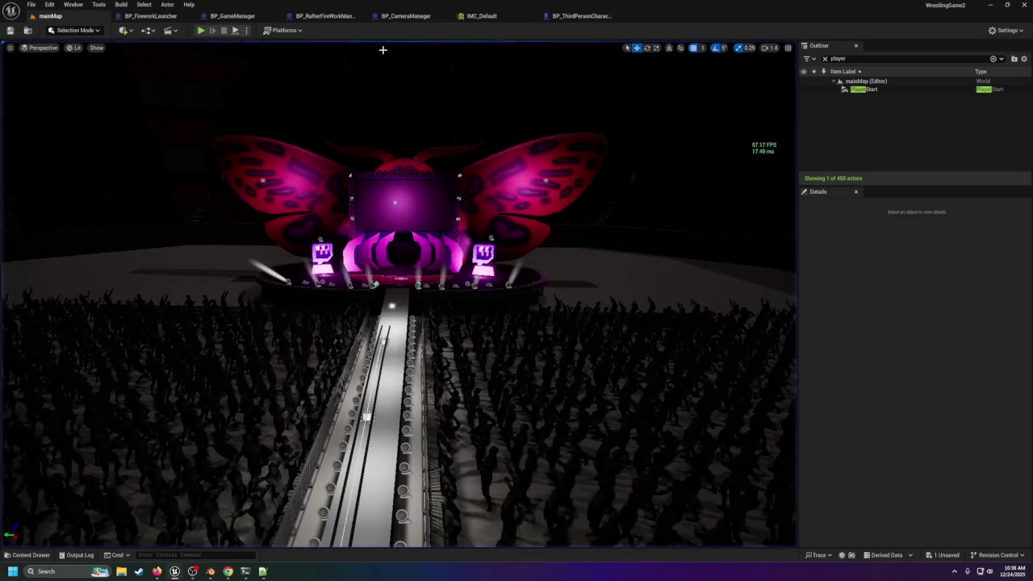
click(397, 16)
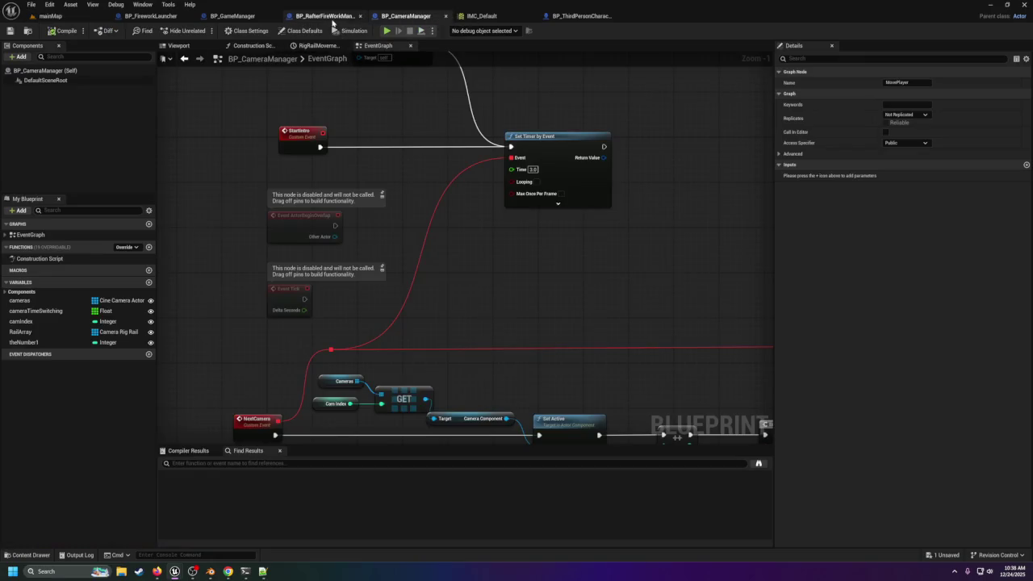
Step: Delete the Print String node and break the link from IA_StartIntro's Triggered to Start Intro
click(565, 16)
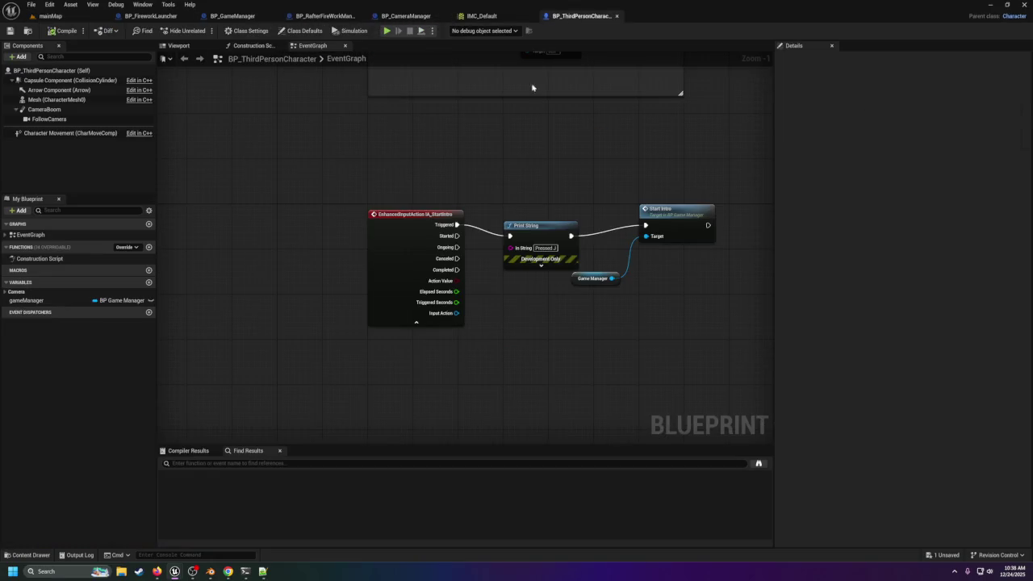
drag(539, 260, 539, 261)
key(Delete)
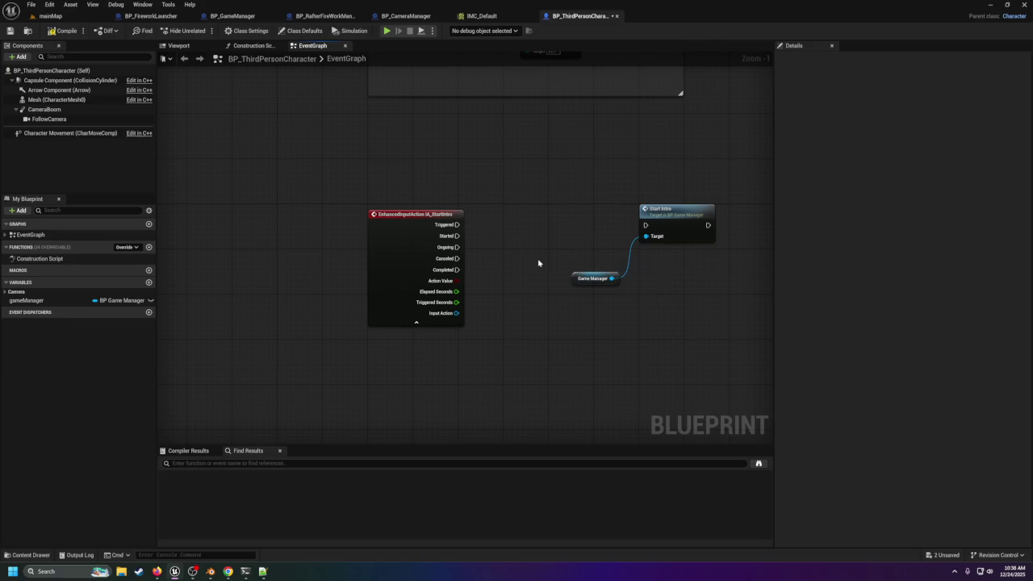
drag(456, 224, 645, 226)
right_click(456, 225)
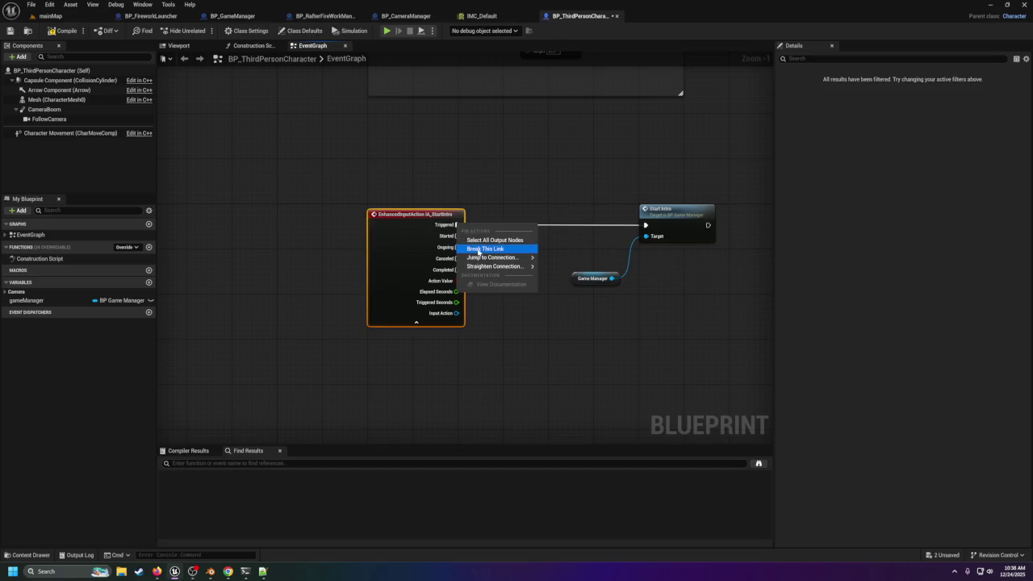
click(479, 251)
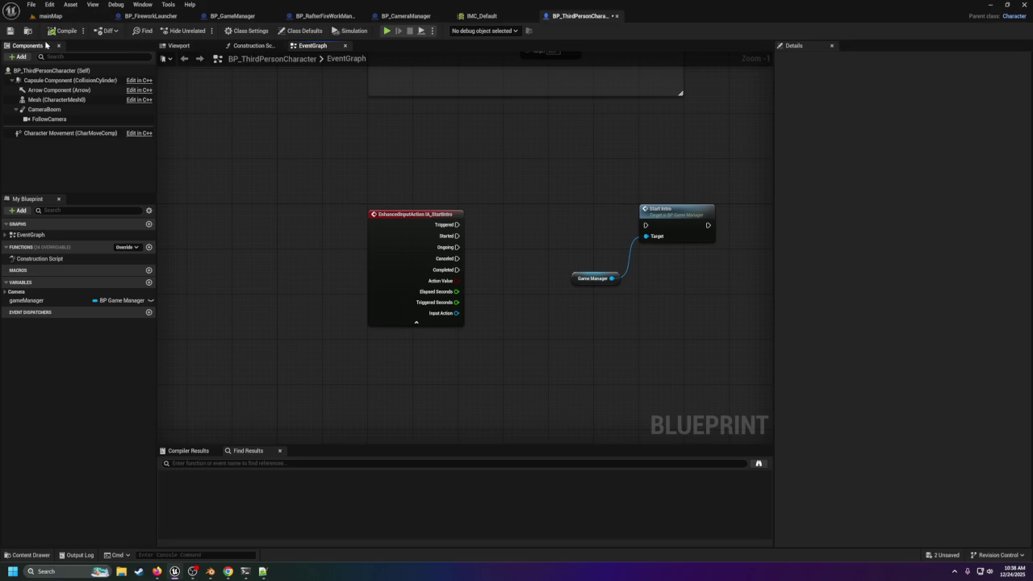
click(49, 17)
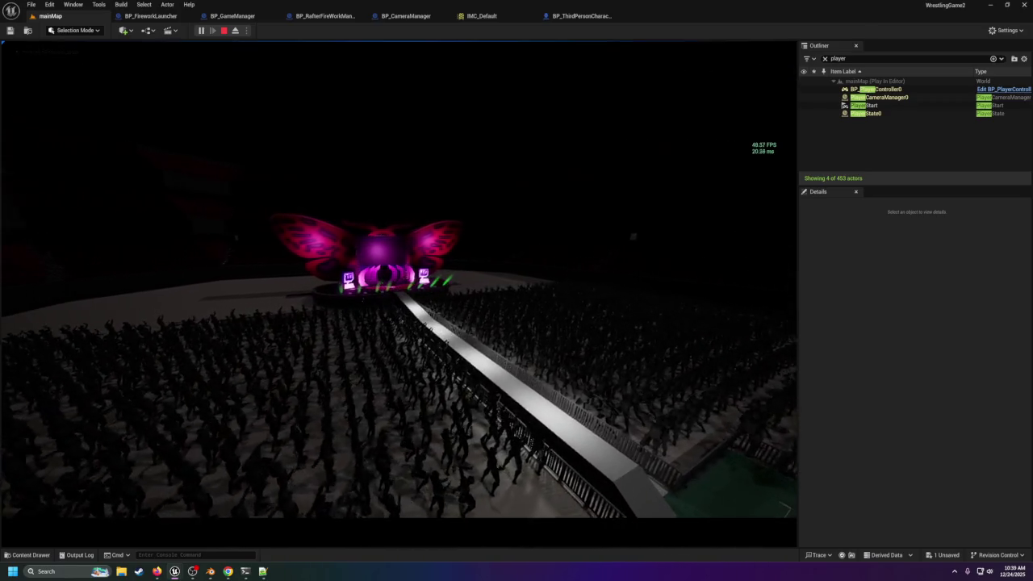
Step: Stop the play test and select the BP_Controller actor above the ring
key(Escape)
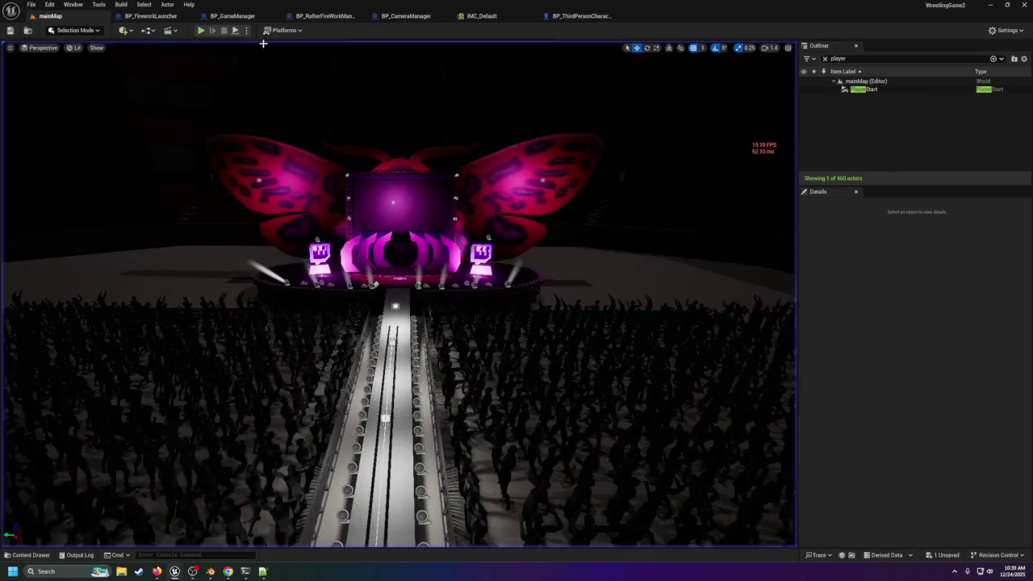
key(1)
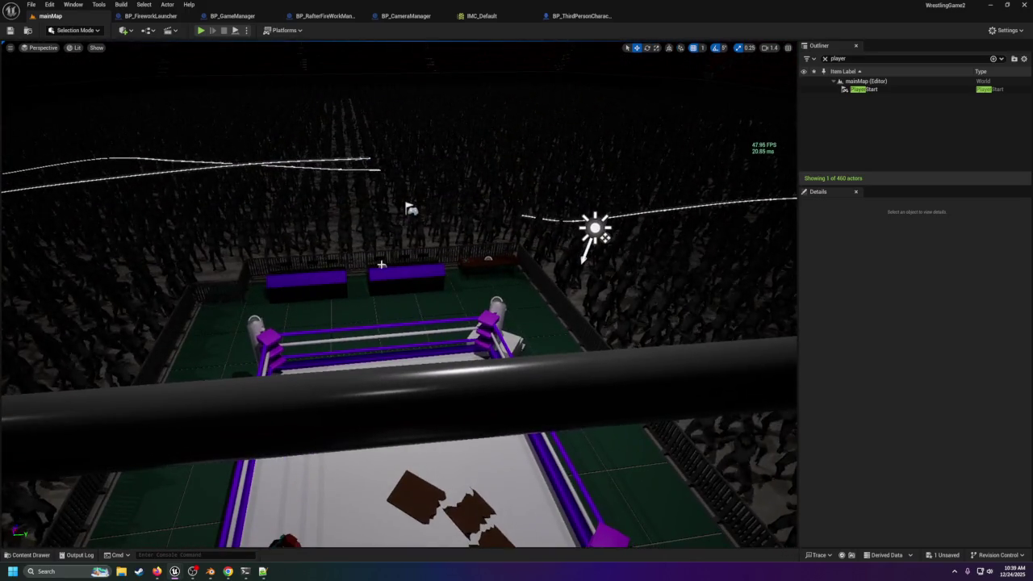
click(381, 264)
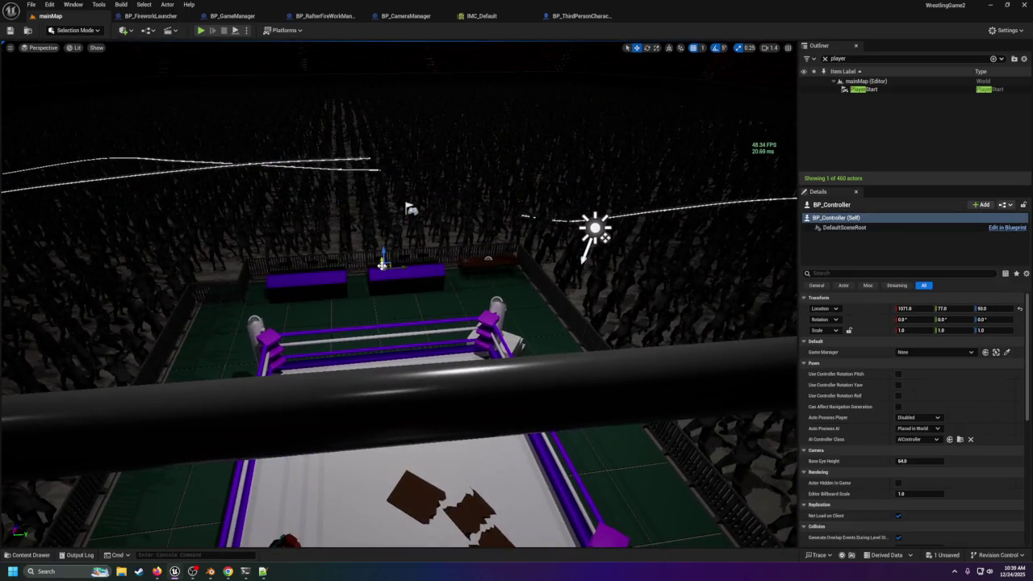
click(829, 219)
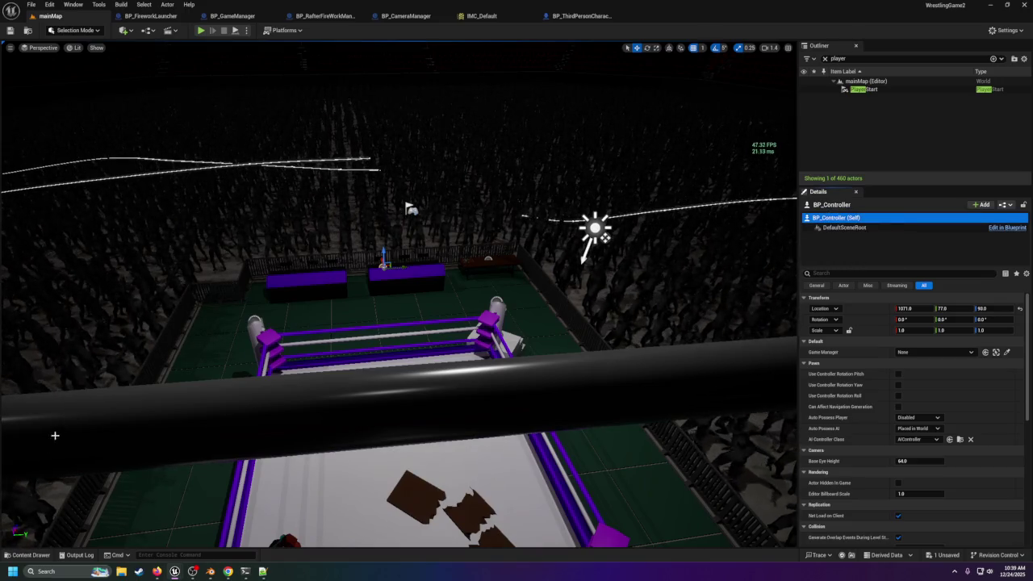
Step: Open BP_Controller from Content/Blueprints and save it
click(31, 555)
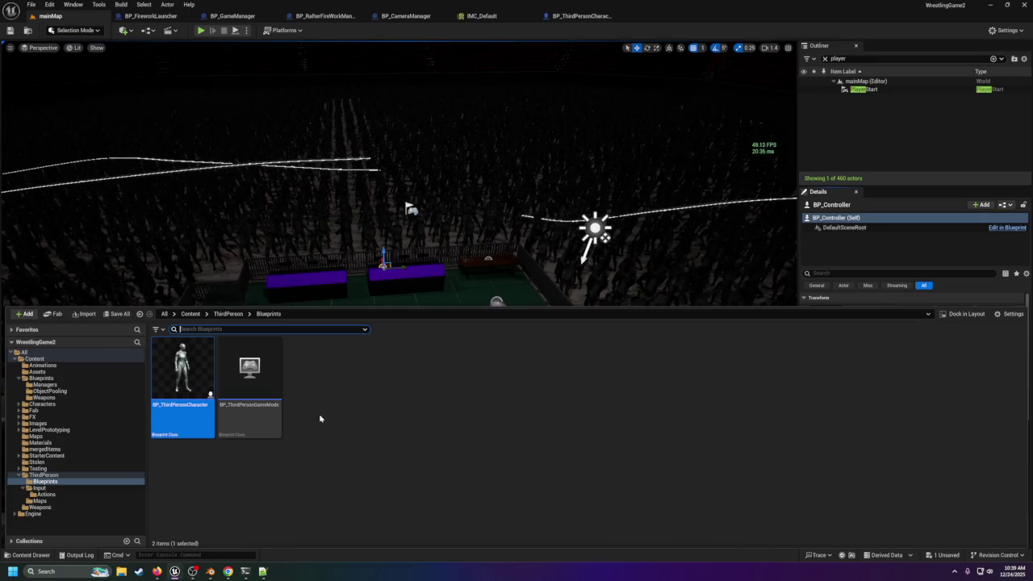
click(61, 379)
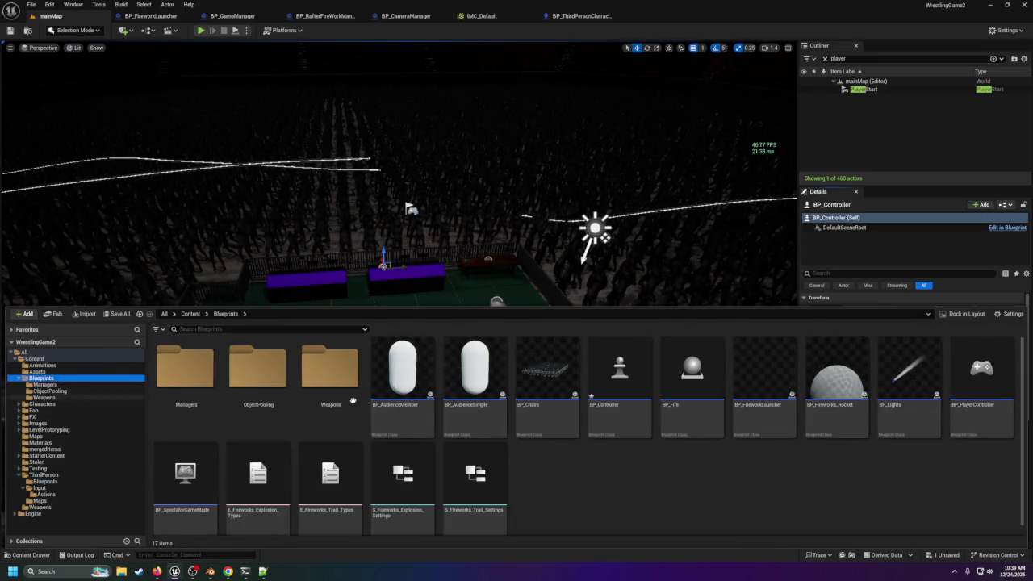
double_click(622, 396)
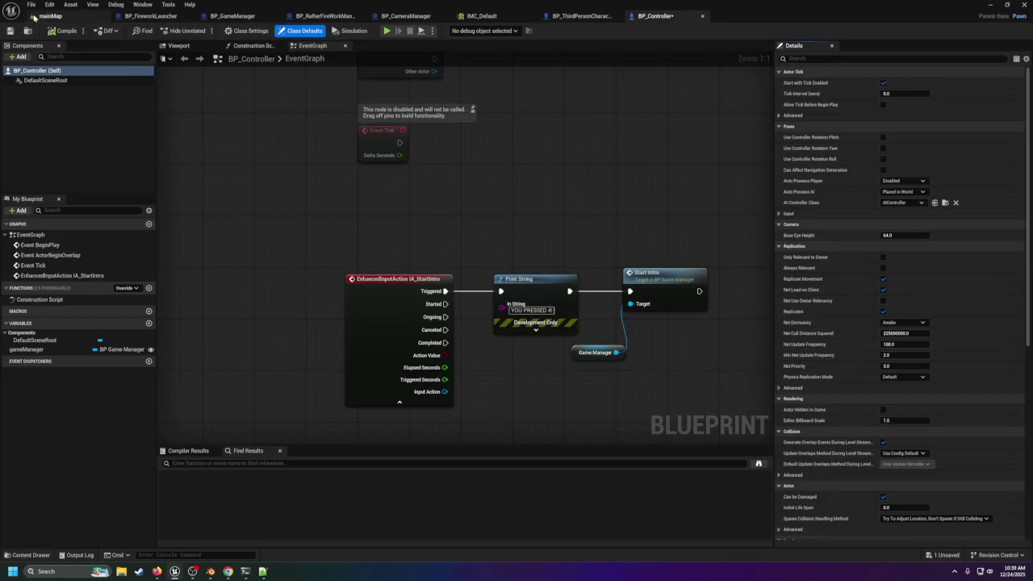
click(10, 31)
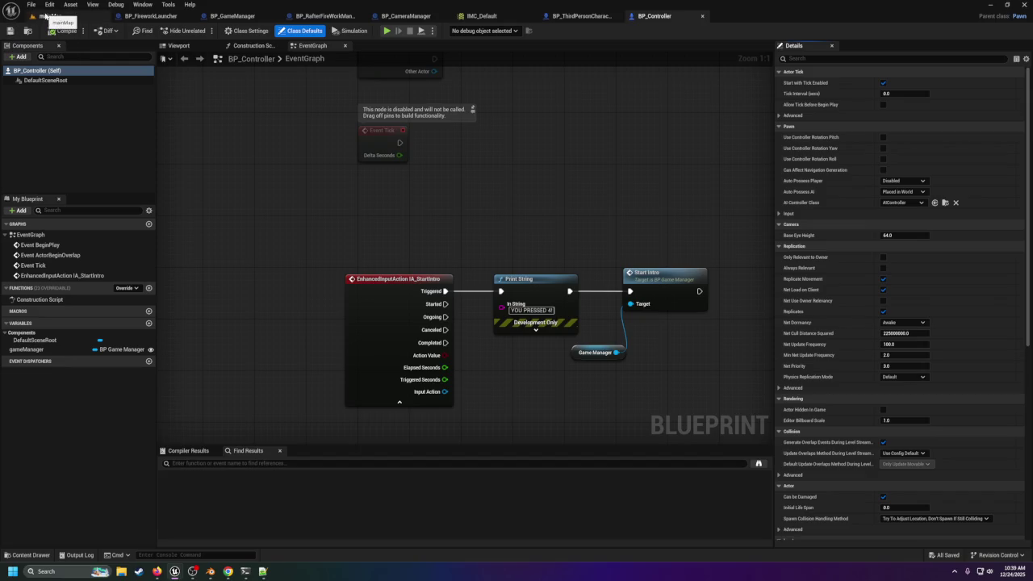
click(44, 15)
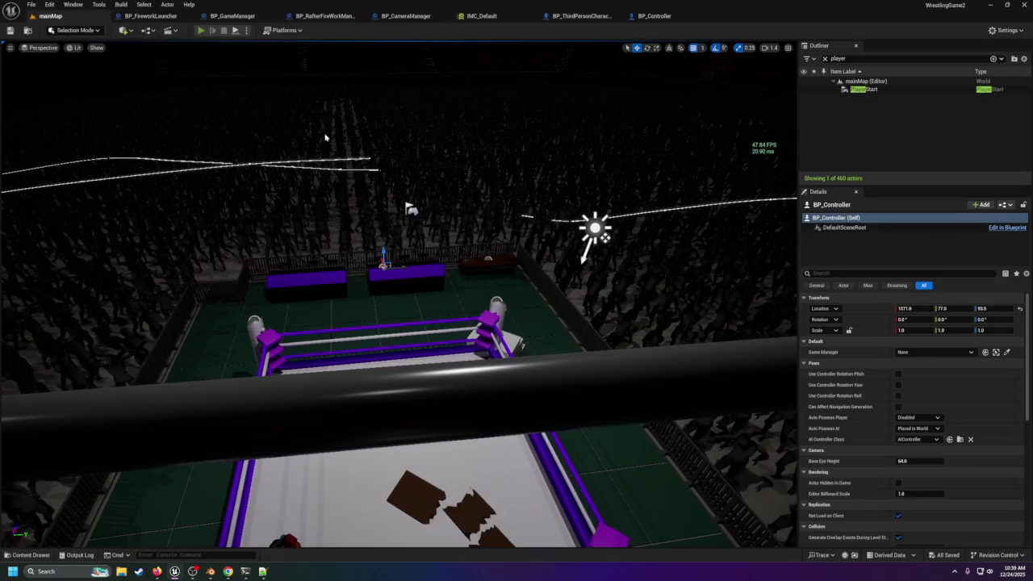
Step: Play-test the level again, then go to the BP_ThirdPersonCharacter blueprint
key(alt+p)
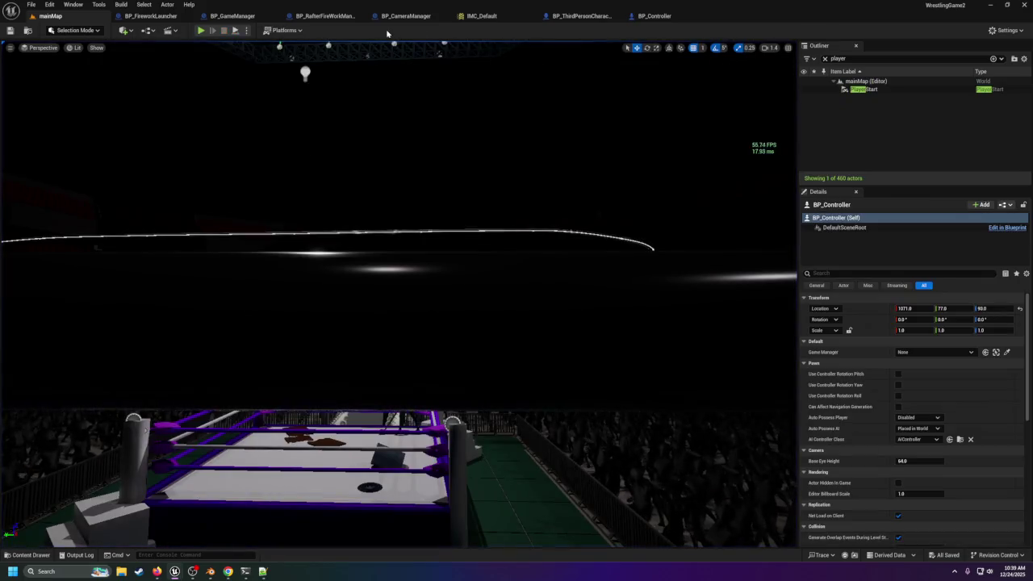
key(f)
key(Escape)
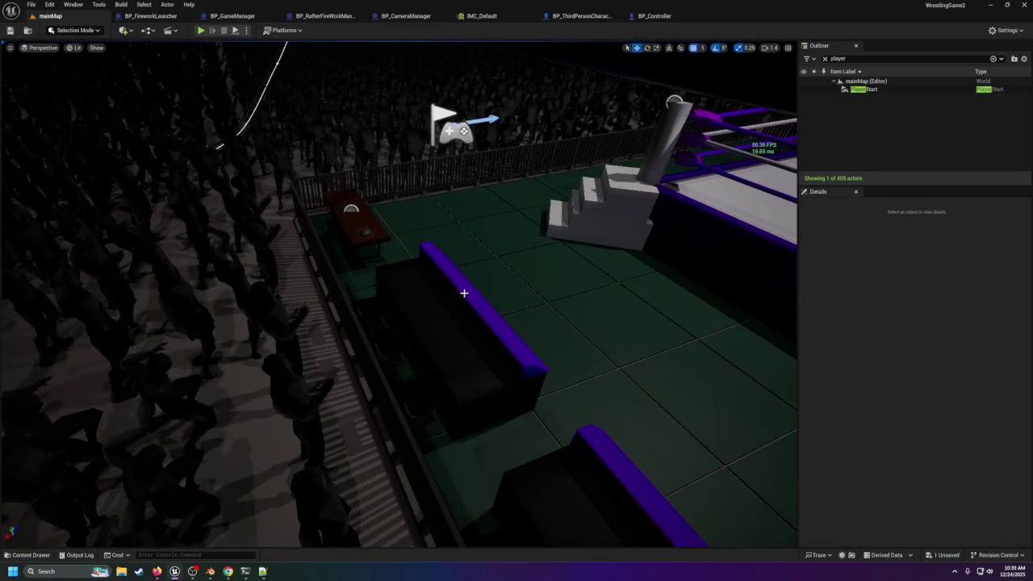
click(574, 15)
Step: Reconnect IA_StartIntro's Triggered to Start Intro, save BP_ThirdPersonCharacter, and play-test the intro
drag(456, 224, 650, 231)
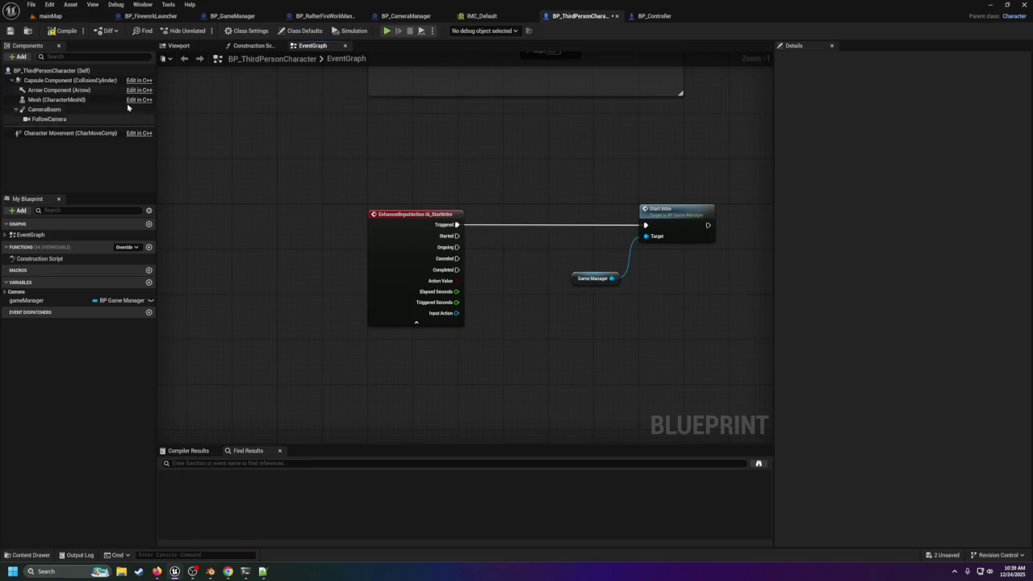
click(9, 31)
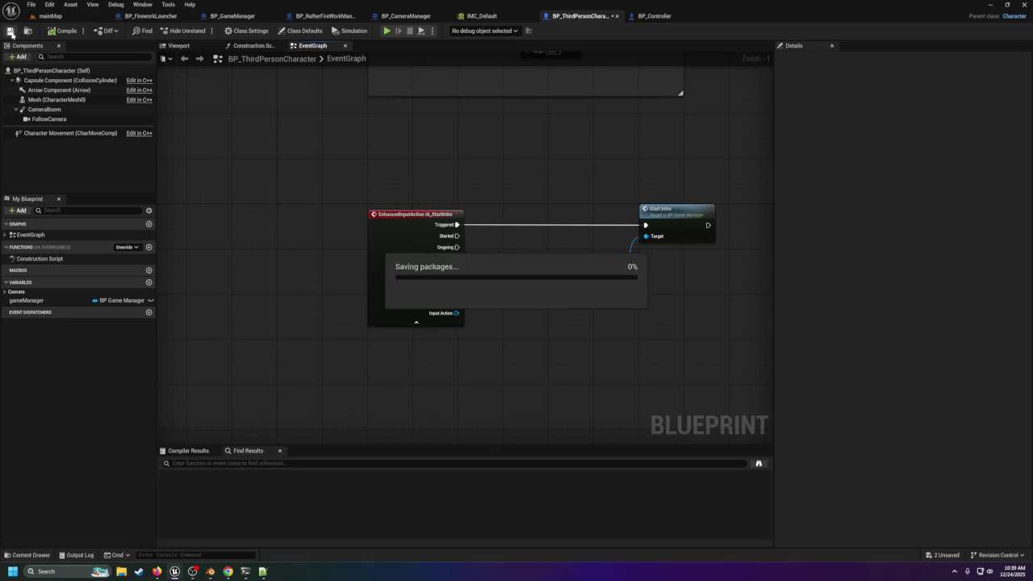
click(50, 15)
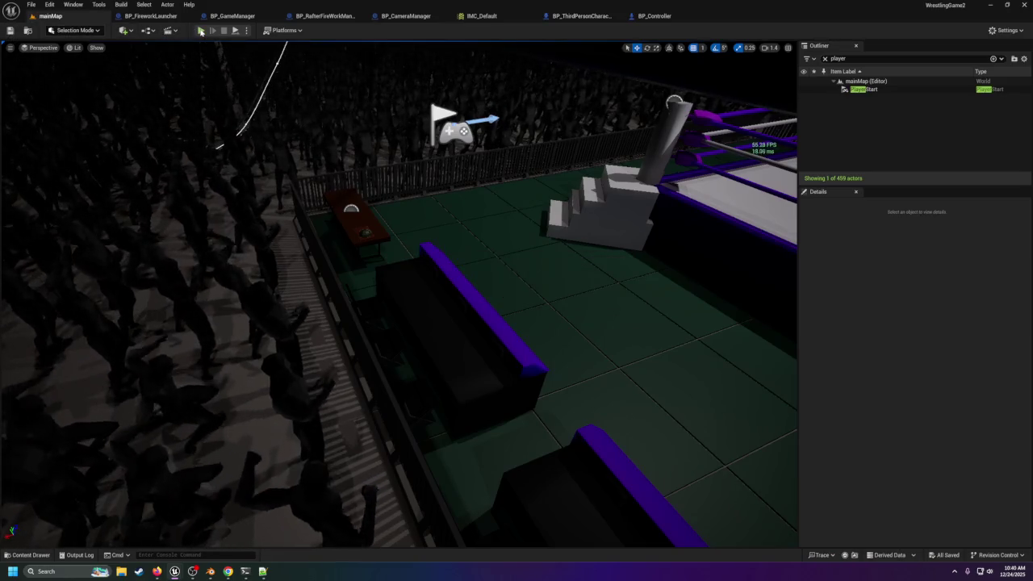
key(alt+p)
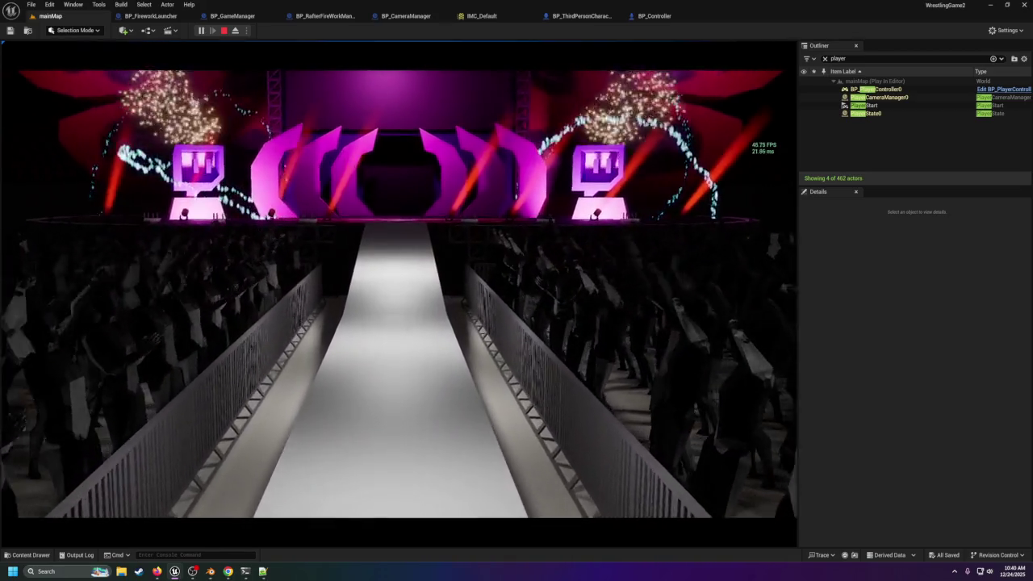
key(Escape)
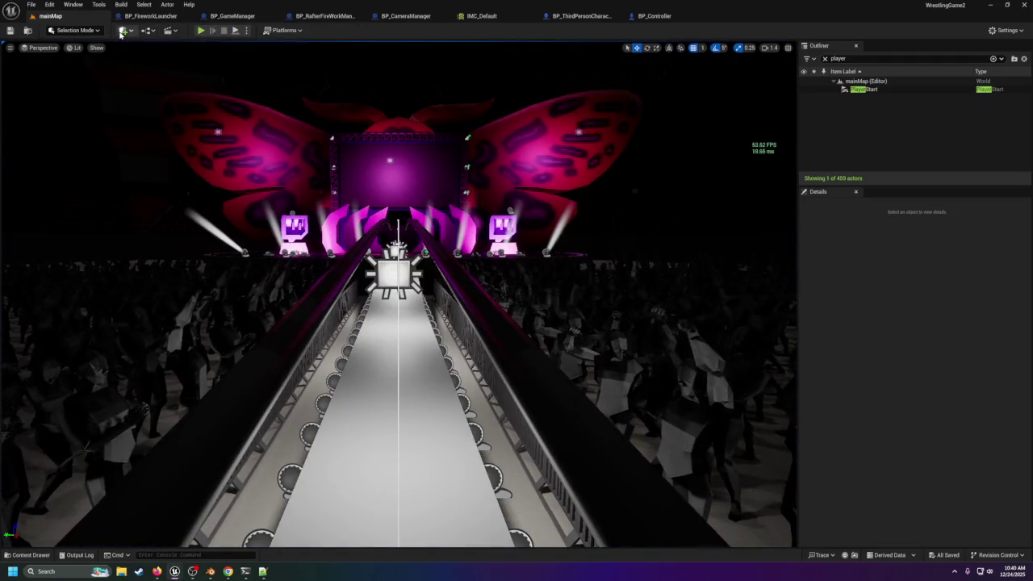
Step: In BP_CameraManager, undo back to StartIntro driving Move Player and save
click(408, 16)
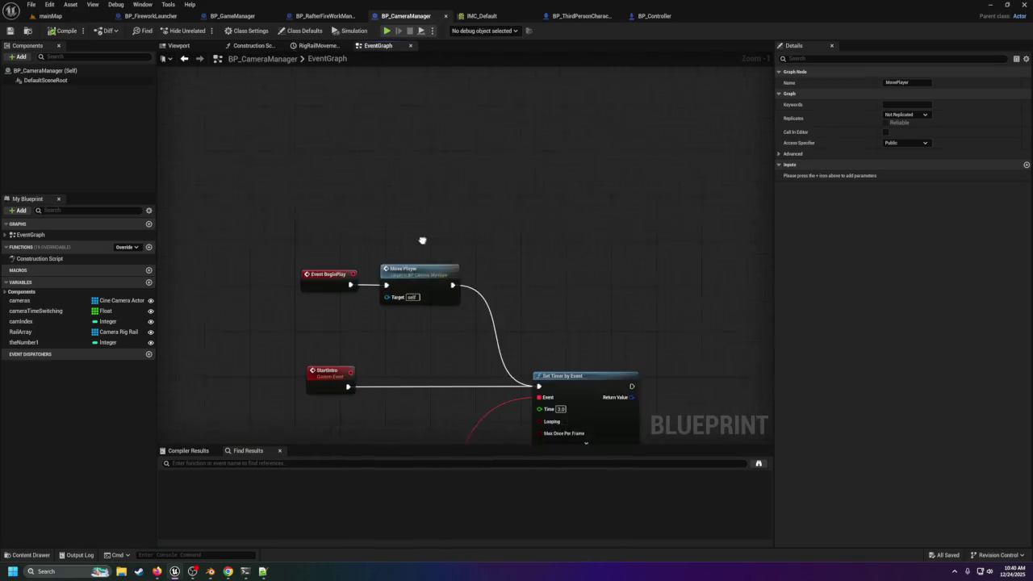
key(ctrl+z)
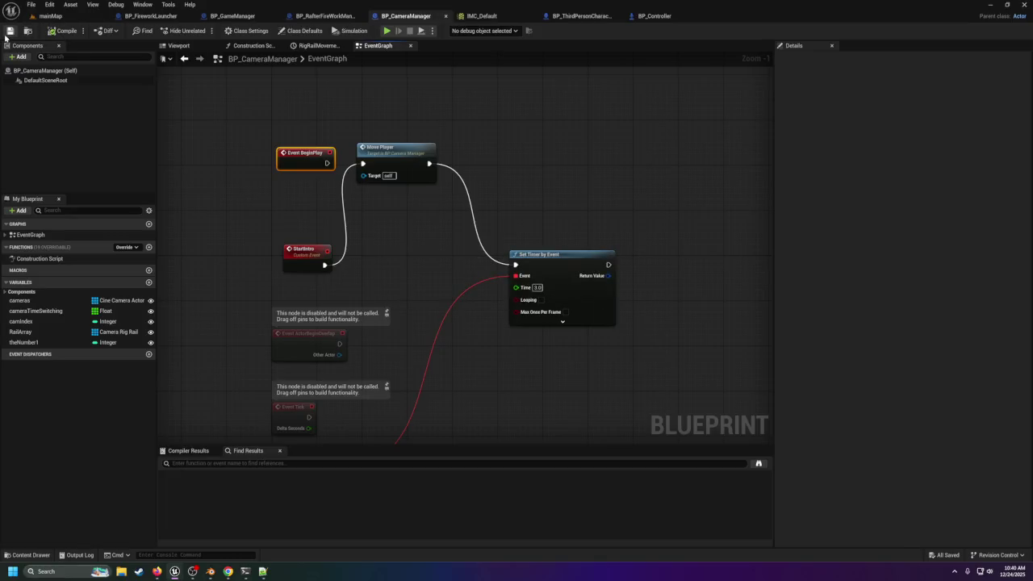
click(47, 15)
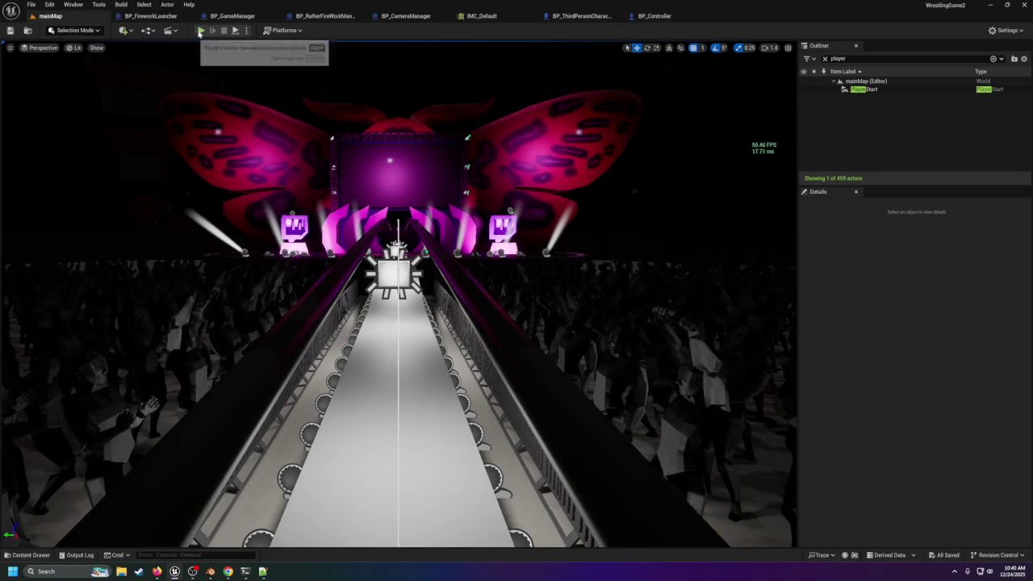
Step: Play-test the level, pressing 4 to trigger the intro, then stop
key(alt+p)
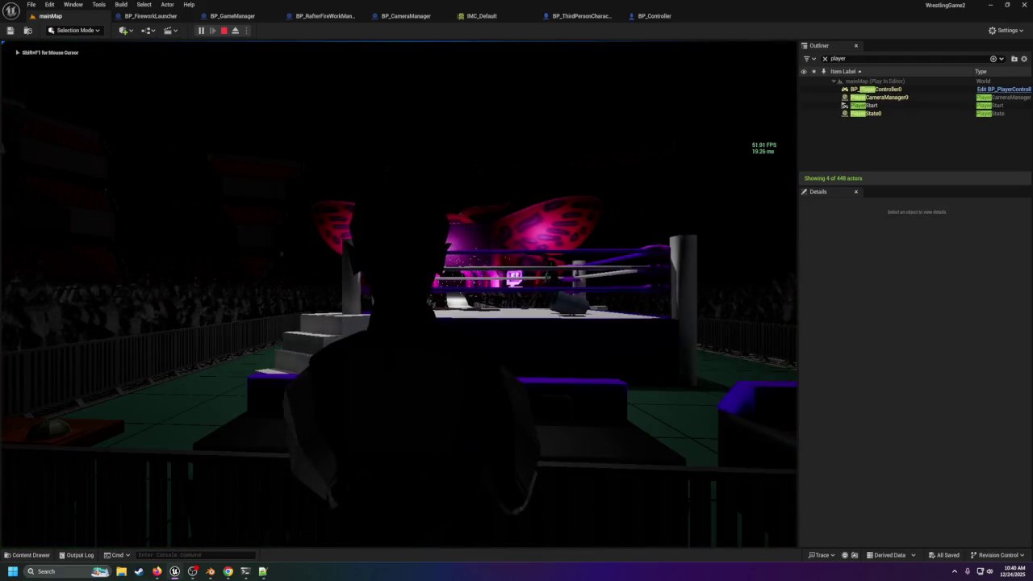
key(4)
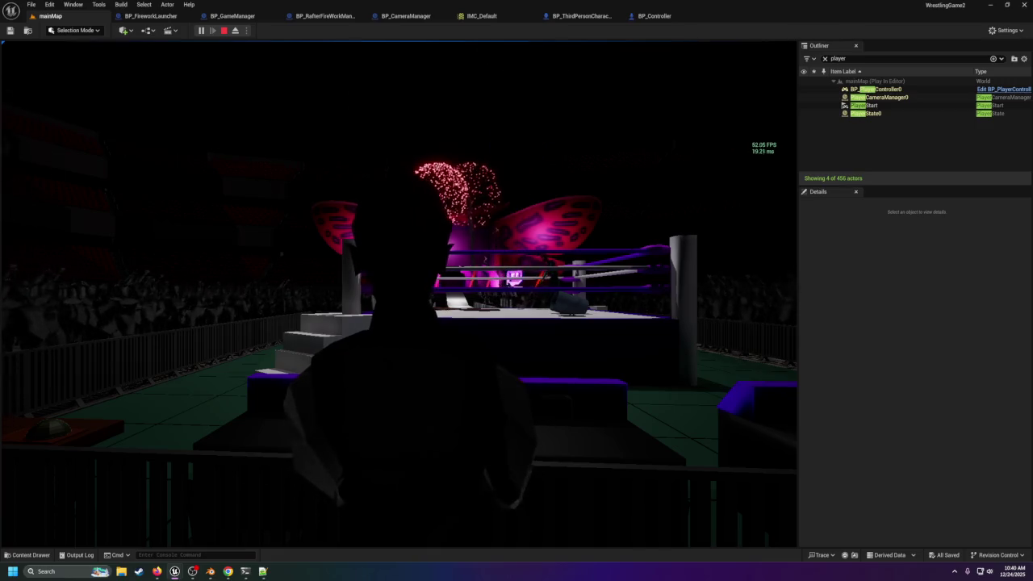
key(Escape)
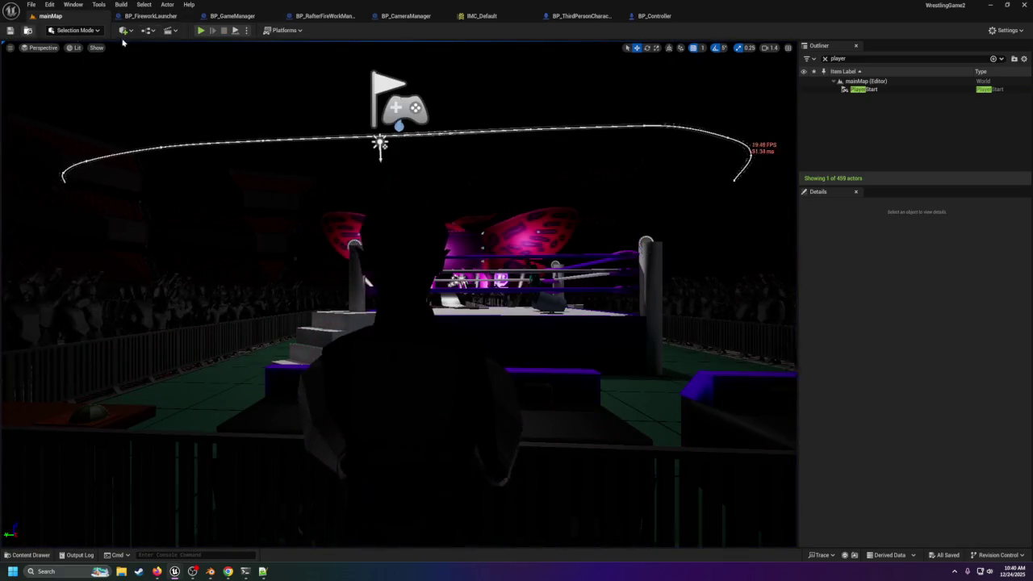
click(406, 18)
Step: In BP_CameraManager, wire BeginPlay to Move Player and StartIntro to Set Timer by Event
drag(327, 163, 363, 165)
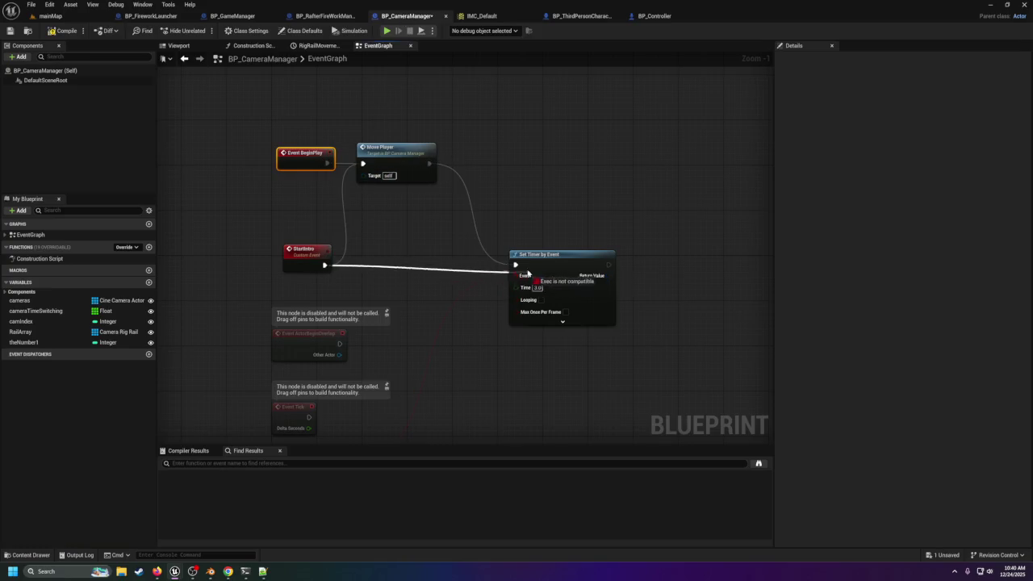
drag(512, 264, 511, 265)
key(Escape)
drag(324, 265, 516, 266)
right_click(429, 165)
click(452, 199)
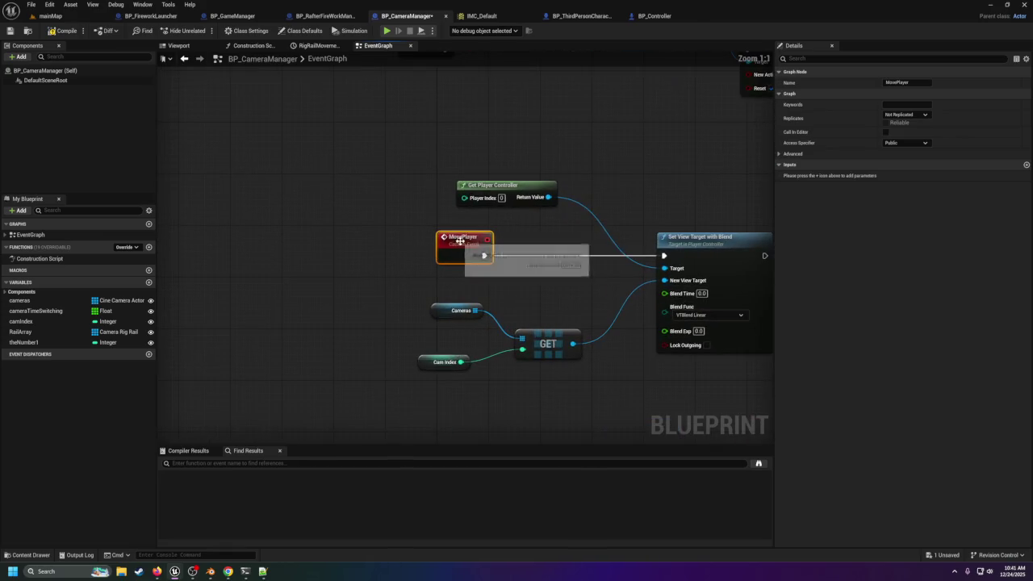
scroll(473, 212, up, 1)
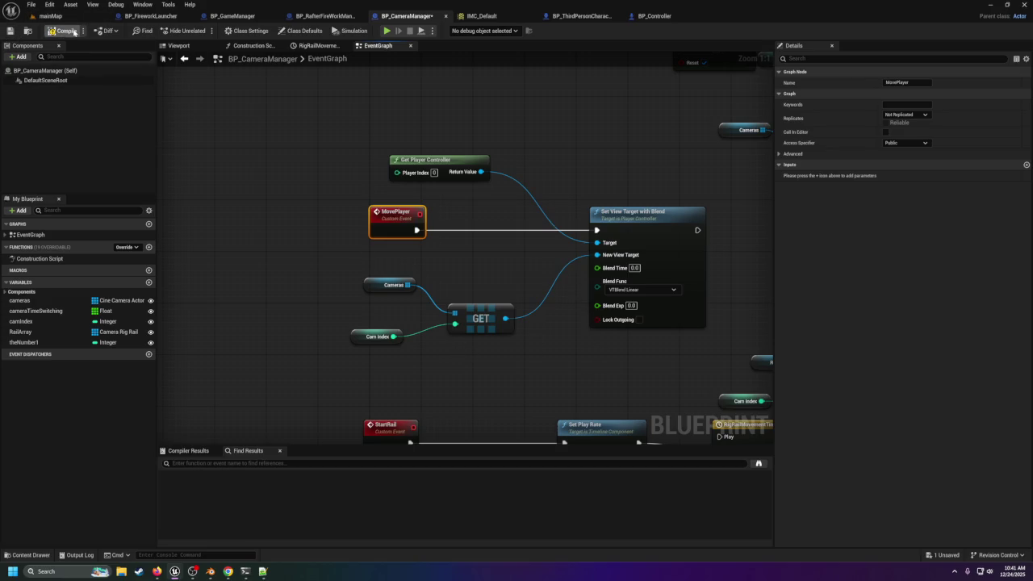
click(48, 15)
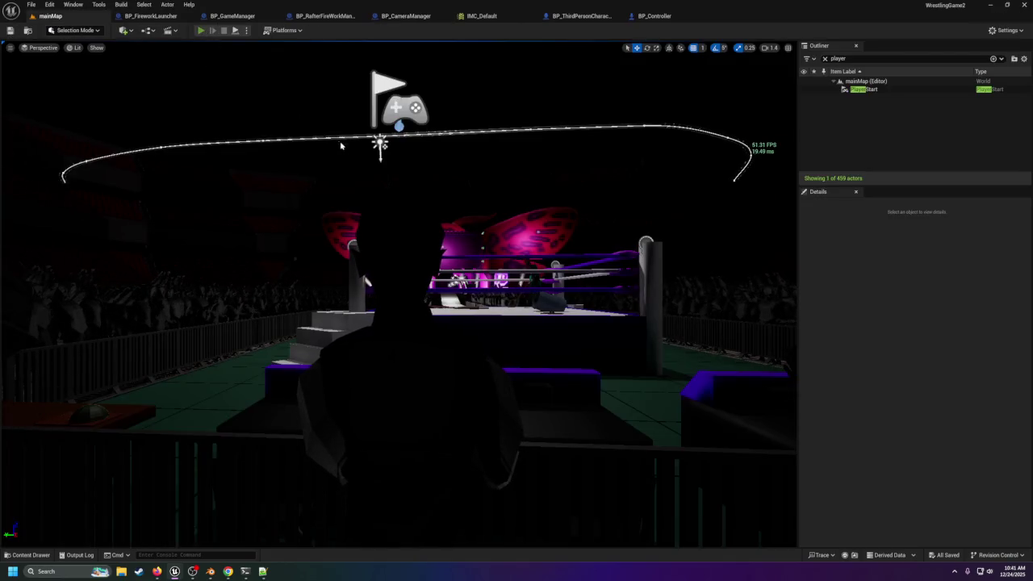
Step: Play-test the level and review the BP_CameraManager graph
key(alt+p)
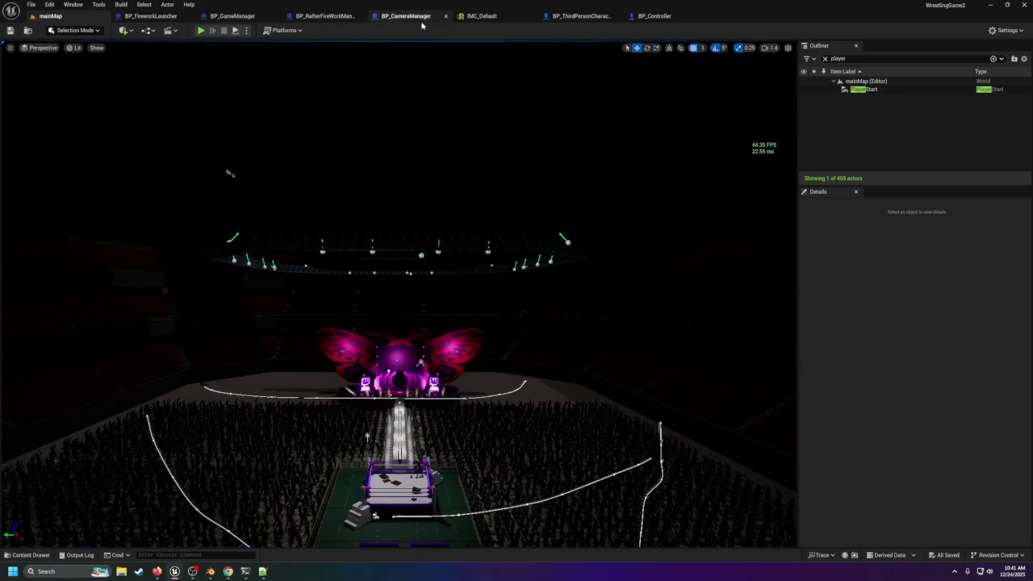
click(418, 17)
scroll(451, 242, up, 10)
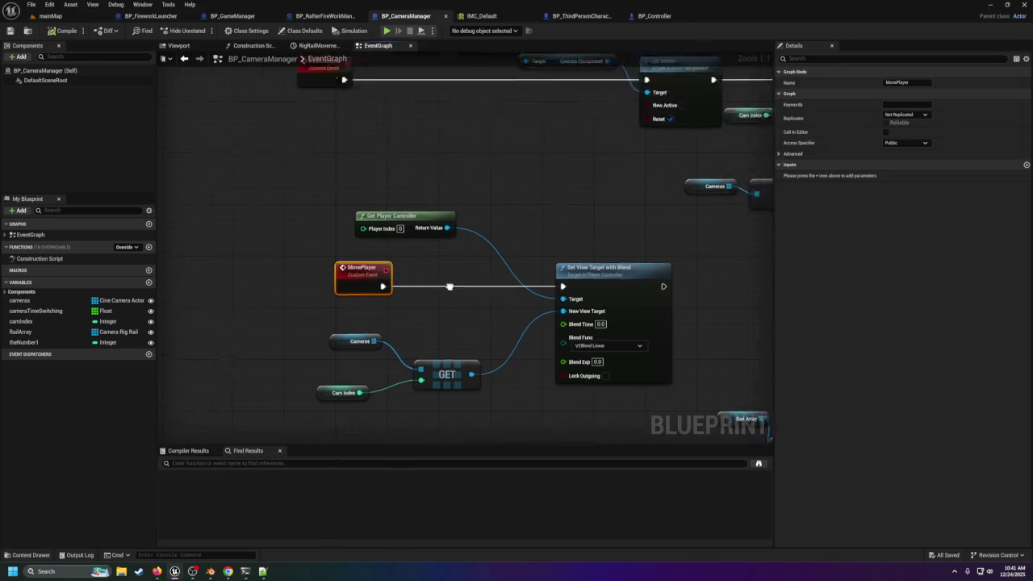
scroll(393, 320, up, 5)
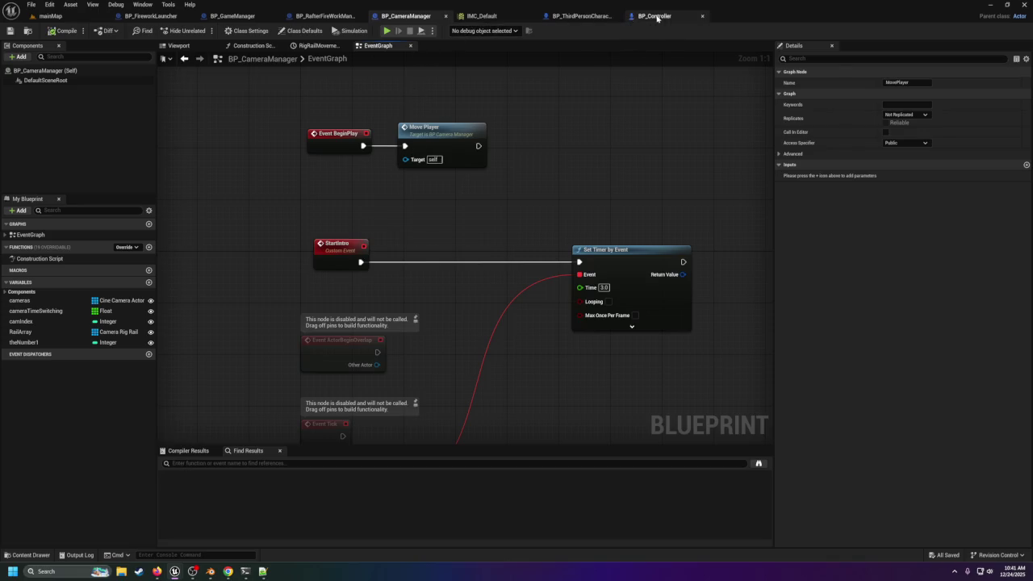
Step: In BP_GameManager, chain Activate Rafters into Start Intro and save
click(234, 16)
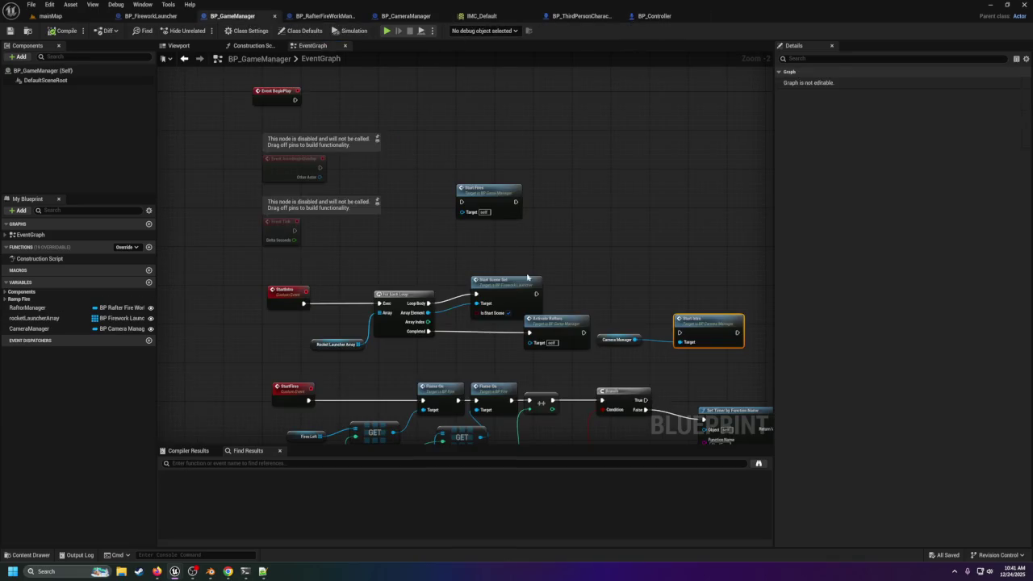
drag(522, 273, 502, 217)
drag(518, 269, 615, 268)
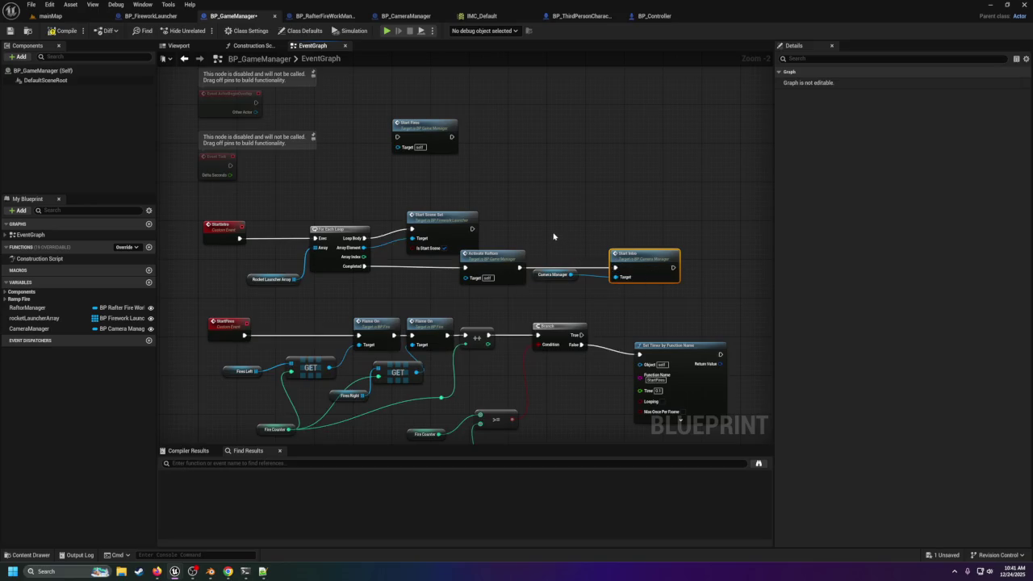
click(11, 30)
click(56, 19)
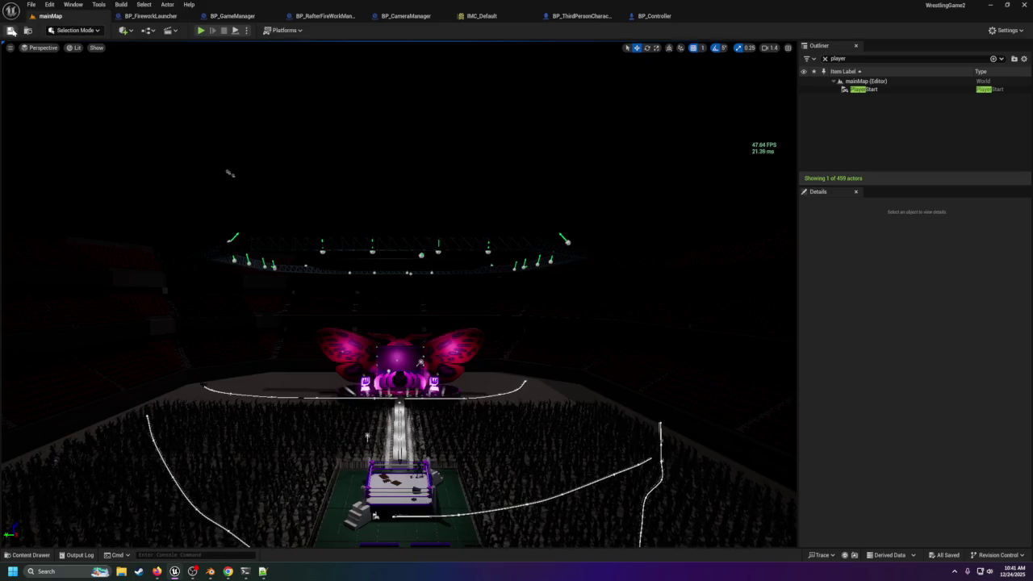
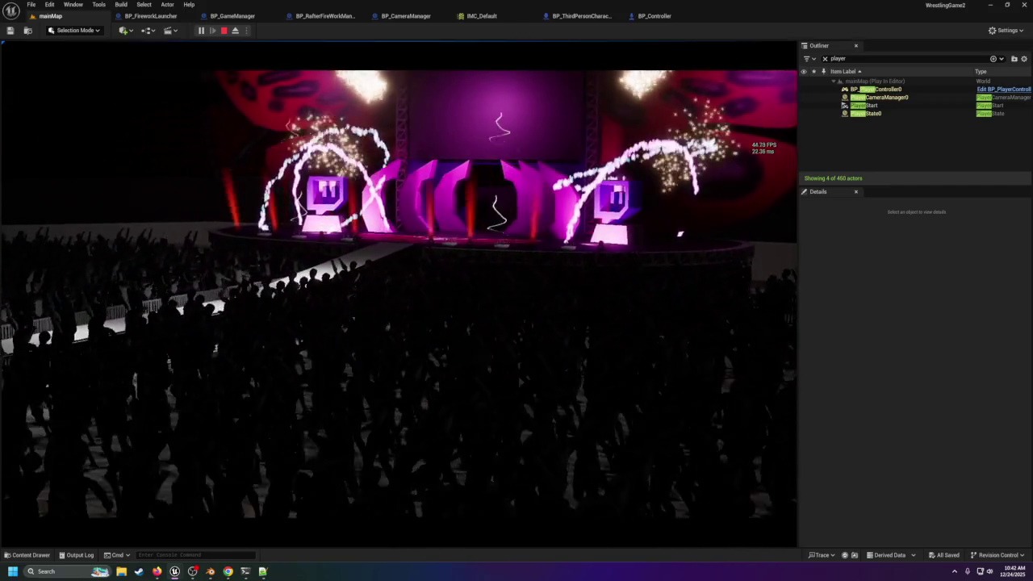
Step: Stop Play-in-Editor with Esc and switch to BP_ThirdPersonCharacter's event graph, showing IA_StartIntro
key(Escape)
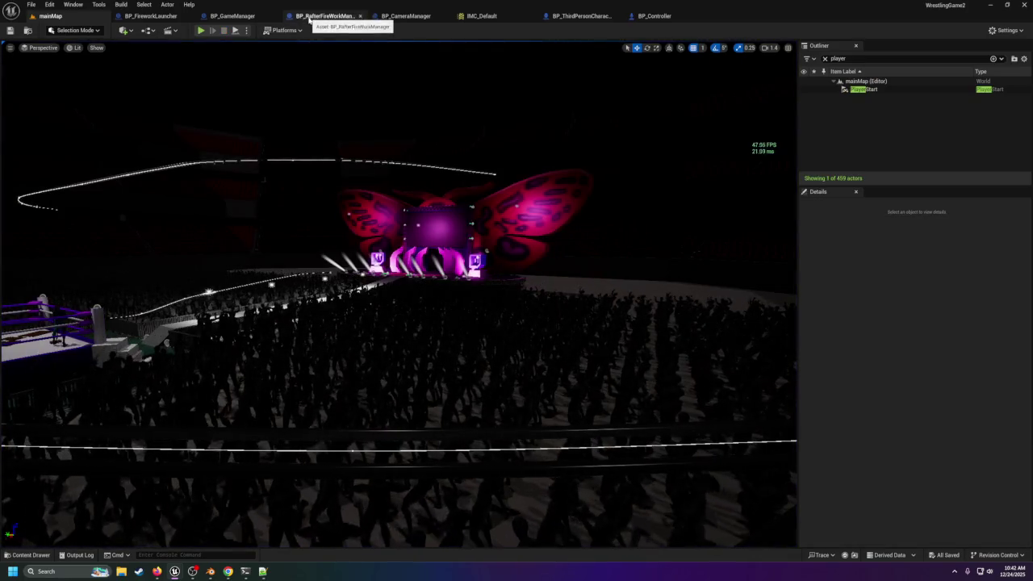
click(398, 18)
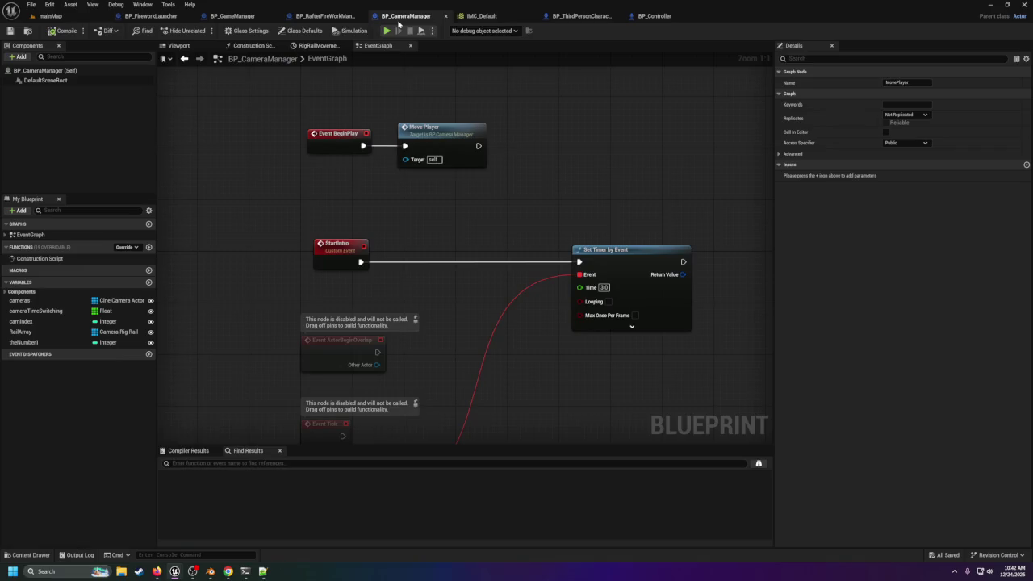
click(564, 17)
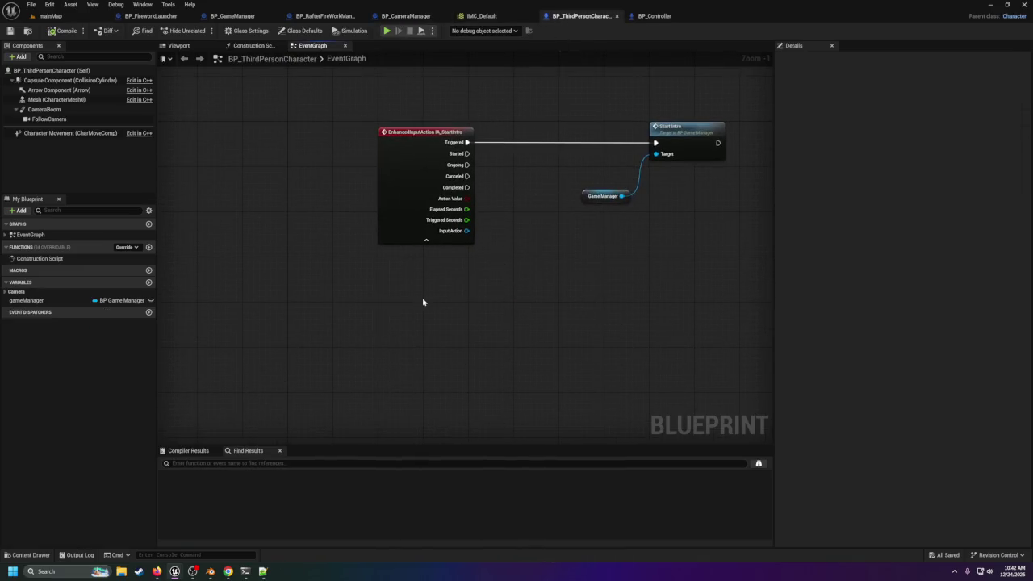
Step: Place an IA_StartBRB input event beside a collapsed IA_StartIntro node, then go to BP_GameManager
right_click(422, 301)
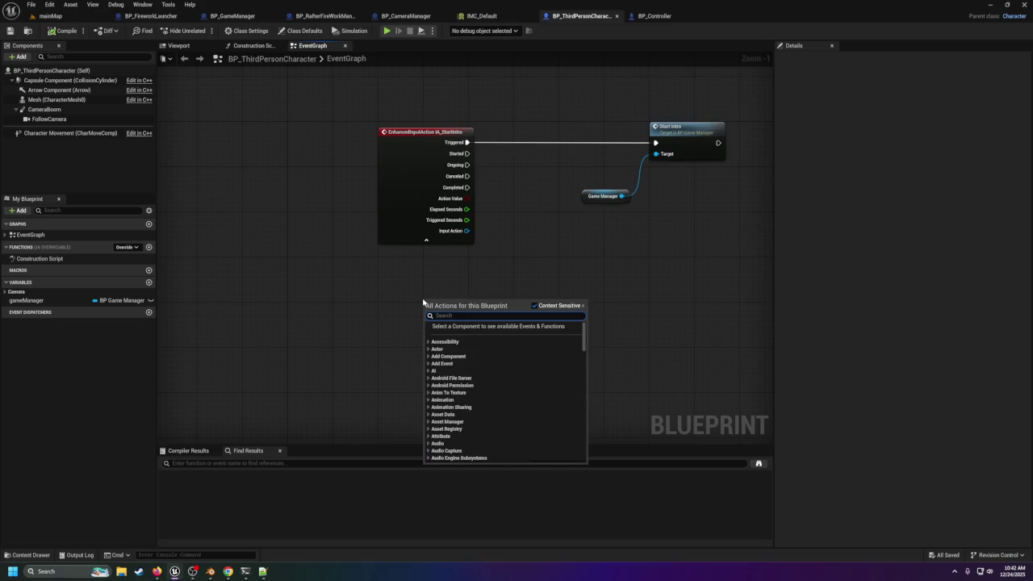
text(ia+)
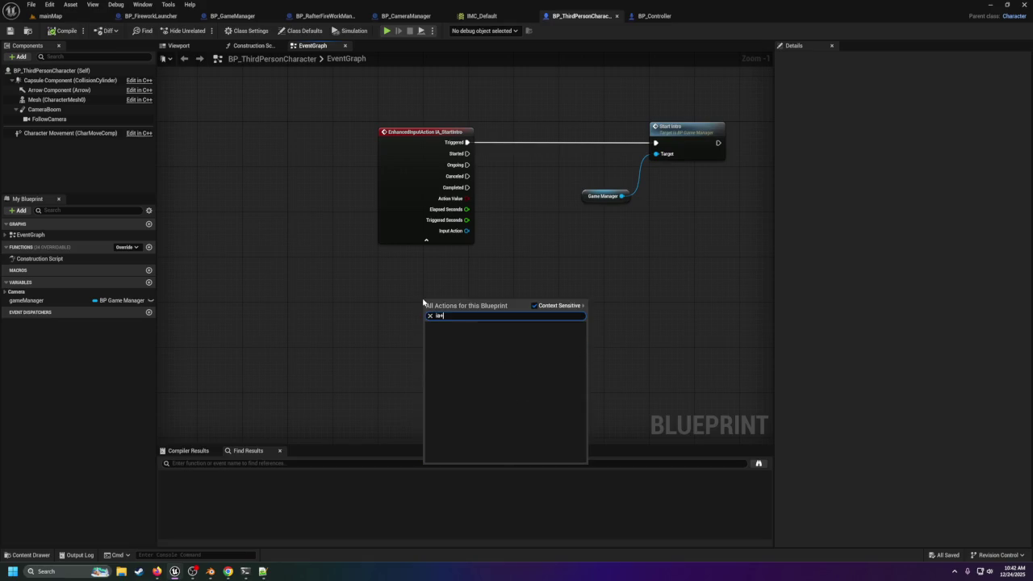
key(BackSpace)
text(_)
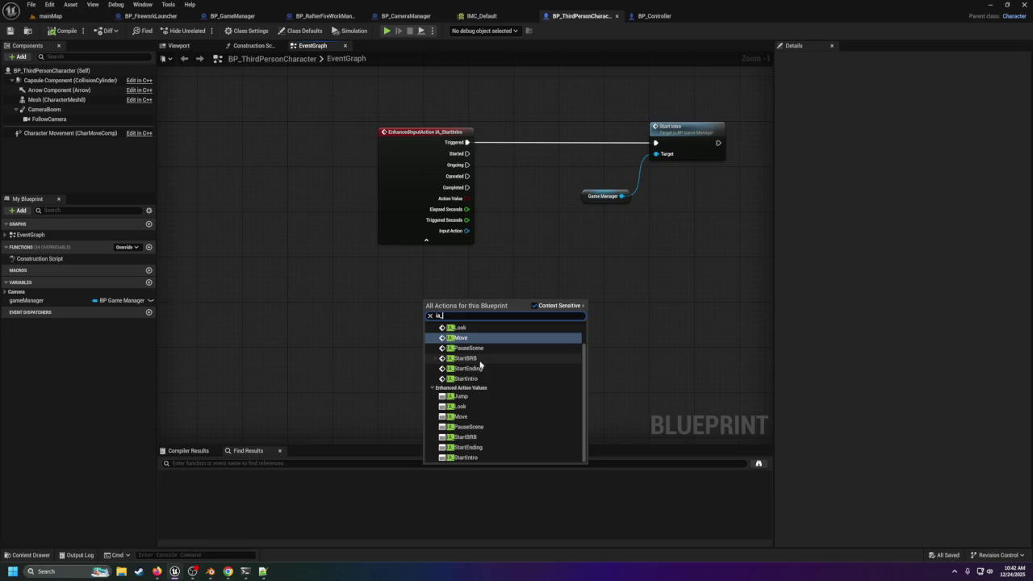
click(479, 361)
mouse_move(452, 305)
mouse_down()
mouse_move(408, 306)
mouse_move(433, 256)
mouse_up()
click(424, 241)
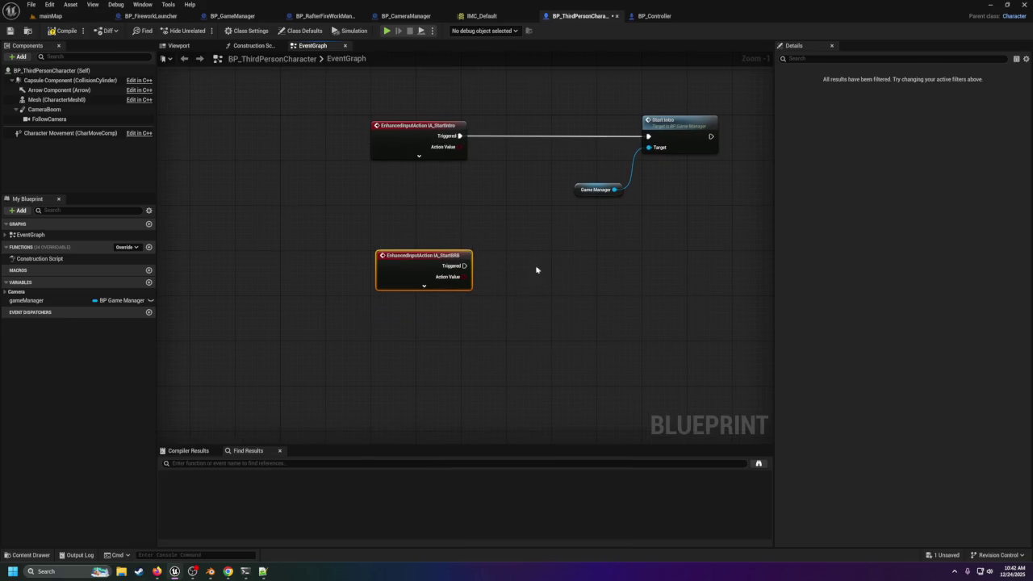
click(239, 15)
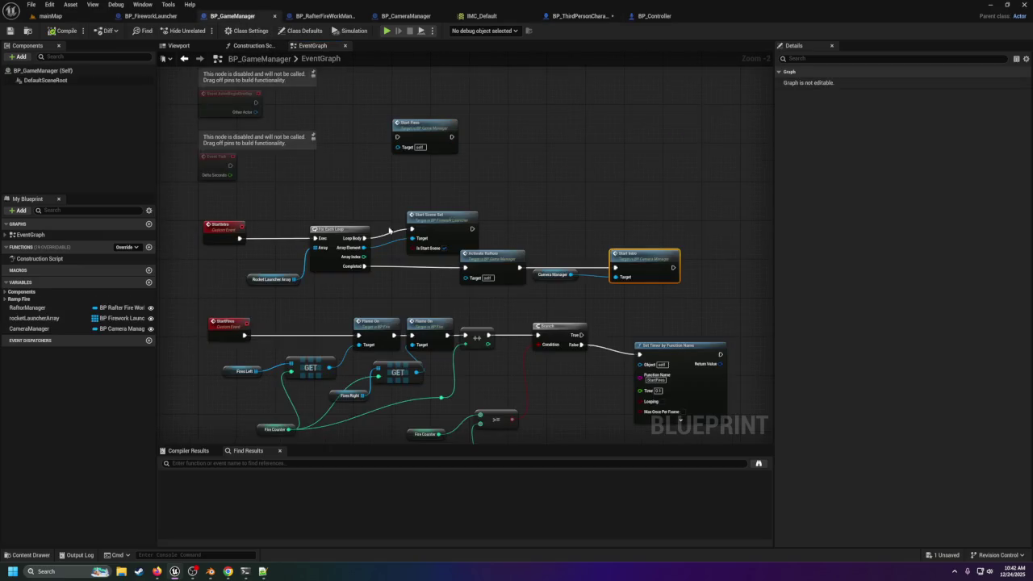
Step: Add a custom event below the ActivateRafters chain and name it PauseEverything
scroll(438, 292, down, 2)
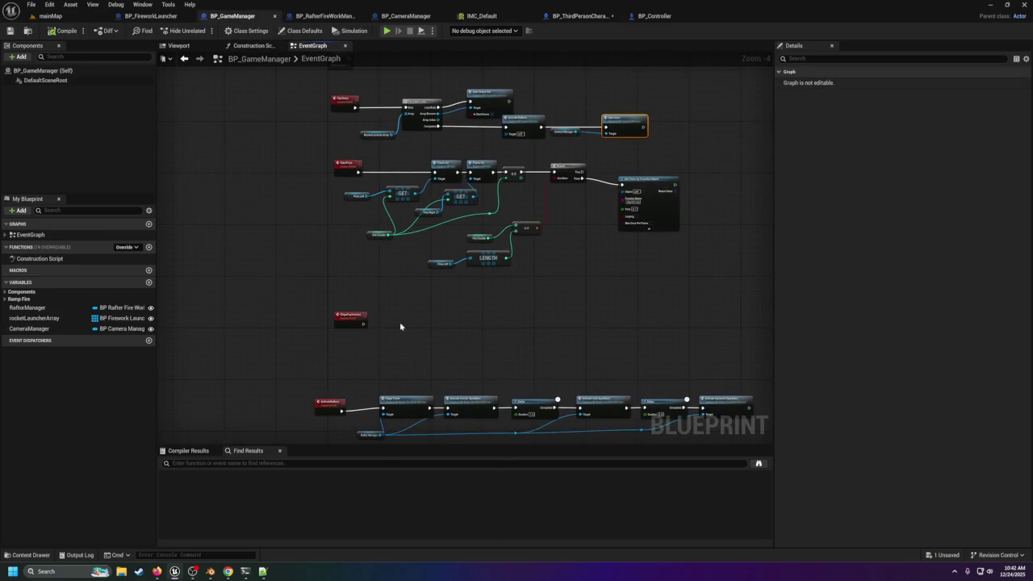
scroll(414, 277, up, 2)
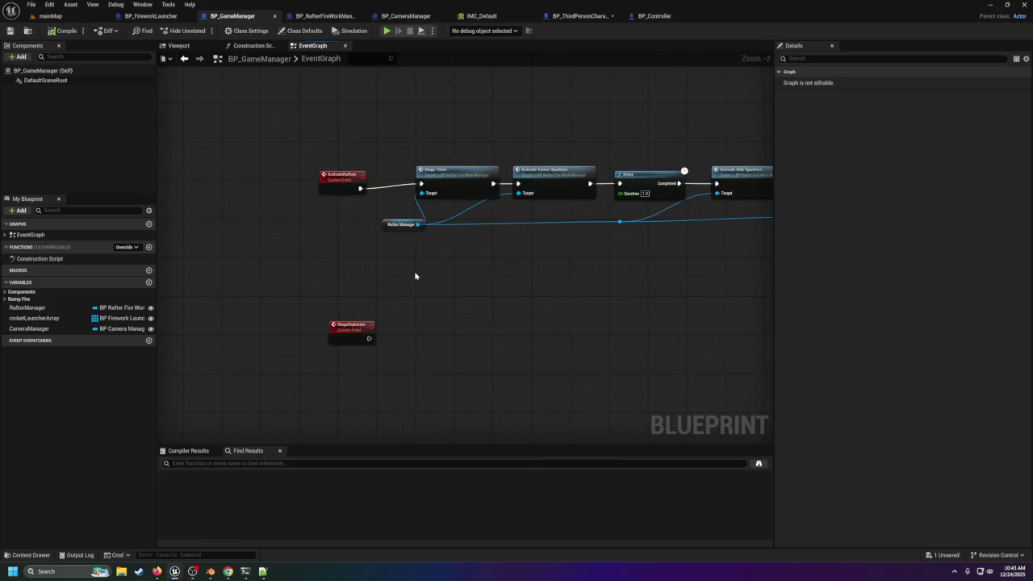
drag(417, 279, 429, 176)
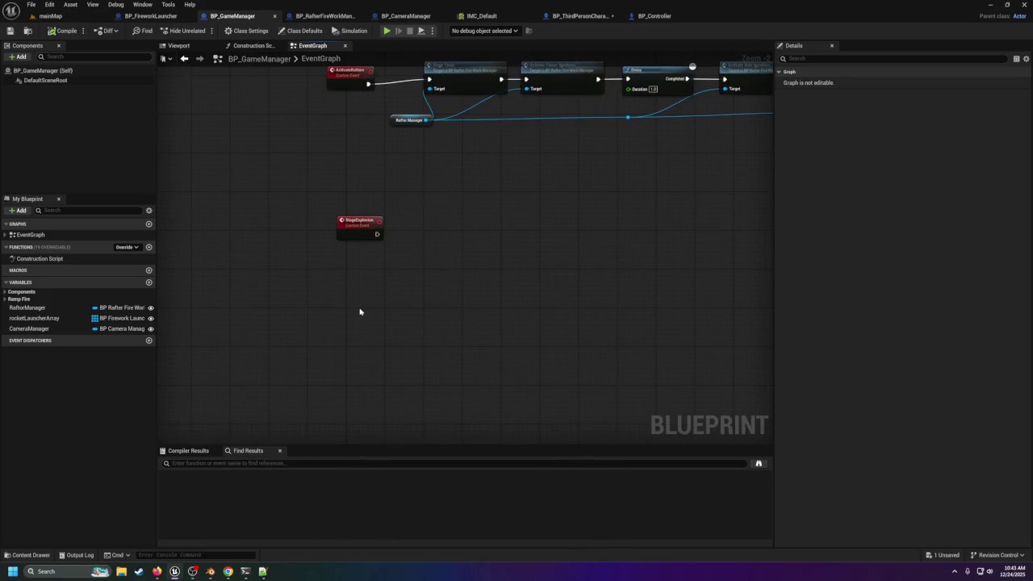
right_click(360, 311)
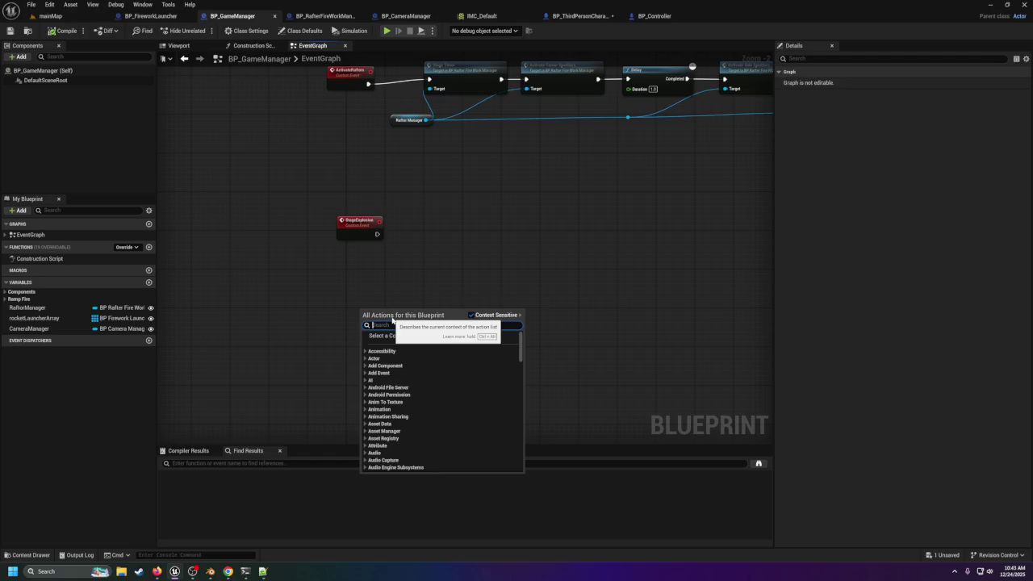
text(custom event)
key(Return)
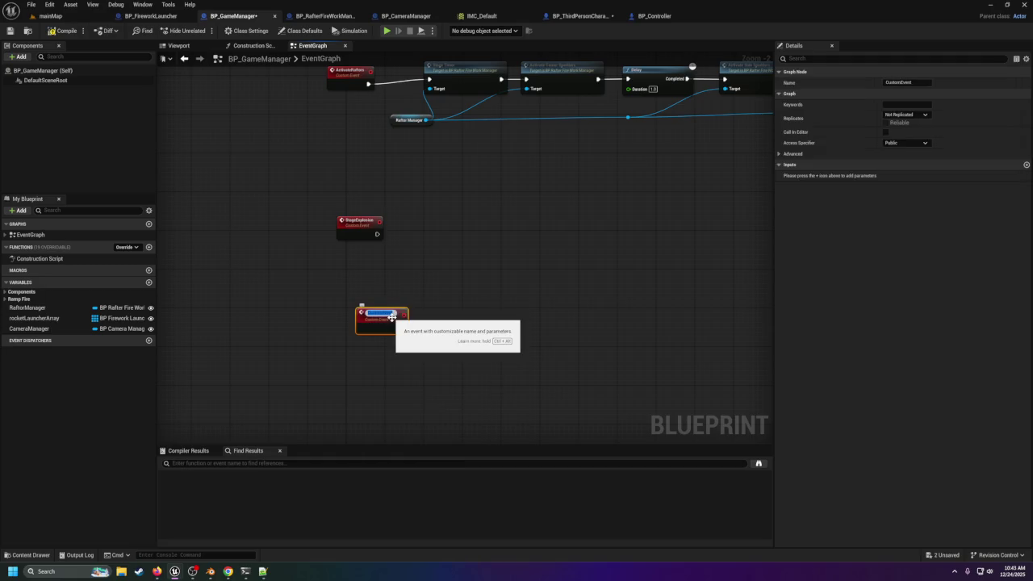
text(Fire)
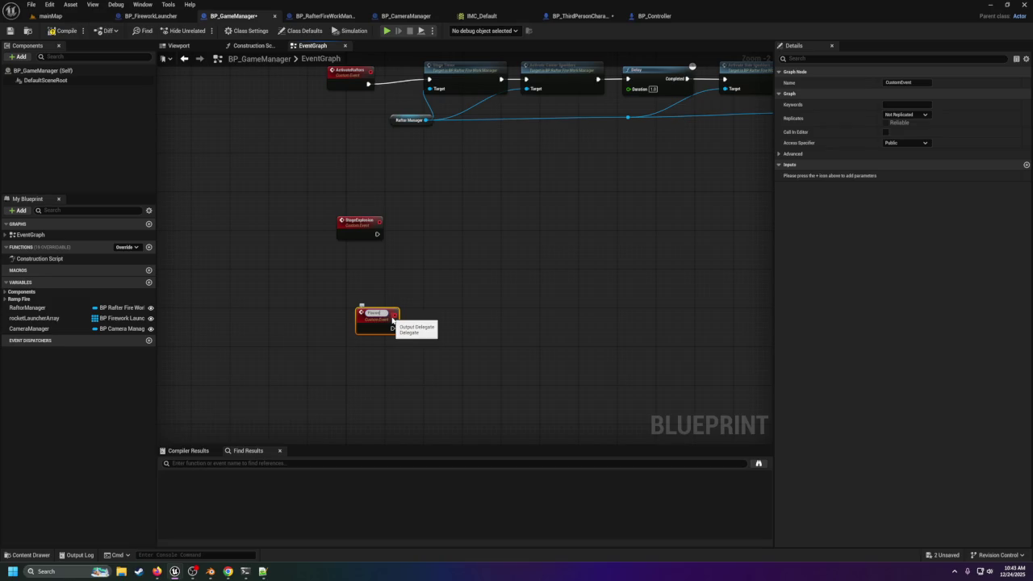
text(ork)
key(Return)
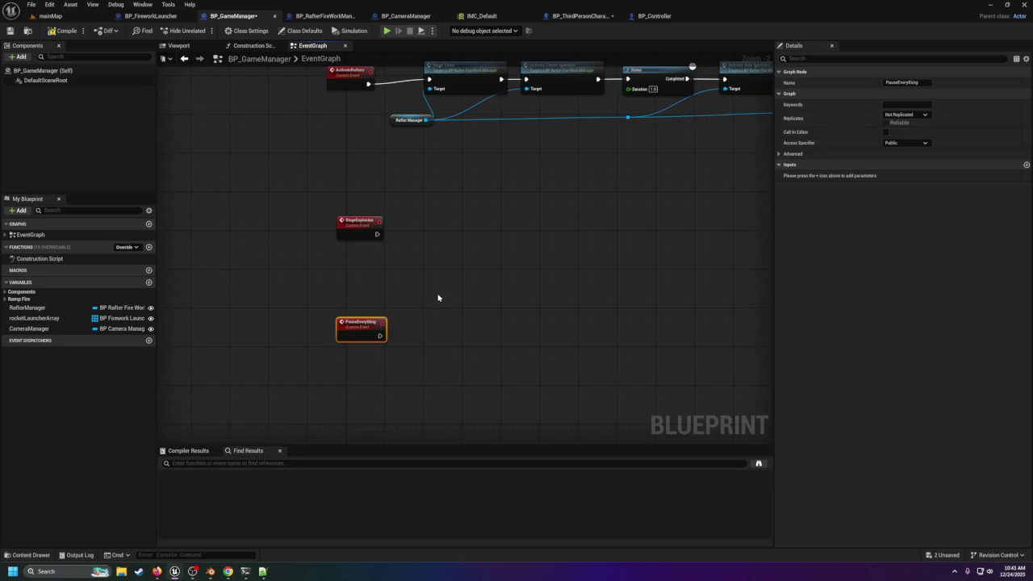
scroll(435, 353, down, 2)
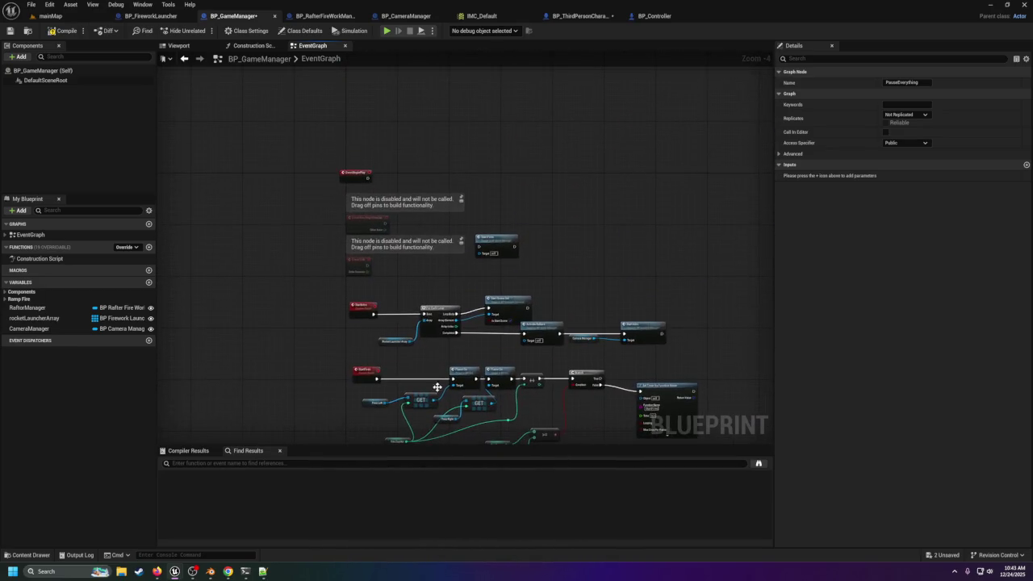
Step: Select the rocket launcher For Each Loop nodes under the StartIntro event
scroll(447, 290, up, 3)
drag(472, 375, 464, 244)
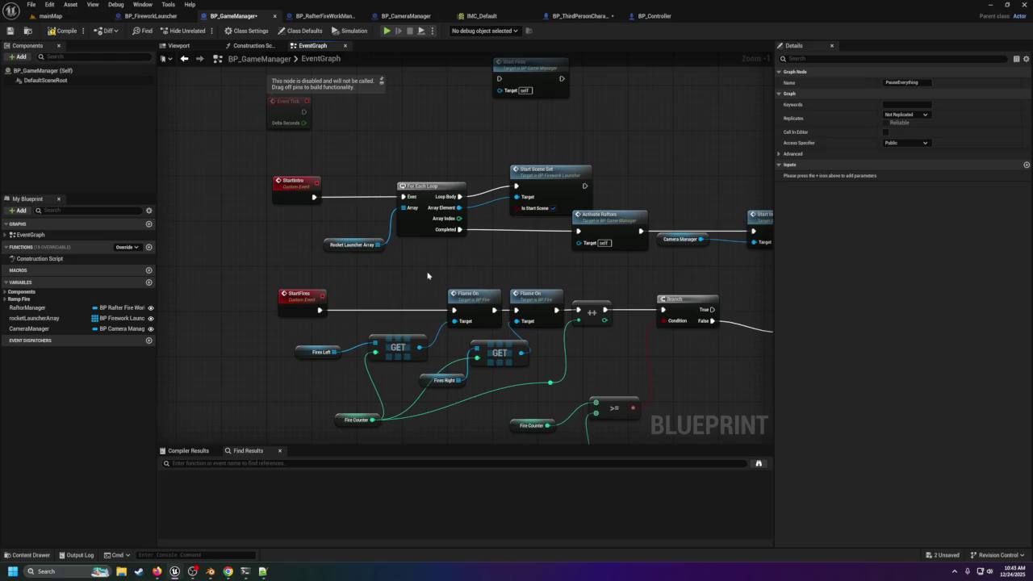
drag(428, 275, 428, 252)
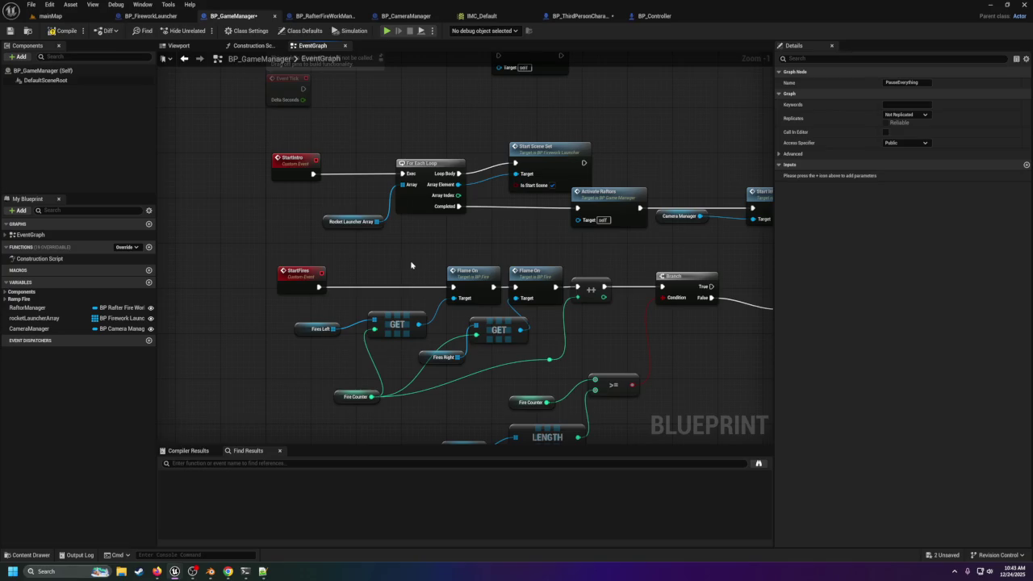
drag(350, 151, 526, 246)
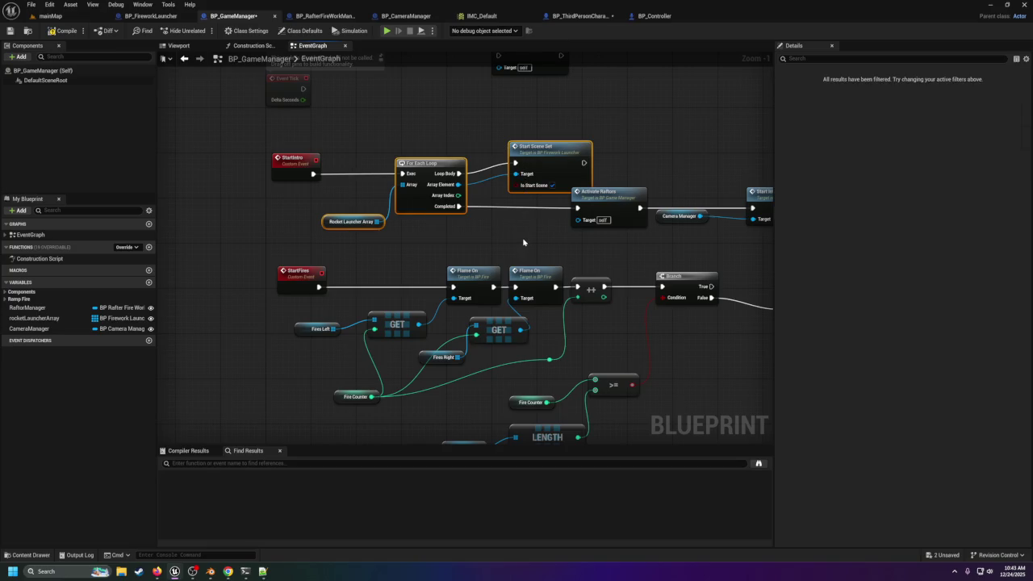
scroll(523, 242, down, 5)
scroll(424, 272, down, 5)
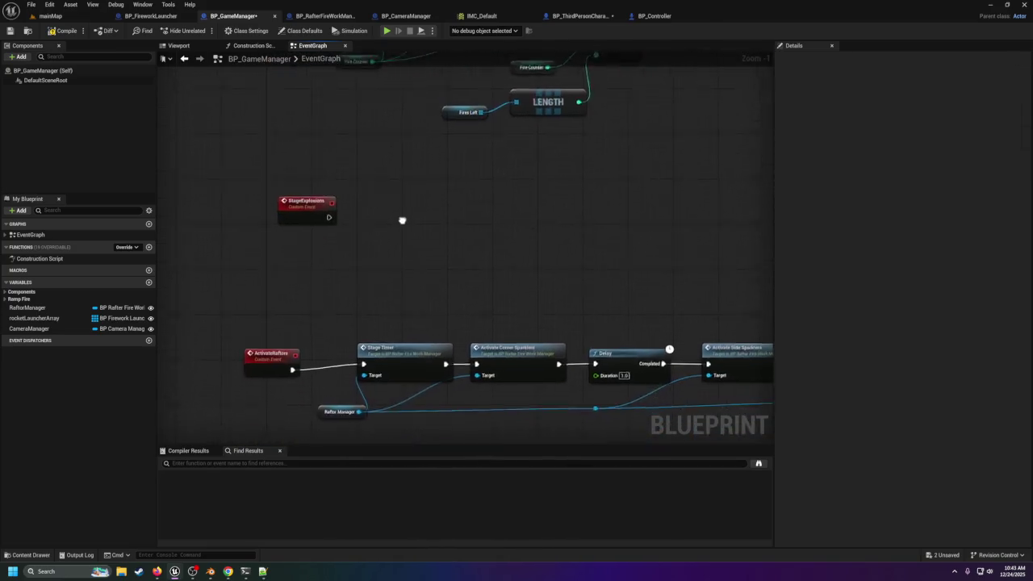
scroll(417, 251, down, 3)
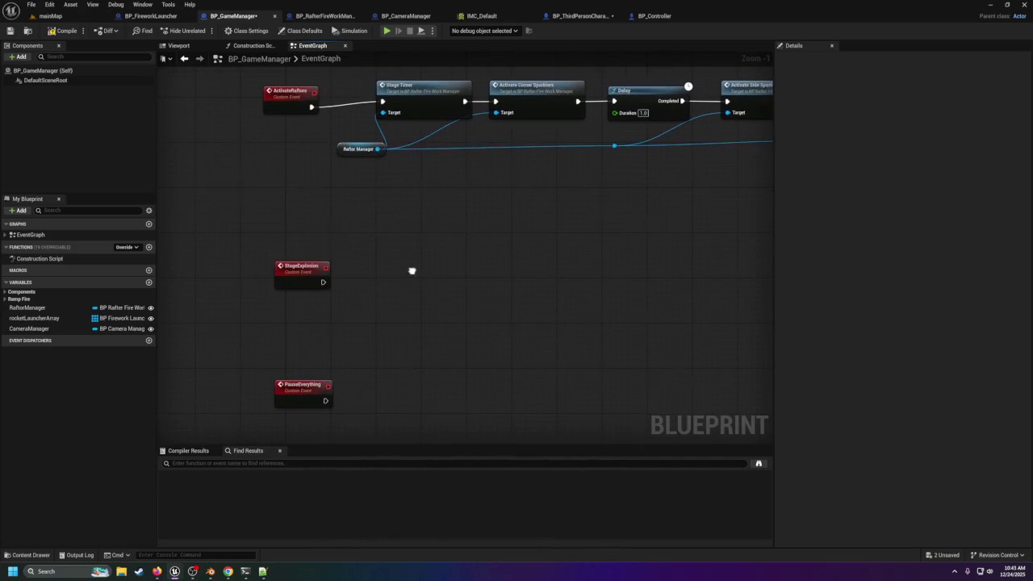
scroll(409, 213, down, 3)
scroll(358, 175, down, 2)
Step: Paste the loop beside PauseEverything, wire its exec, and turn off Is Start Scene
click(323, 212)
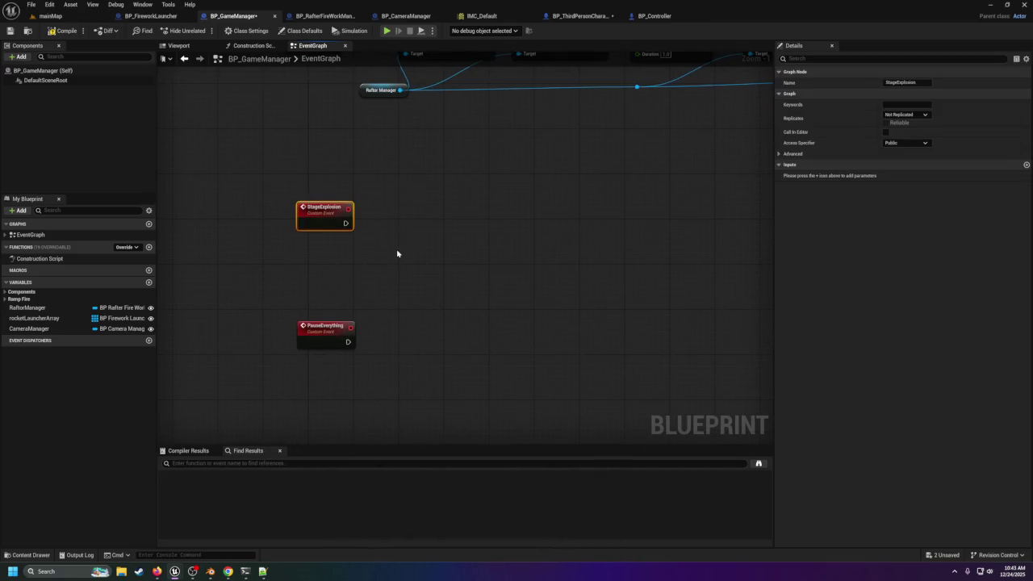
key(ctrl+z)
key(ctrl+z)
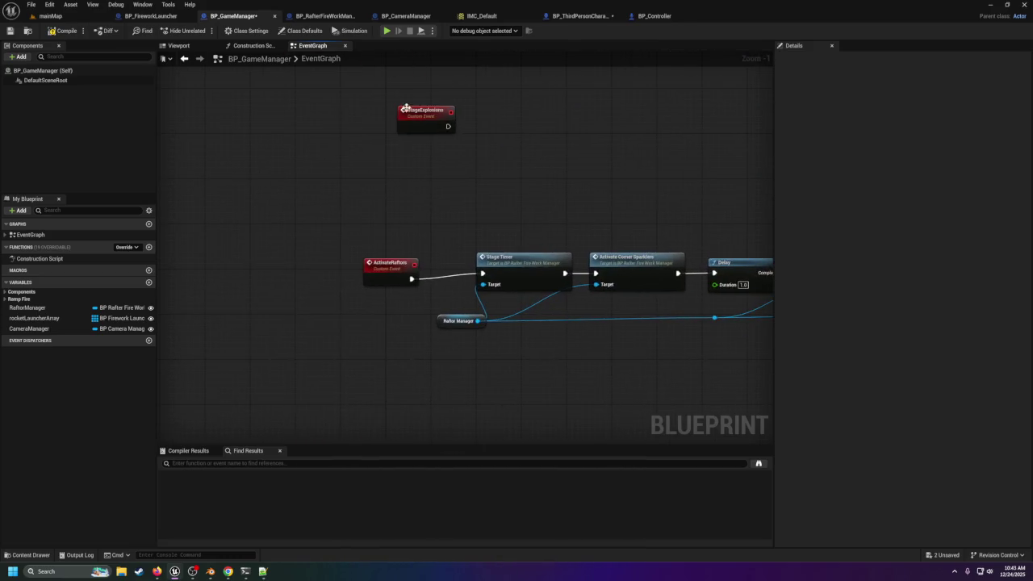
key(ctrl+z)
key(ctrl+z)
key(ctrl+z)
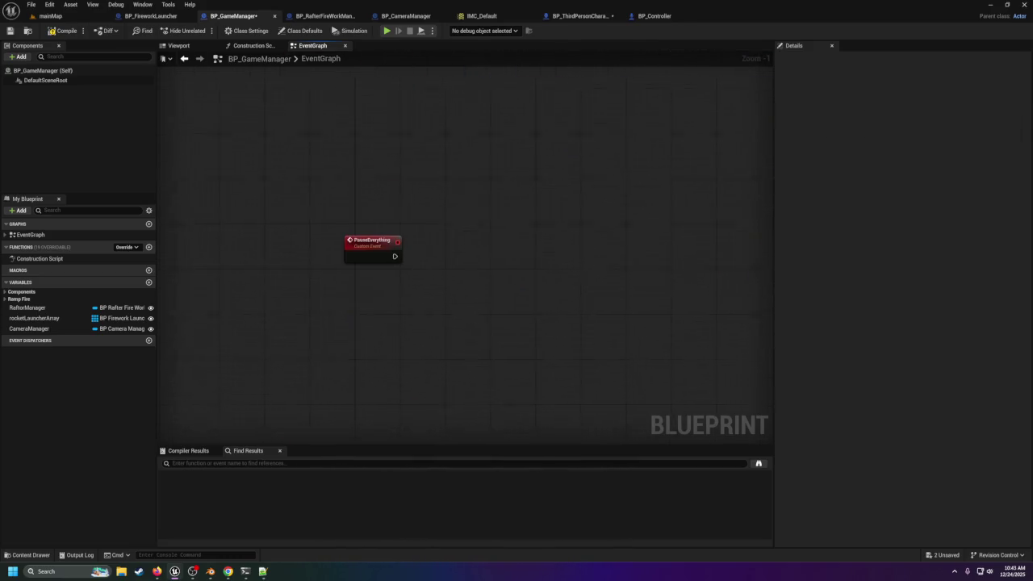
key(ctrl+z)
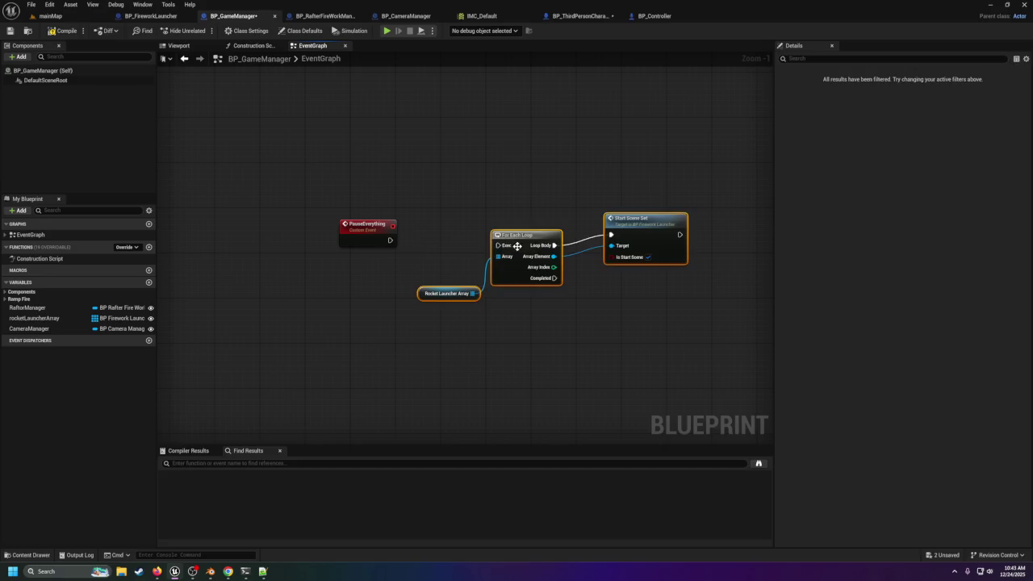
drag(390, 240, 487, 247)
key(ctrl+z)
key(ctrl+z)
key(ctrl+z)
key(ctrl+z)
key(ctrl+z)
key(ctrl+z)
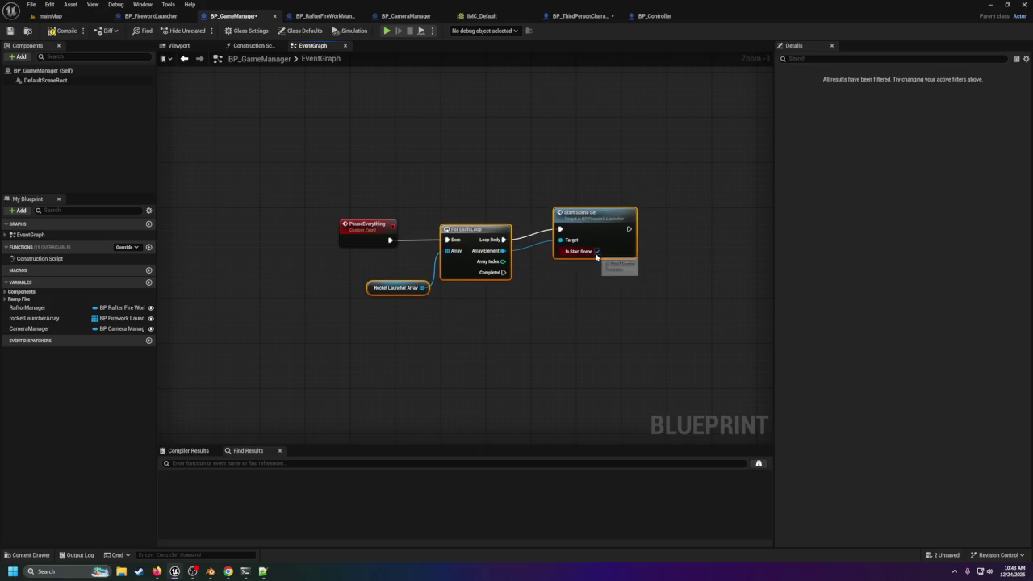
key(ctrl+z)
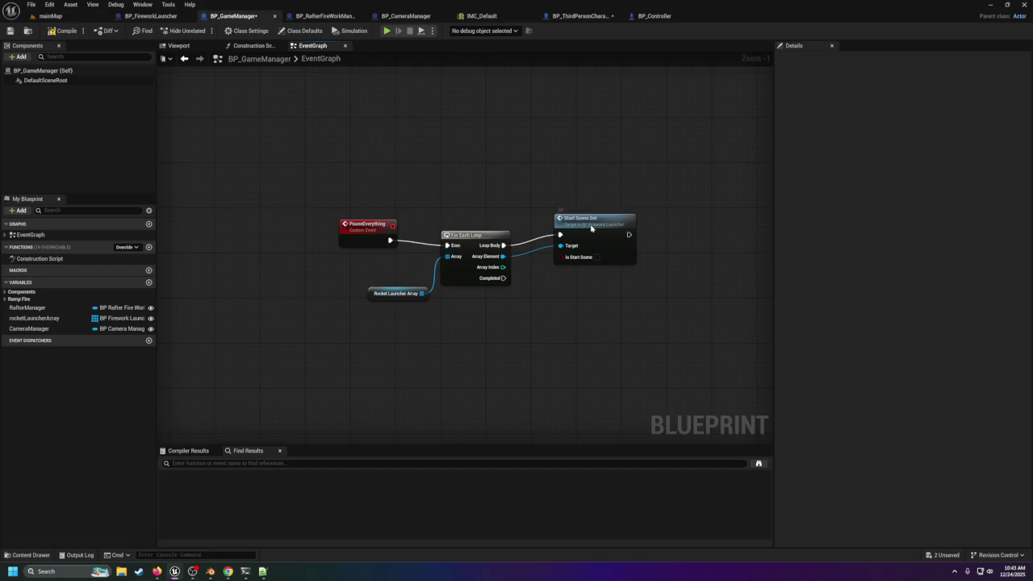
Step: Open the StartSceneSet event in BP_FireworkLauncher and frame its nodes
double_click(595, 226)
scroll(588, 235, up, 2)
mouse_move(549, 270)
mouse_down()
mouse_move(219, 254)
mouse_move(367, 273)
mouse_up()
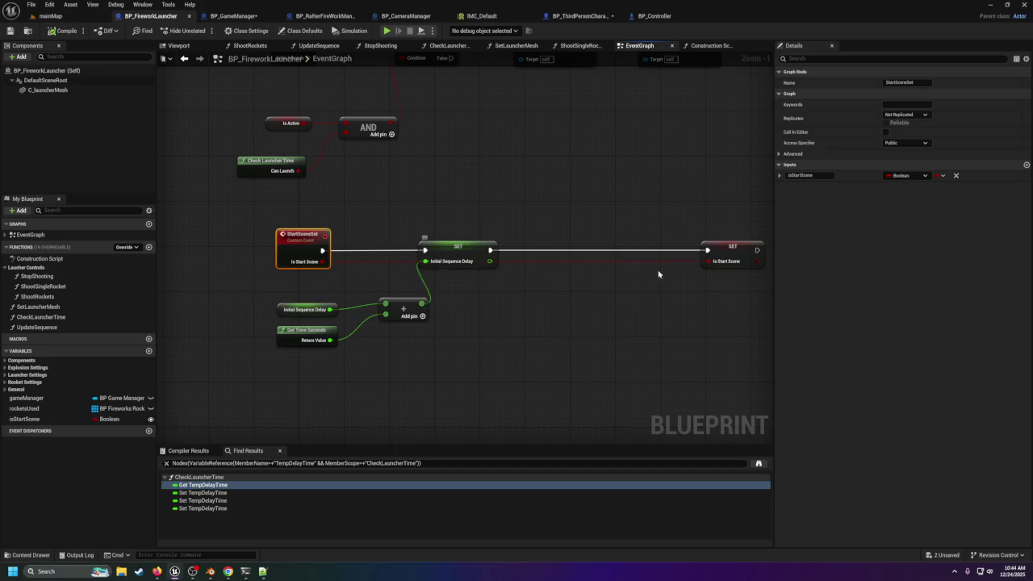
Step: Inspect the Is Start Scene SET node and Is Active variable, then return to BP_GameManager
click(733, 250)
mouse_move(602, 267)
mouse_down()
mouse_move(495, 341)
mouse_move(675, 412)
mouse_move(675, 445)
mouse_move(659, 424)
mouse_up()
mouse_move(386, 193)
mouse_down()
mouse_move(376, 141)
mouse_move(474, 183)
mouse_up()
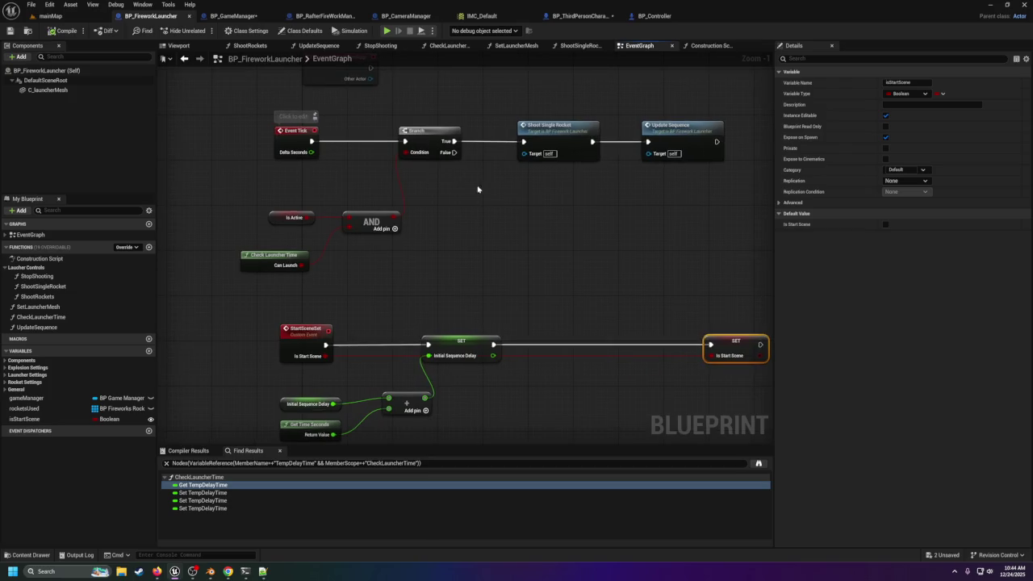
click(283, 217)
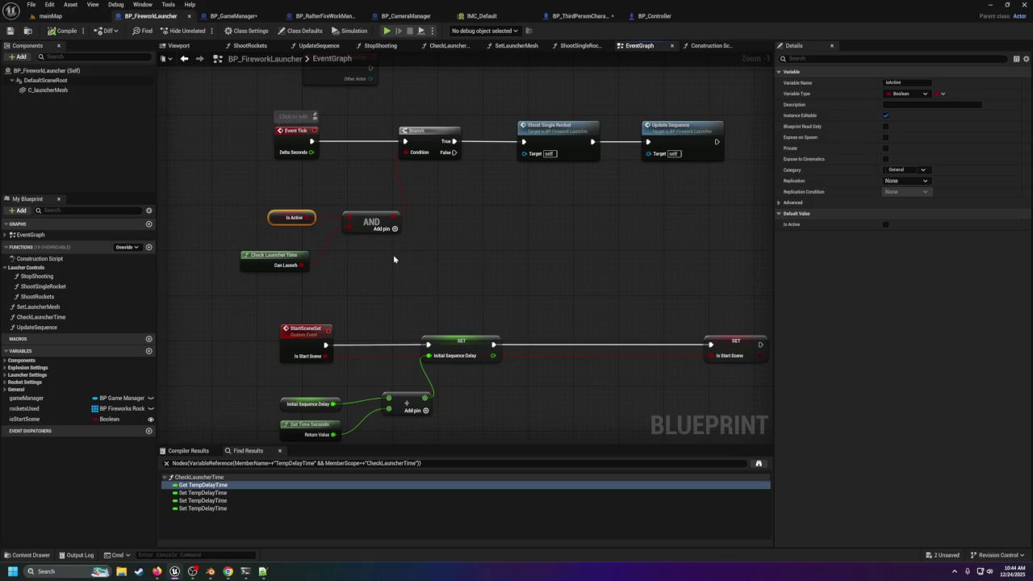
scroll(393, 259, down, 2)
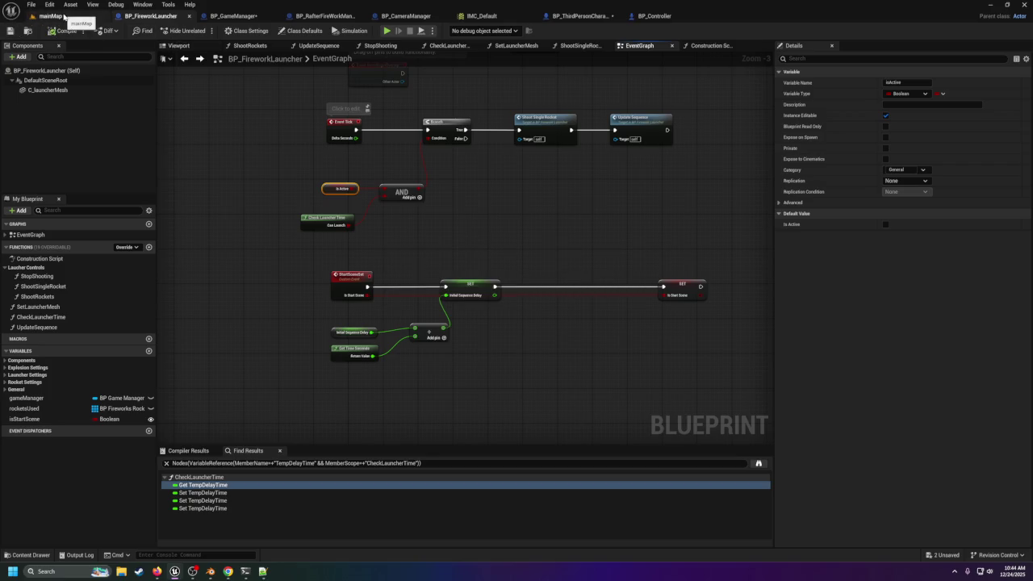
click(246, 20)
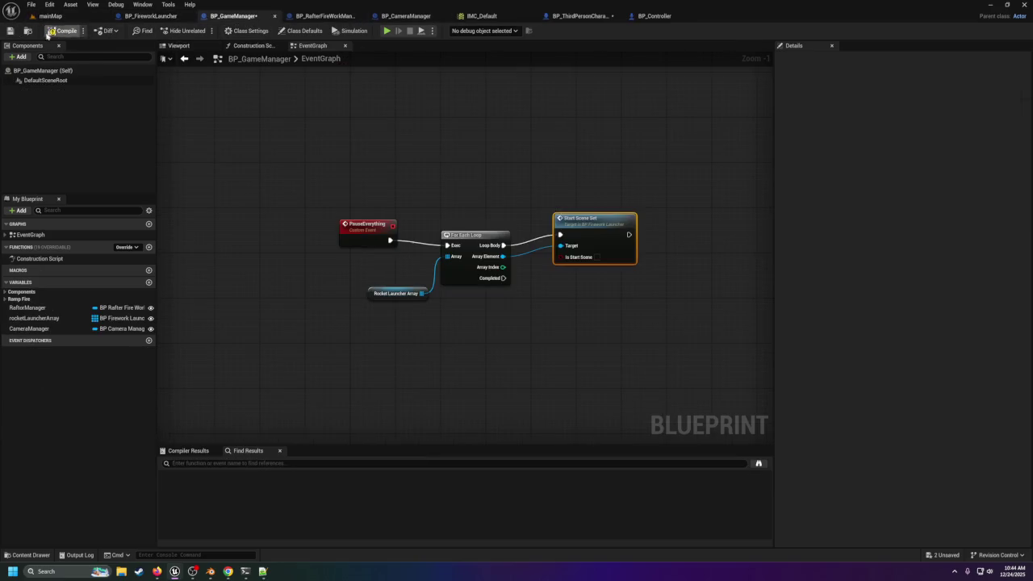
Step: Save BP_GameManager and move to BP_ThirdPersonCharacter, saving all modified assets
click(9, 30)
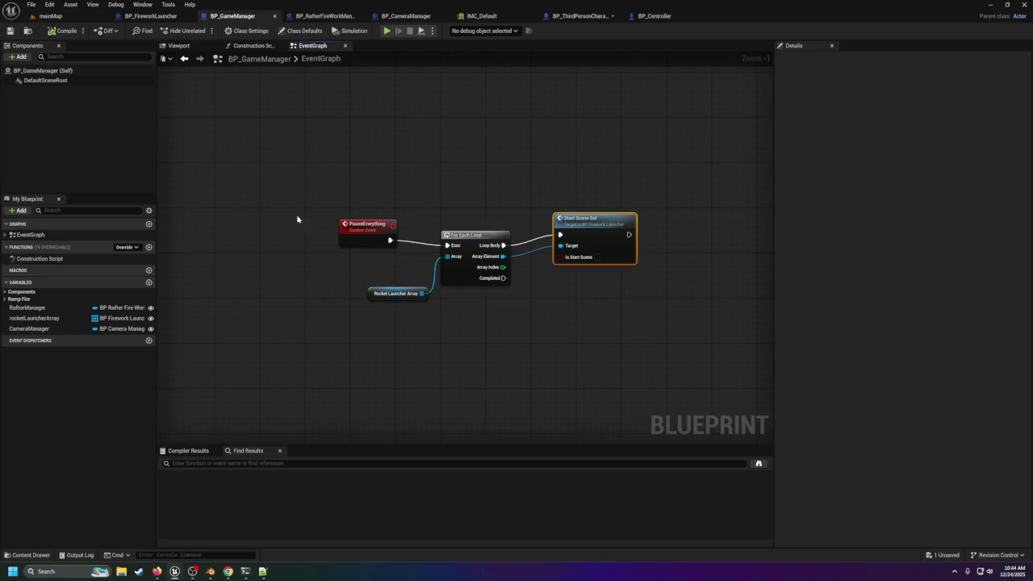
click(654, 16)
click(580, 17)
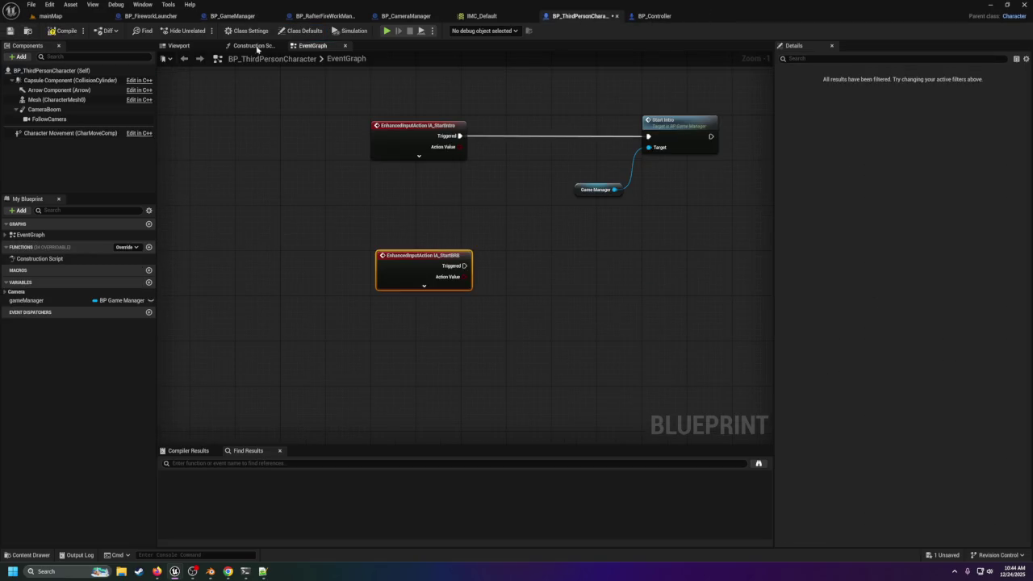
click(9, 31)
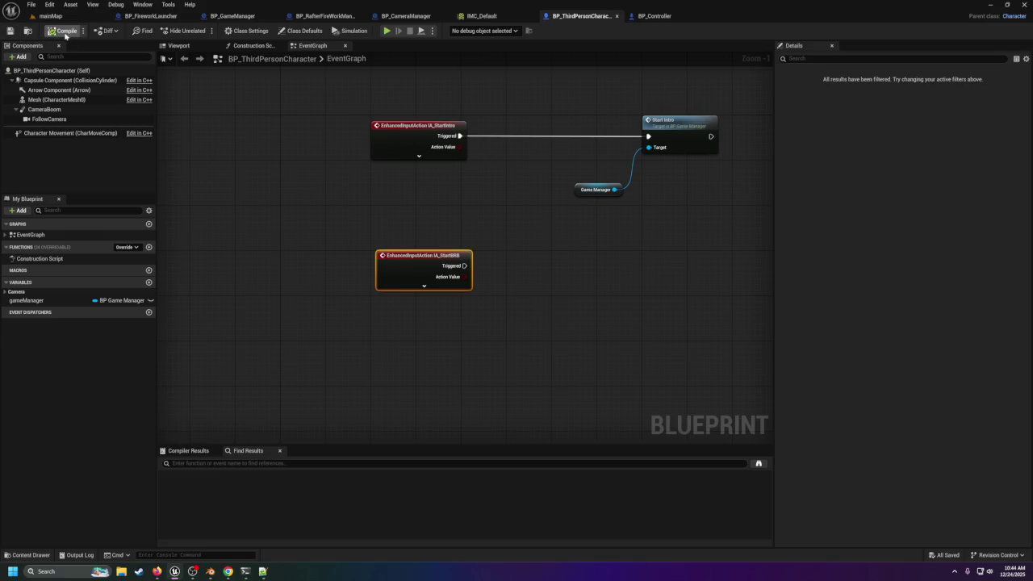
Step: Wire an IA_PauseScene event's Triggered to Pause Everything on a gameManager getter
right_click(406, 344)
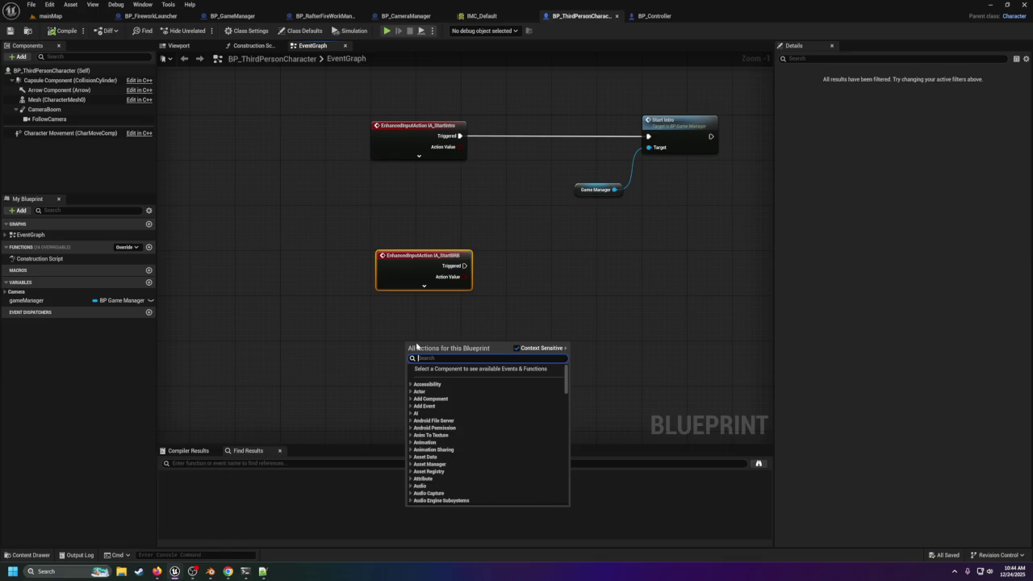
text(ia)
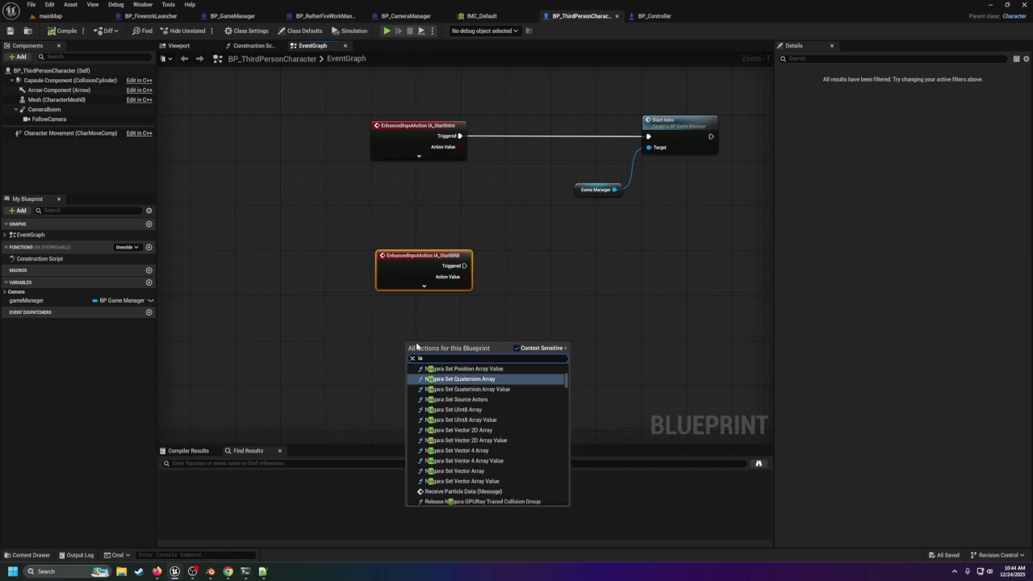
text(_)
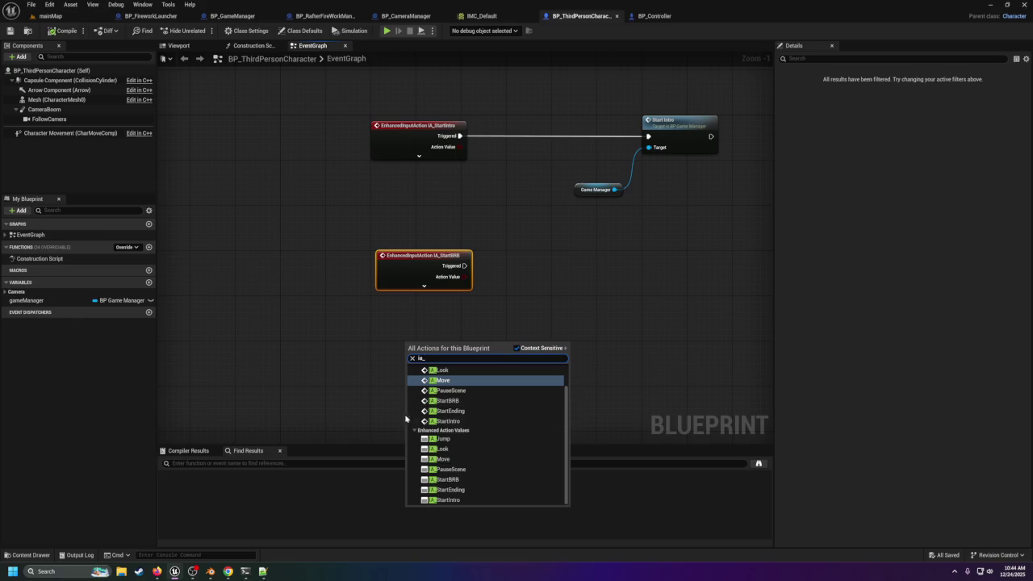
click(450, 390)
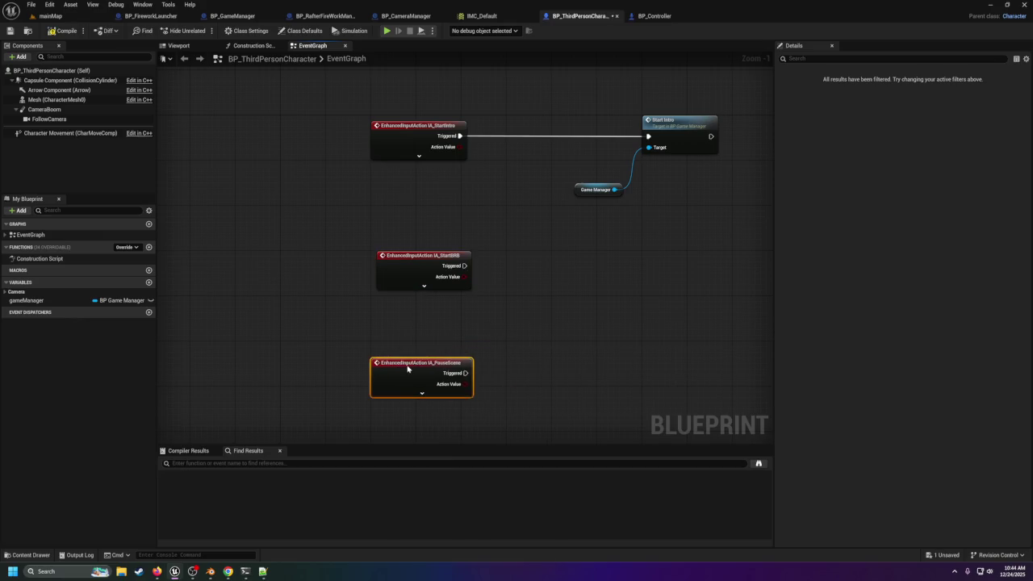
drag(431, 363, 436, 374)
mouse_move(64, 301)
mouse_down()
mouse_move(491, 353)
mouse_move(533, 414)
mouse_move(575, 375)
mouse_up()
click(536, 422)
text(pau)
key(Return)
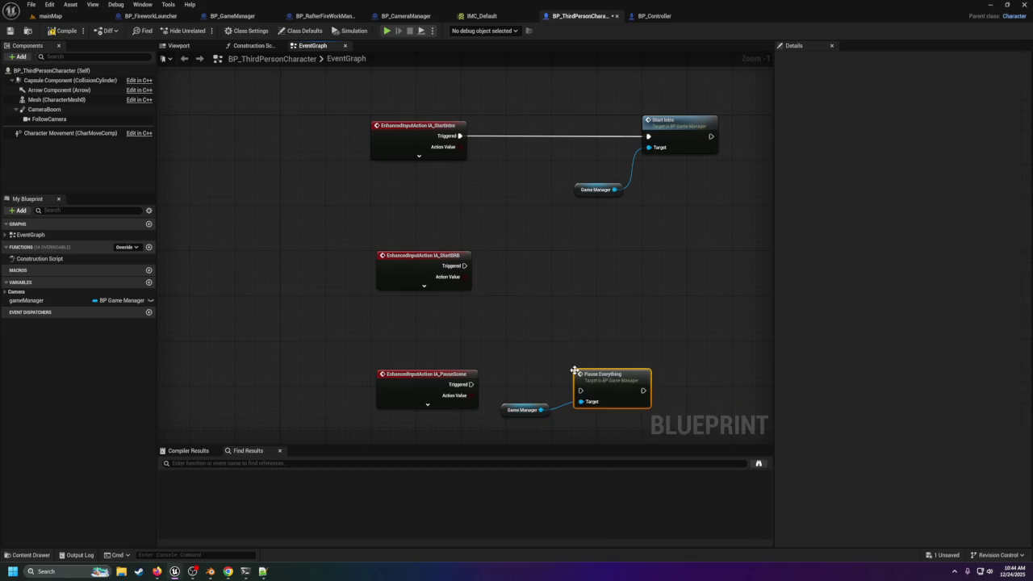
drag(471, 384, 589, 377)
Step: Compile and save BP_ThirdPersonCharacter, then return to the mainMap level
click(64, 33)
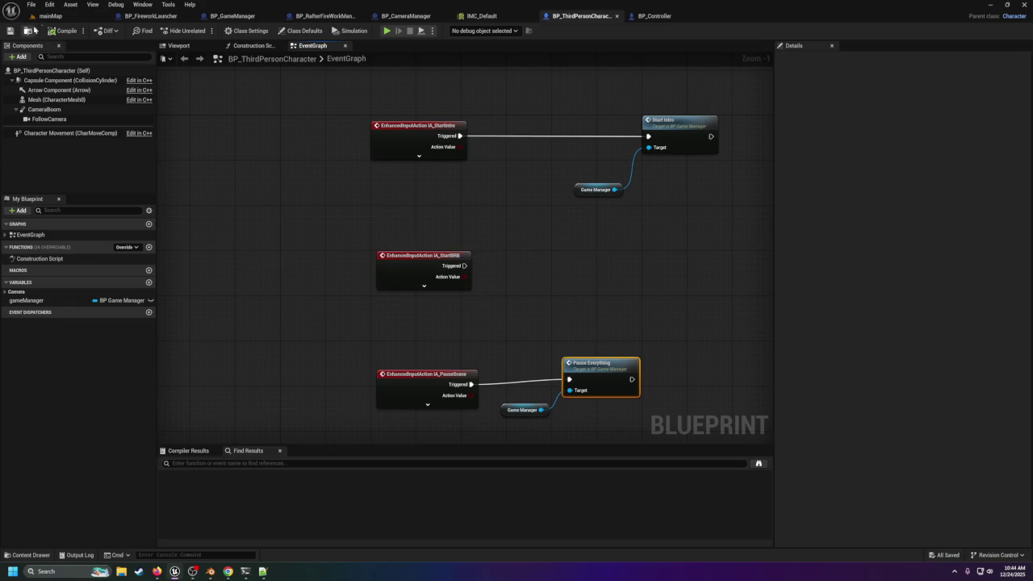
click(50, 15)
click(11, 30)
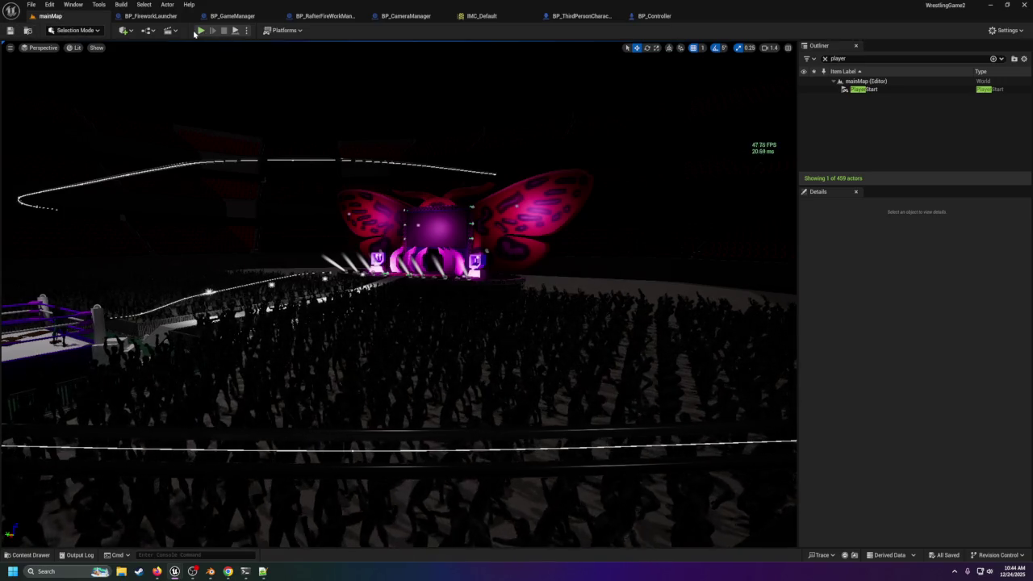
Step: In IMC_Default, bind IA_StartIntro to Num 4 and IA_StartBRB to Num 5
click(484, 16)
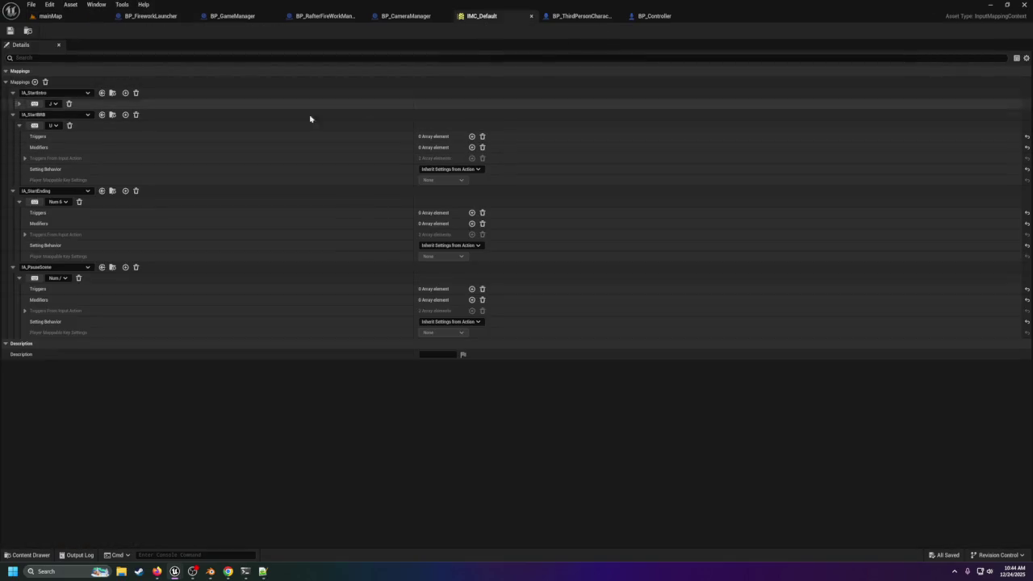
click(54, 125)
text(4)
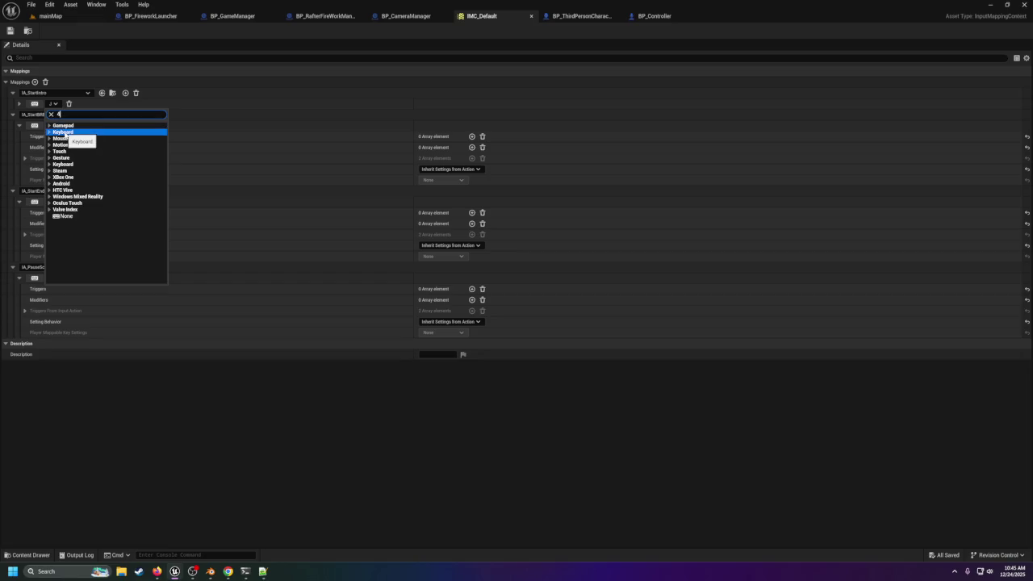
click(58, 145)
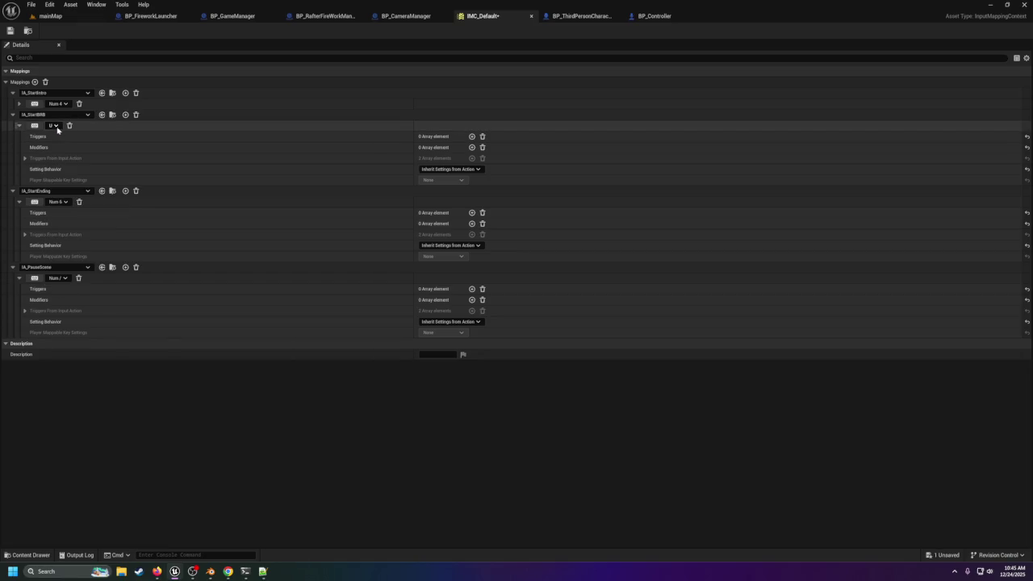
click(57, 127)
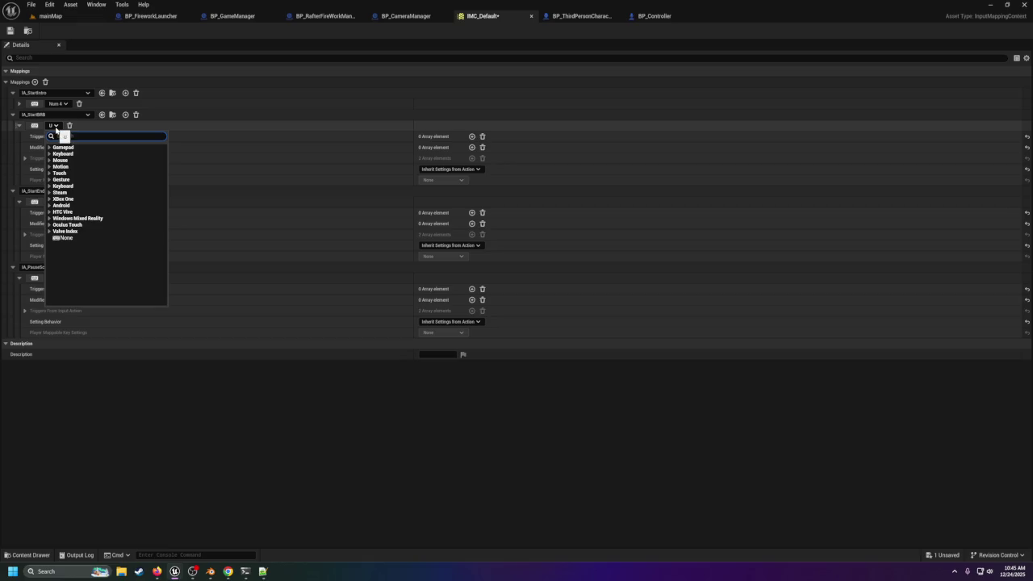
text(5)
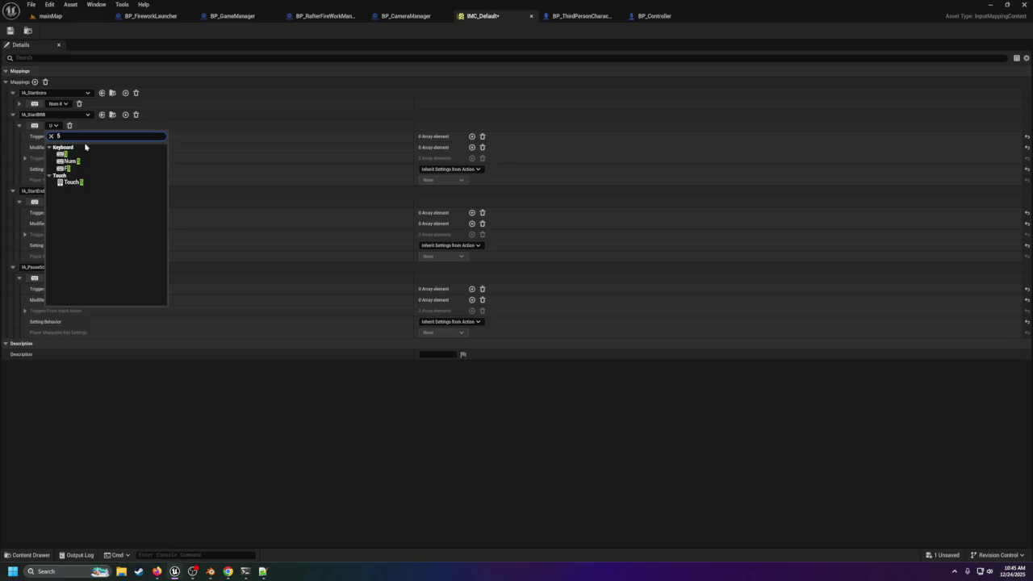
click(93, 163)
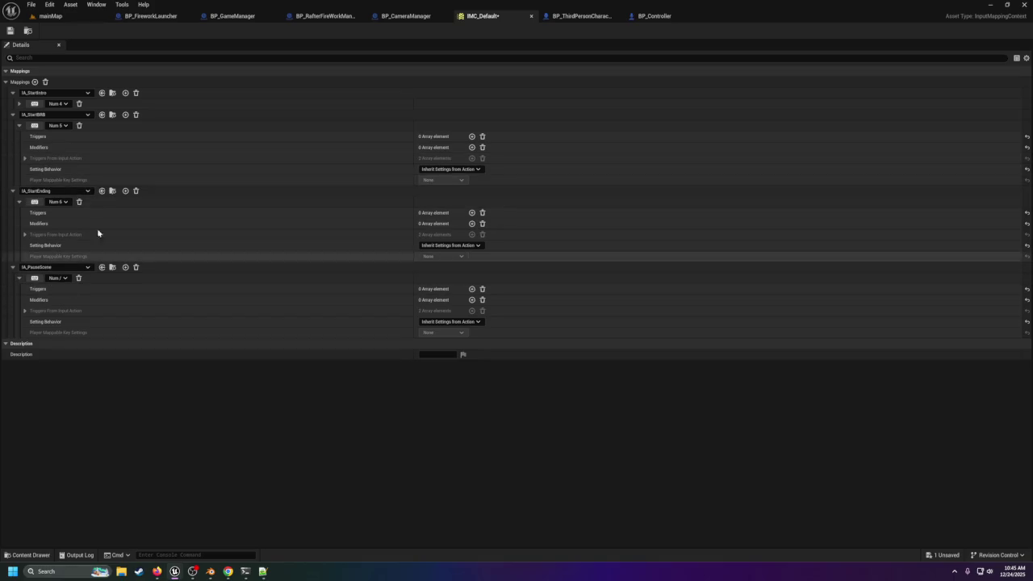
click(47, 17)
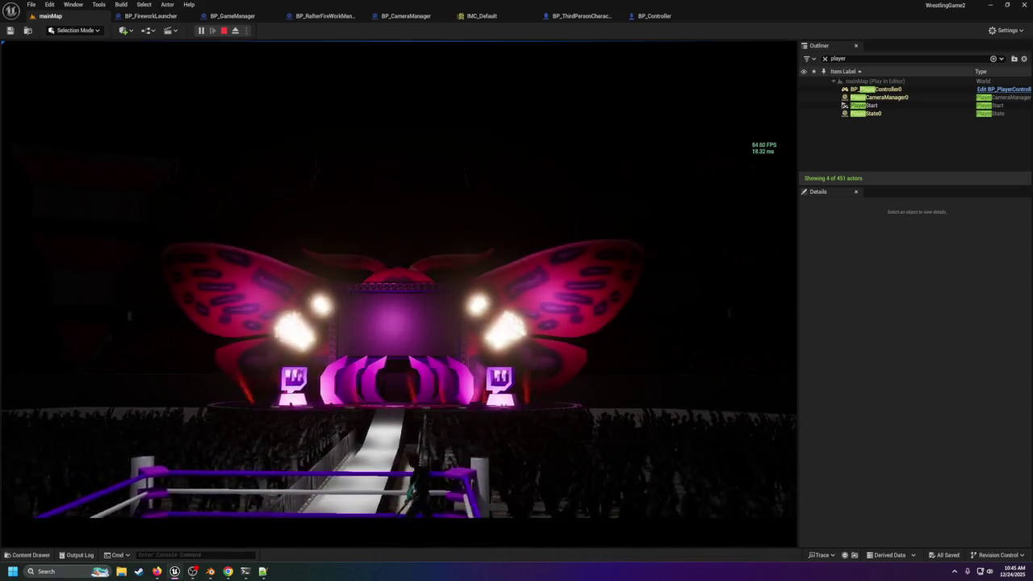
Step: End the mainMap test play with Esc and go back to BP_ThirdPersonCharacter
key(Escape)
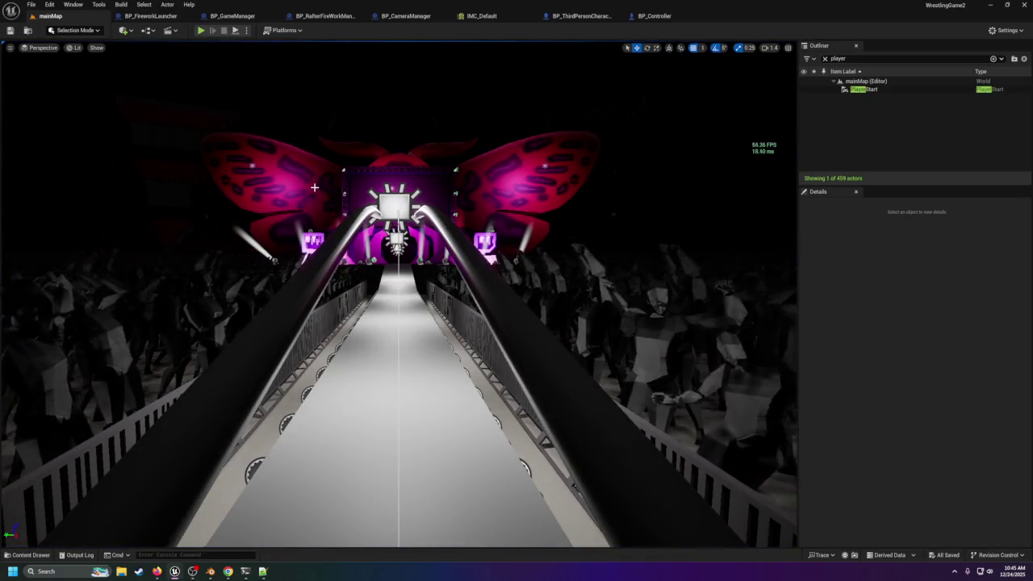
click(574, 16)
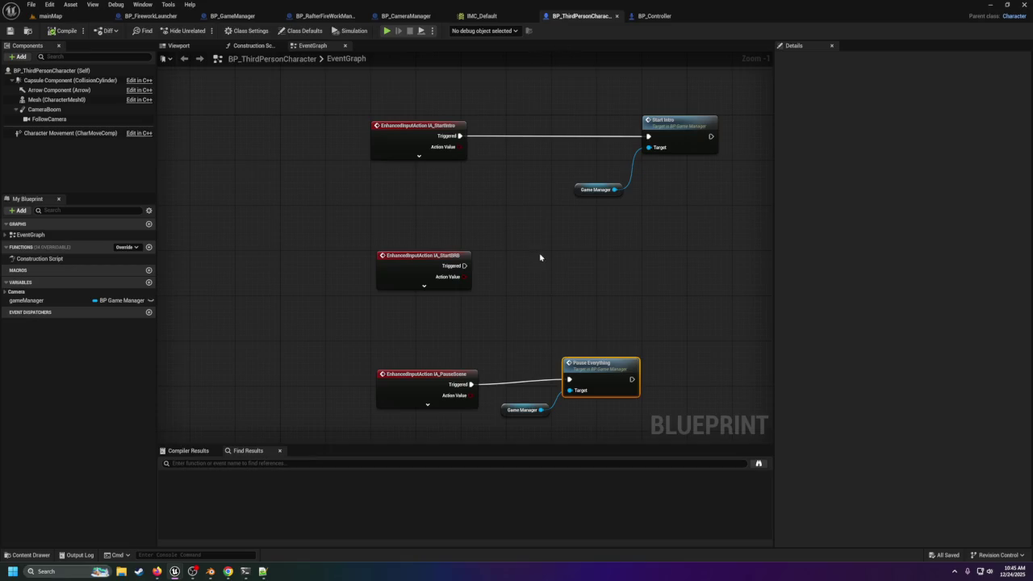
Step: Nudge the Pause Everything and Game Manager nodes up-left in BP_ThirdPersonCharacter
drag(539, 257, 487, 186)
ctrl+click(464, 359)
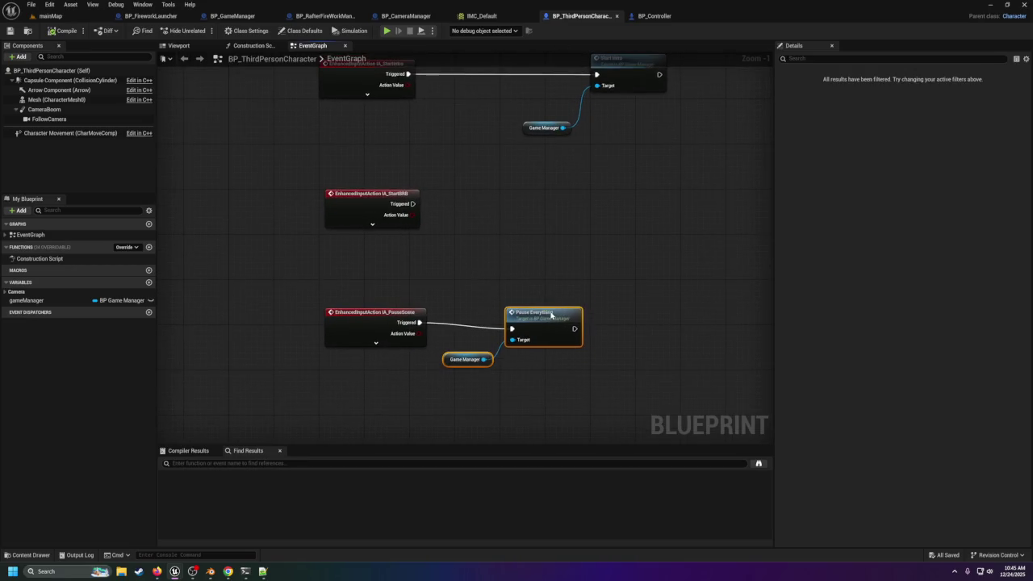
drag(548, 311, 546, 305)
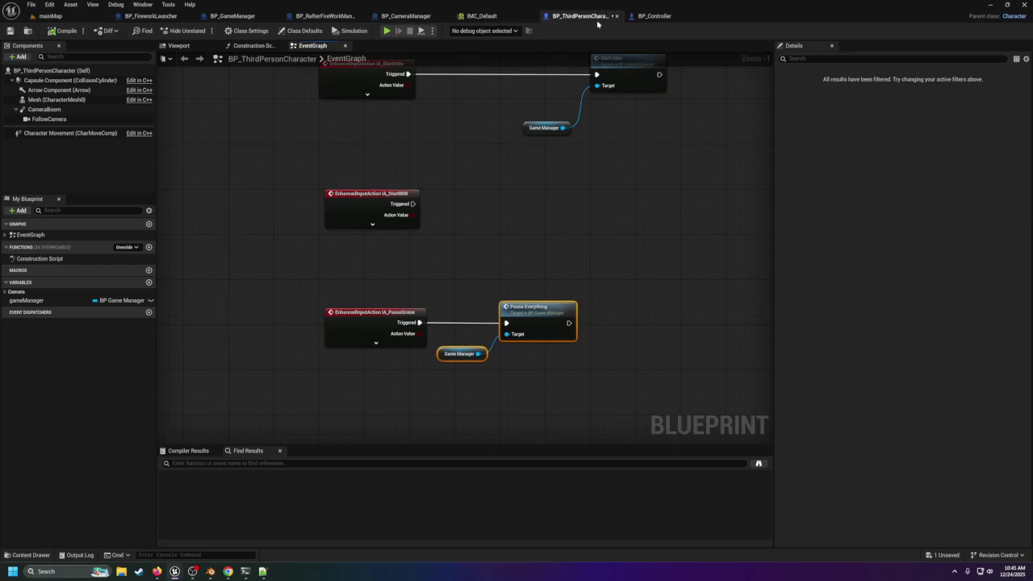
Step: Switch to BP_CameraManager and bring the StartRail chain into view to add a node
click(653, 16)
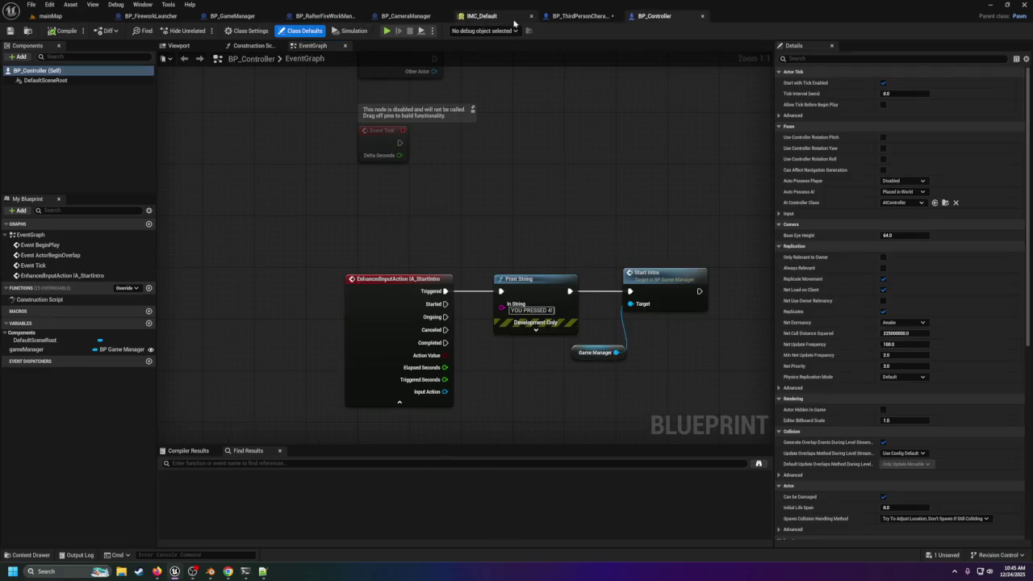
click(413, 17)
scroll(495, 192, down, 3)
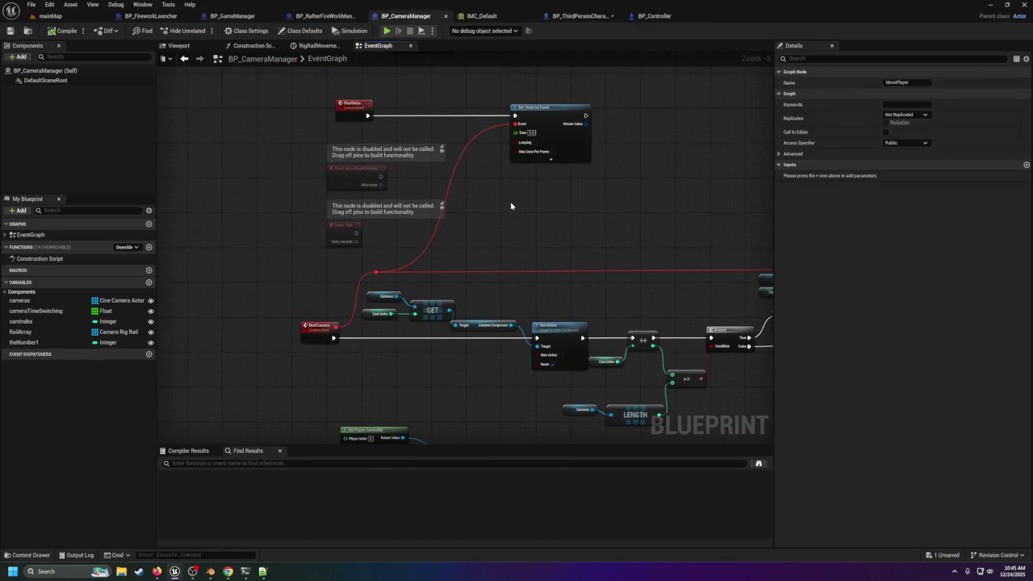
mouse_move(429, 384)
mouse_down()
mouse_move(443, 261)
mouse_move(414, 281)
mouse_move(406, 67)
mouse_up()
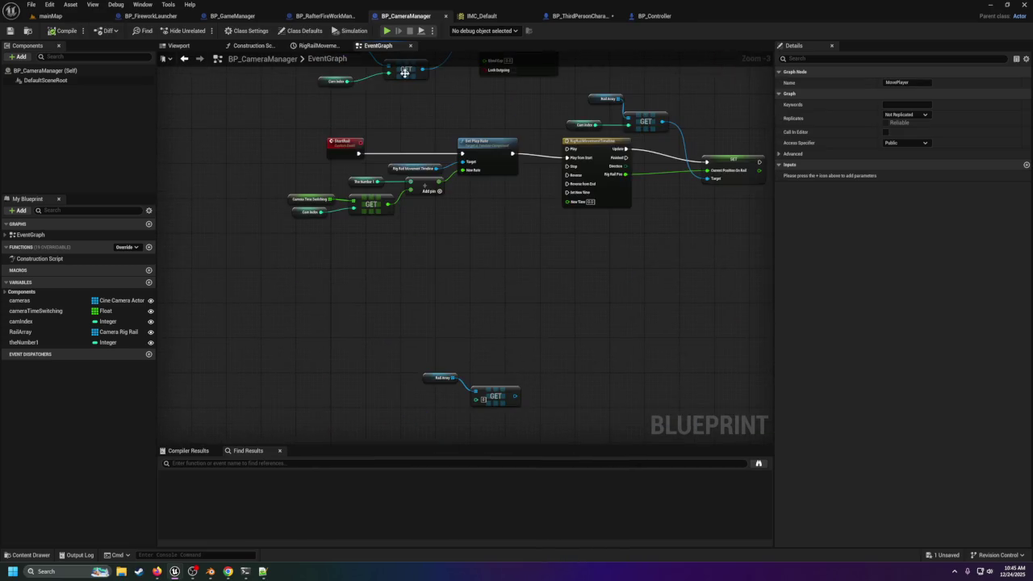
drag(345, 265, 362, 236)
right_click(351, 243)
Step: Add a custom event to BP_CameraManager named pauseCam
text(custom)
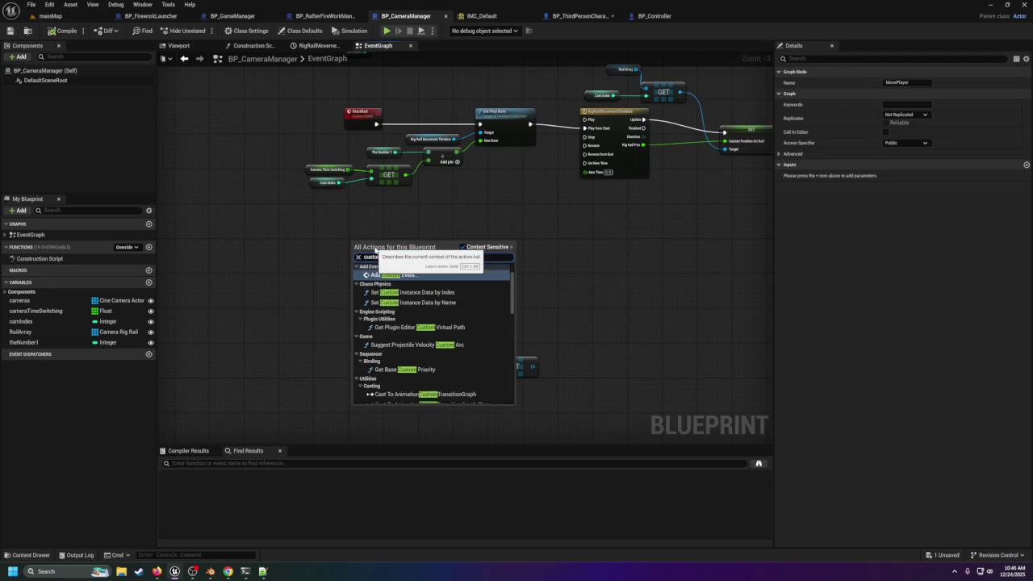
key(Return)
scroll(374, 246, up, 3)
text(Sw)
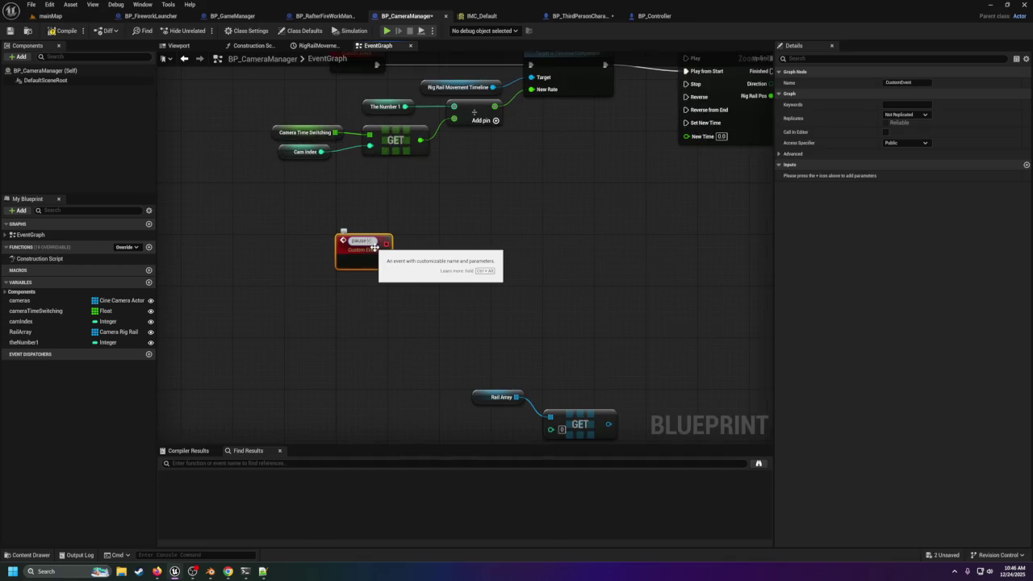
text(itch)
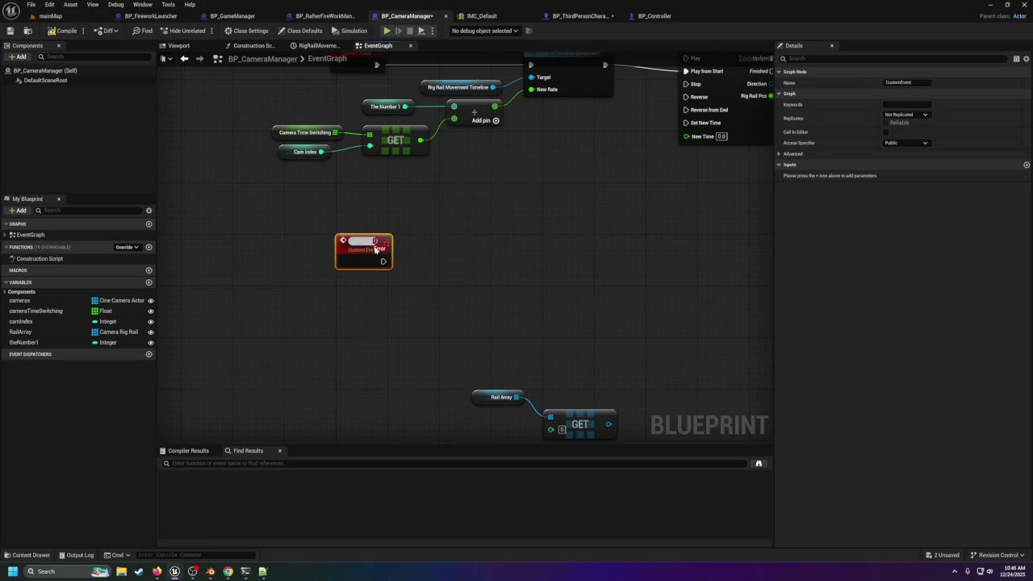
text(paus)
text(amer)
key(Return)
scroll(468, 266, down, 6)
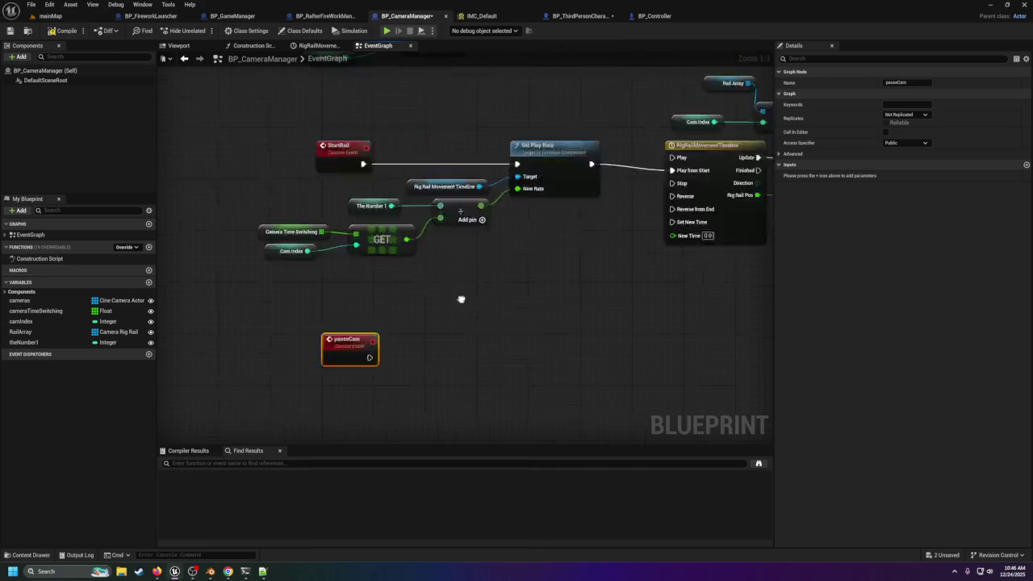
scroll(412, 221, up, 4)
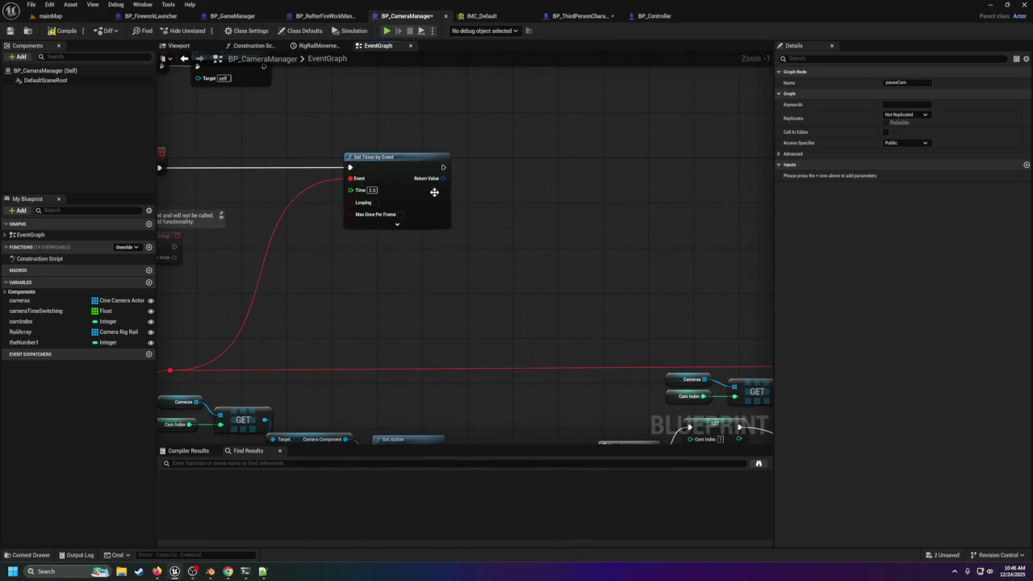
Step: Promote the Set Timer by Event Return Value to a variable named introCameraTimer
right_click(437, 179)
click(456, 202)
text(IntroCameraTimer)
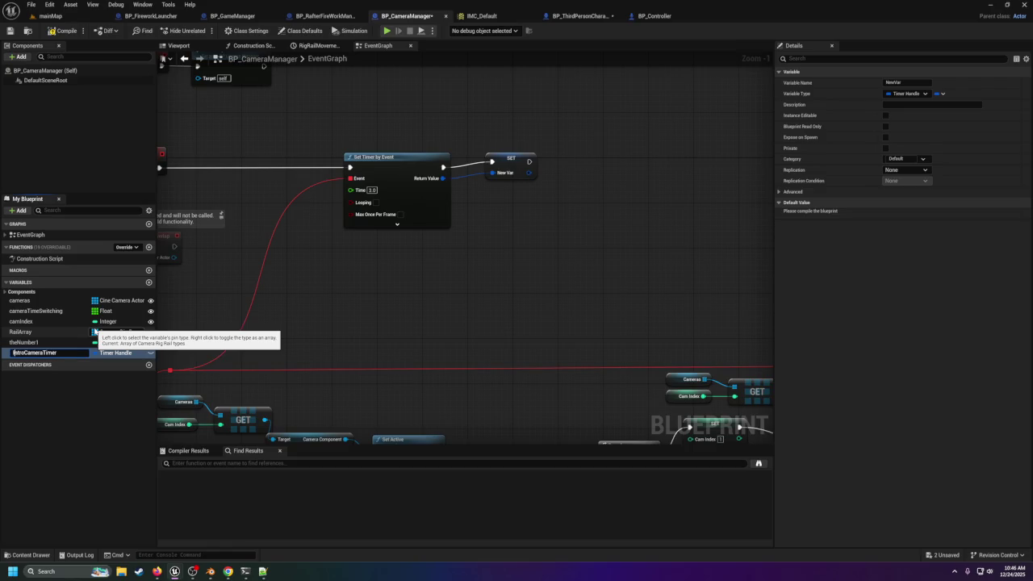
key(Return)
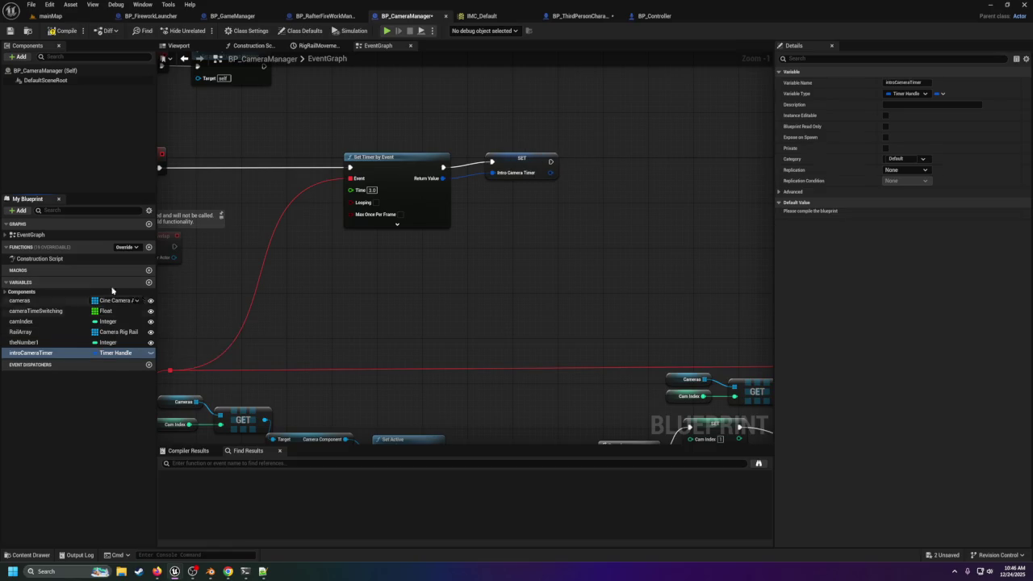
scroll(405, 280, down, 2)
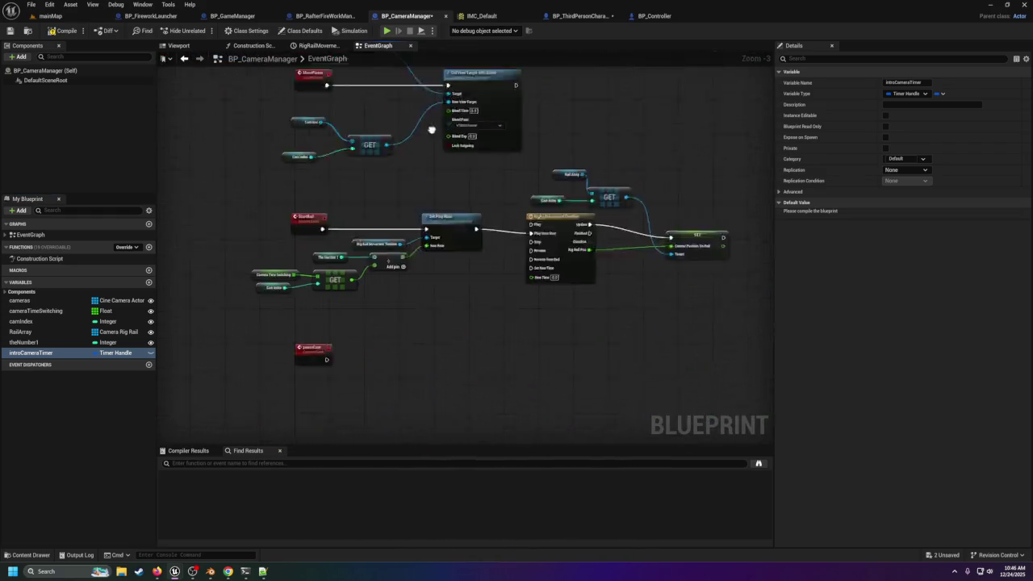
Step: Make pauseCam run Clear and Invalidate Timer by Handle on an introCameraTimer getter
mouse_move(49, 353)
mouse_down()
mouse_move(403, 271)
mouse_move(403, 291)
mouse_move(463, 265)
mouse_move(450, 252)
mouse_up()
click(432, 284)
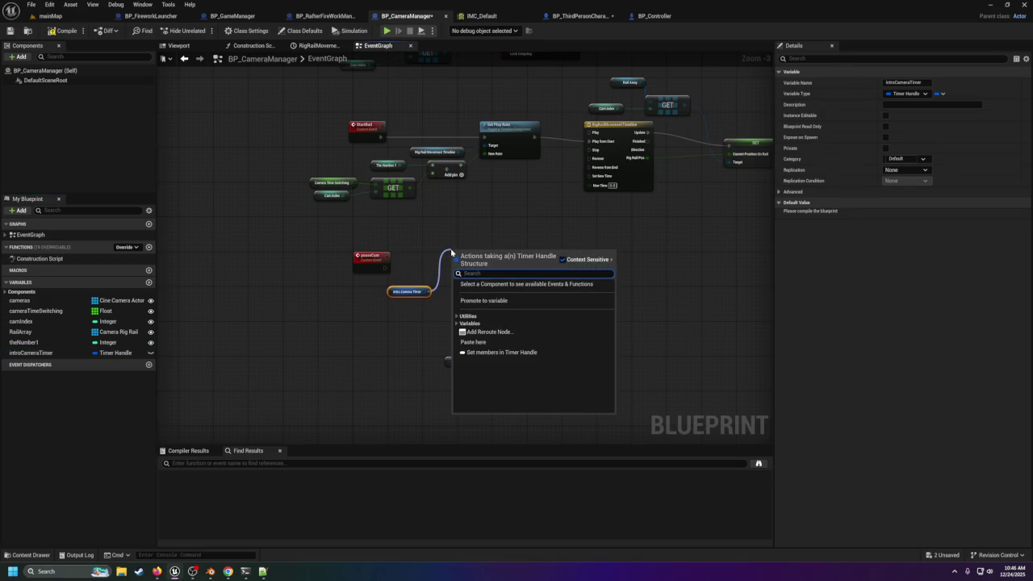
text(clea)
key(Return)
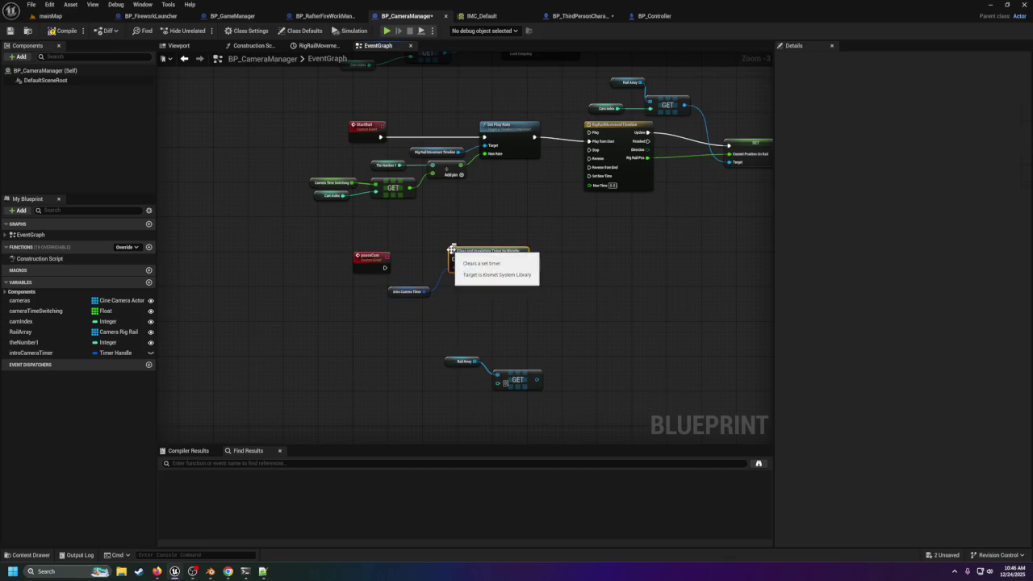
drag(387, 267, 455, 261)
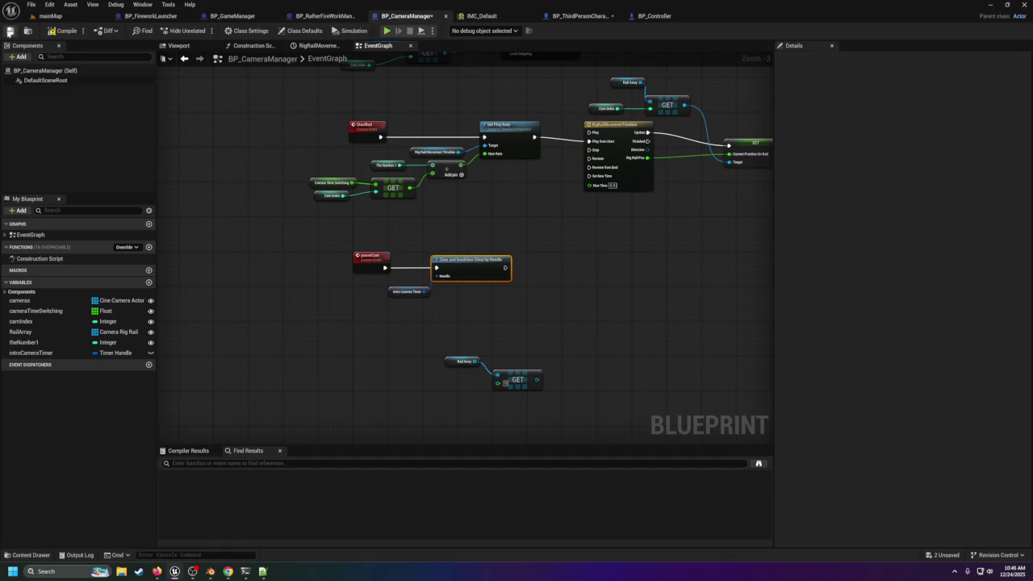
Step: Pan down past StartIntro and NextCamera, then switch to BP_ThirdPersonCharacter
mouse_move(265, 97)
mouse_down()
mouse_move(265, 168)
mouse_move(203, 427)
mouse_up()
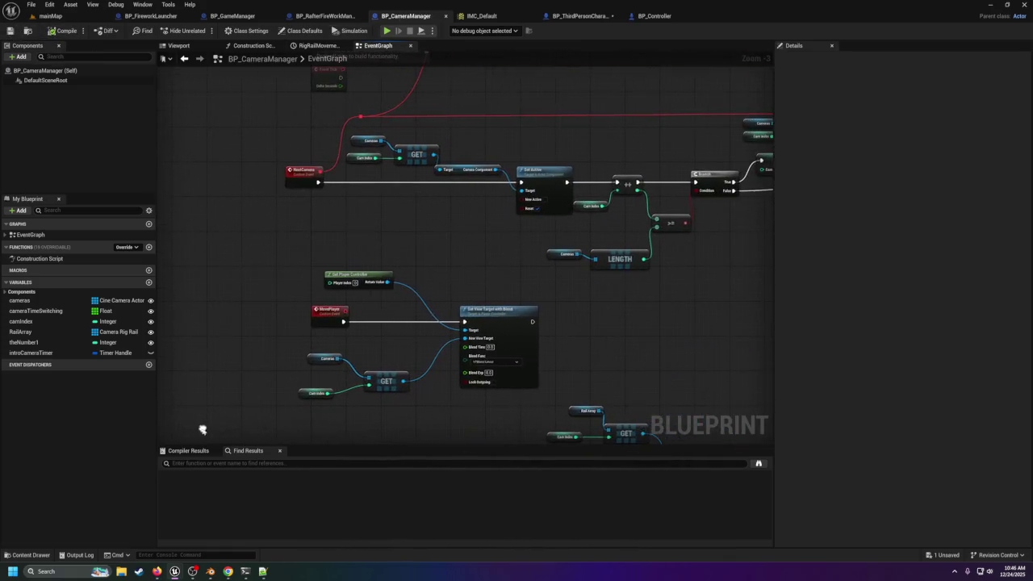
drag(288, 503, 302, 416)
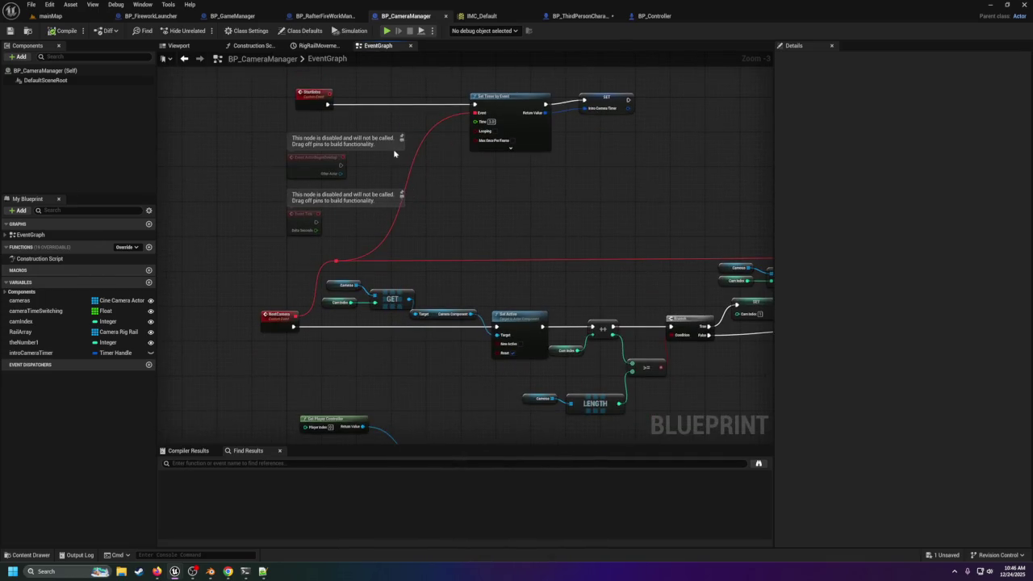
click(578, 16)
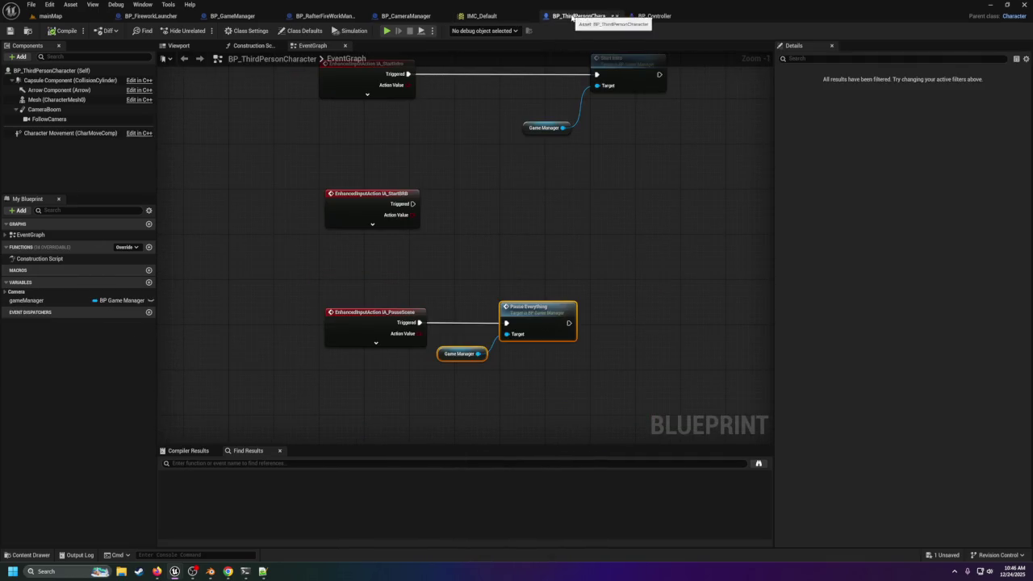
Step: In BP_GameManager, realign the For Each Loop and Start Scene Set nodes
click(379, 18)
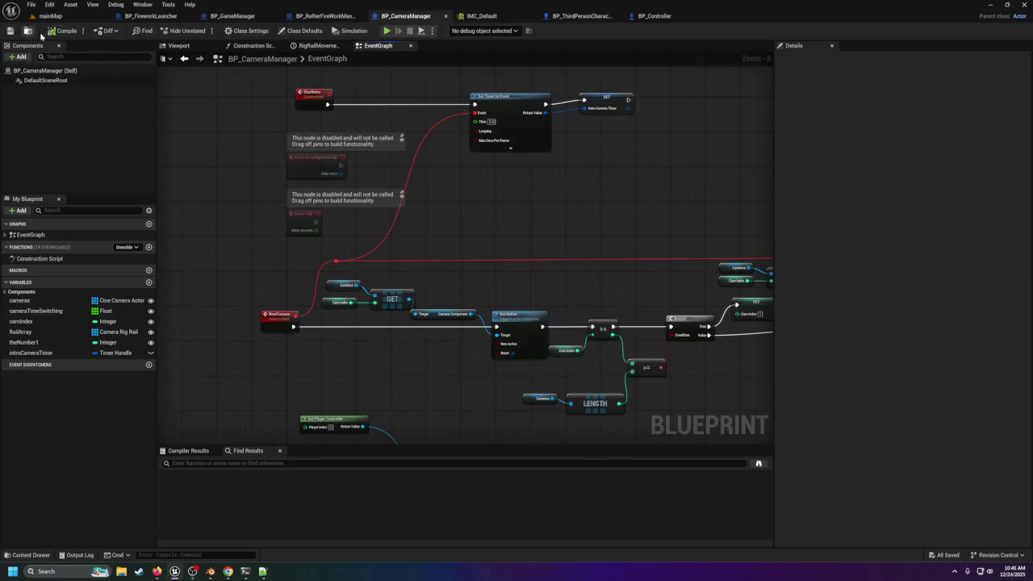
click(236, 16)
click(464, 234)
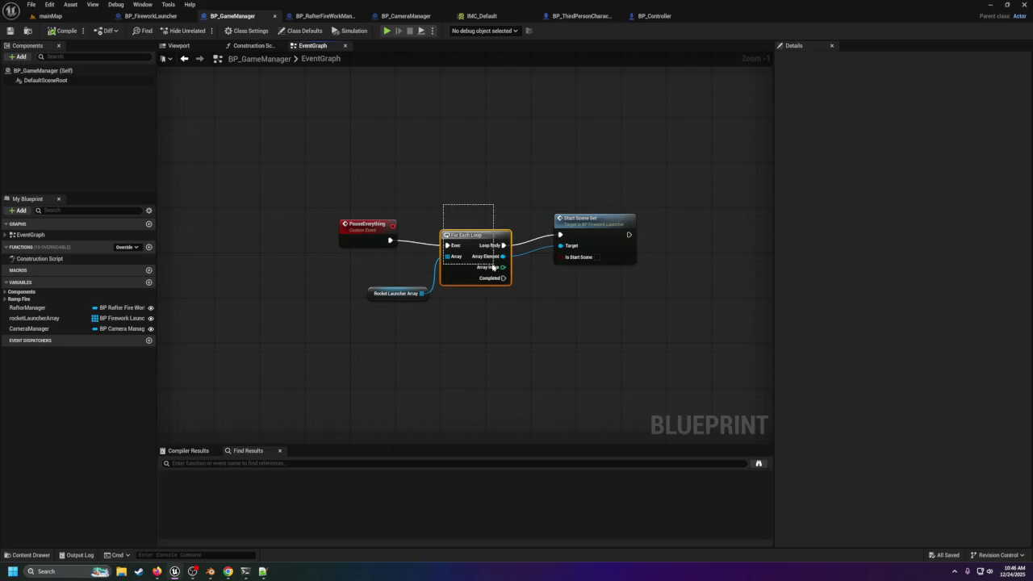
drag(415, 215, 643, 334)
click(485, 239)
drag(484, 239, 470, 234)
drag(586, 223, 586, 228)
Step: Call Pause Cam on a CameraManager getter after Start Scene Set, then go to mainMap
mouse_move(32, 329)
mouse_down()
mouse_move(680, 277)
mouse_move(617, 296)
mouse_move(680, 255)
mouse_up()
click(654, 309)
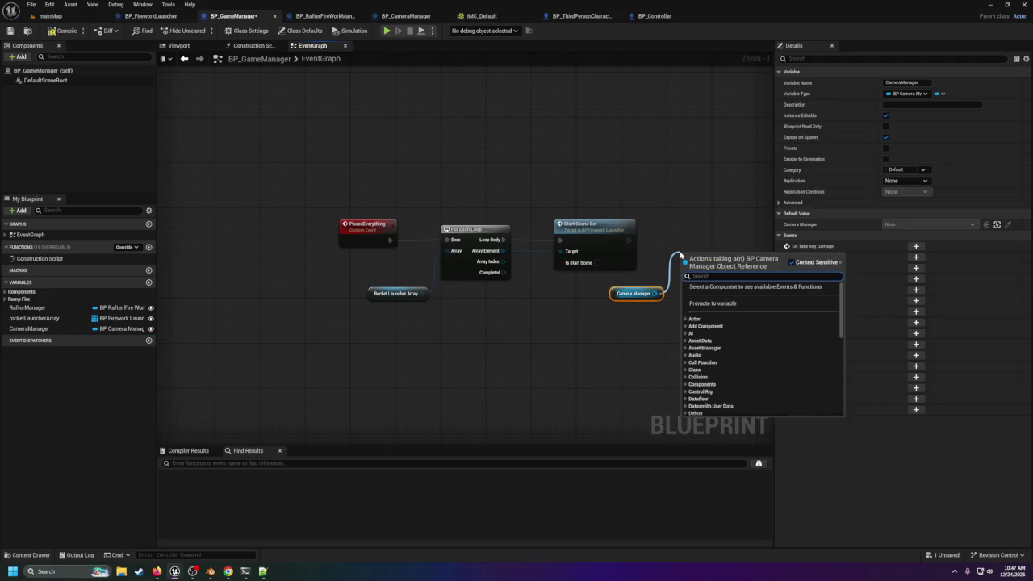
text(intr)
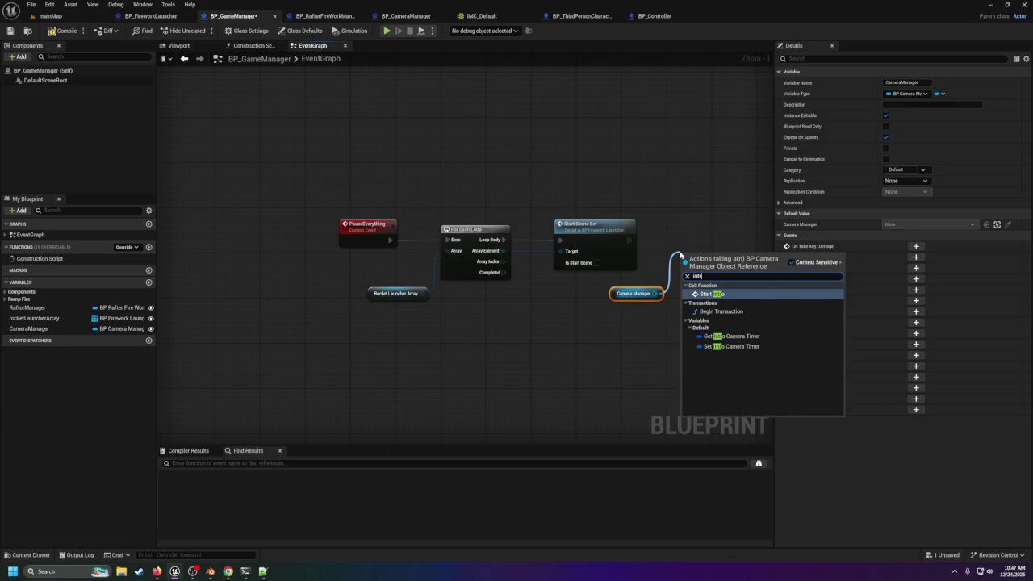
key(BackSpace)
key(BackSpace)
key(BackSpace)
text(pau)
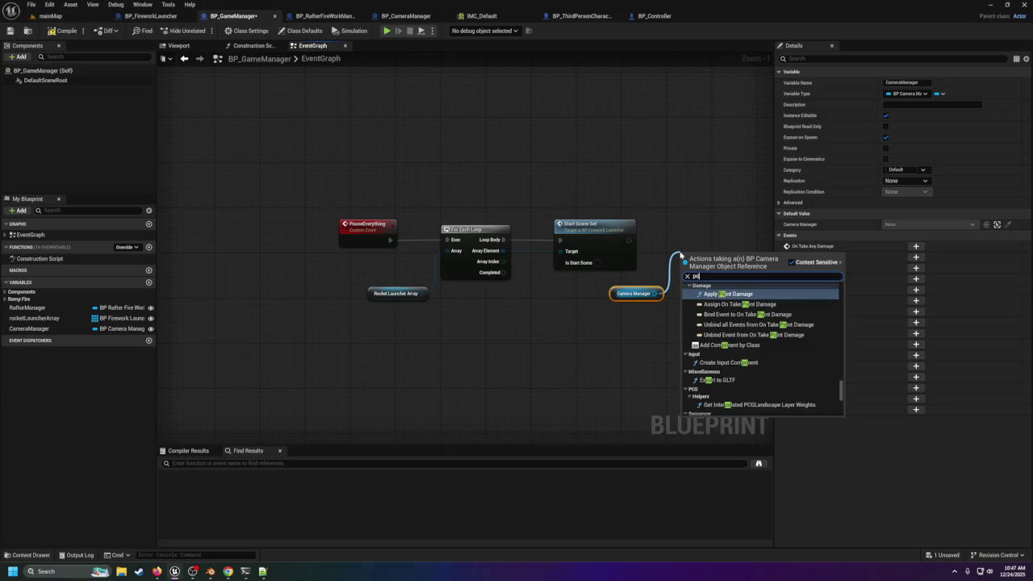
key(Return)
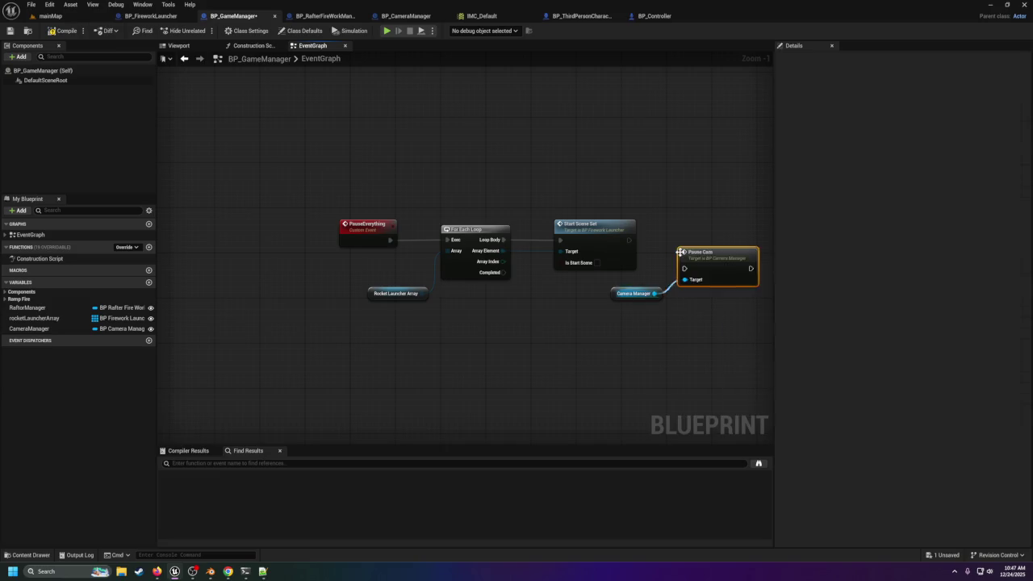
mouse_move(629, 240)
mouse_down()
mouse_move(682, 272)
mouse_move(694, 237)
mouse_up()
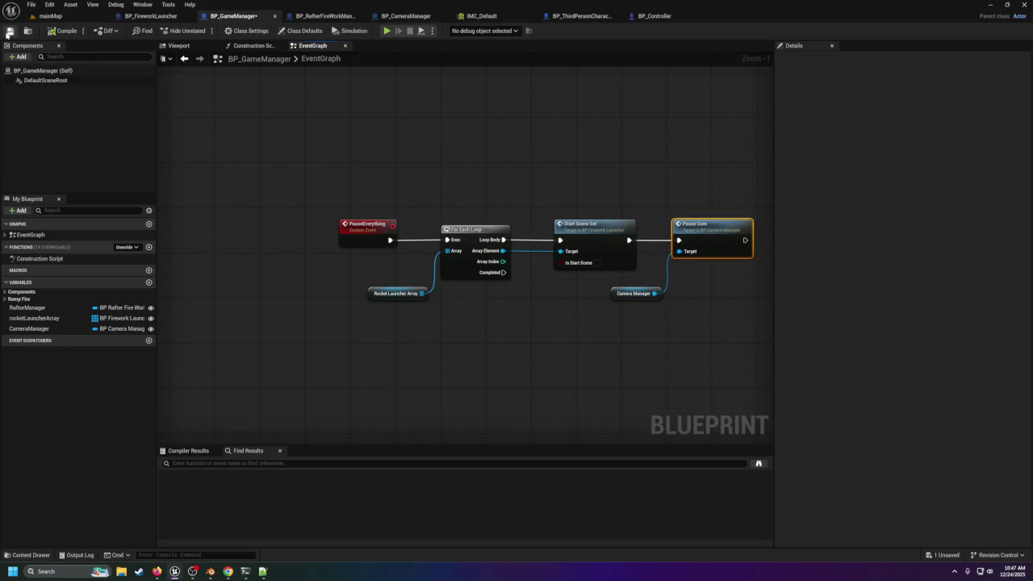
click(47, 16)
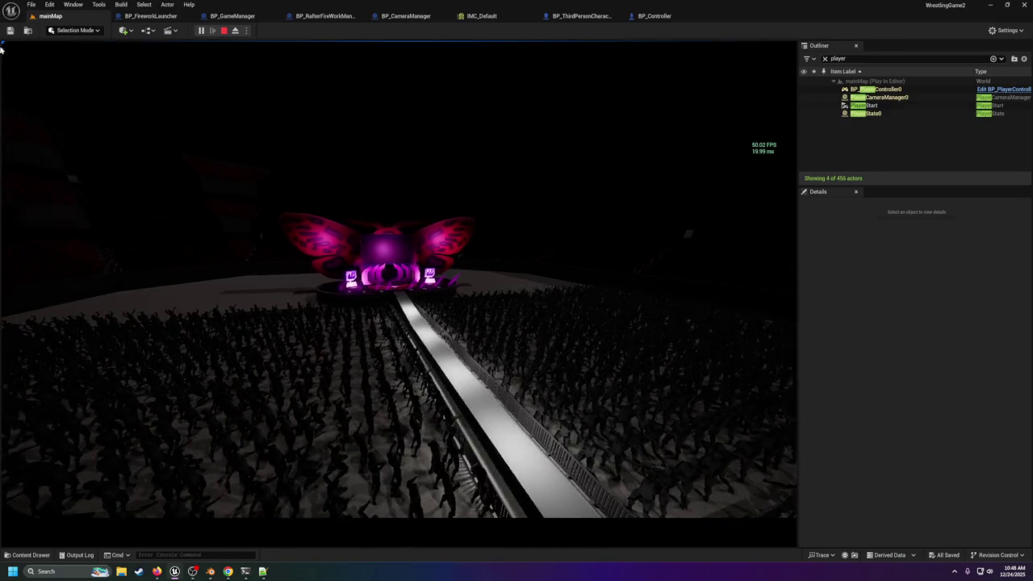
key(Escape)
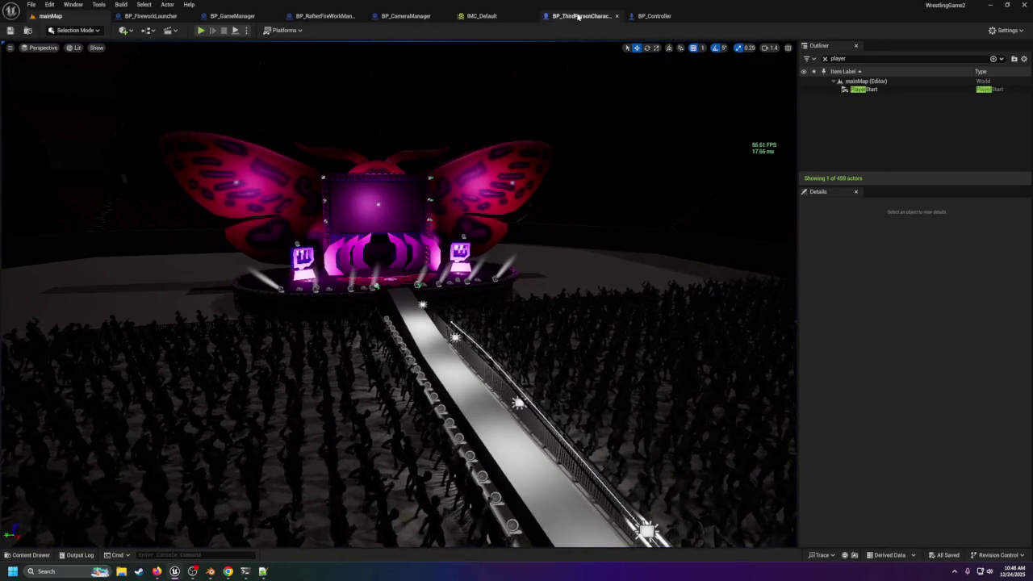
click(387, 17)
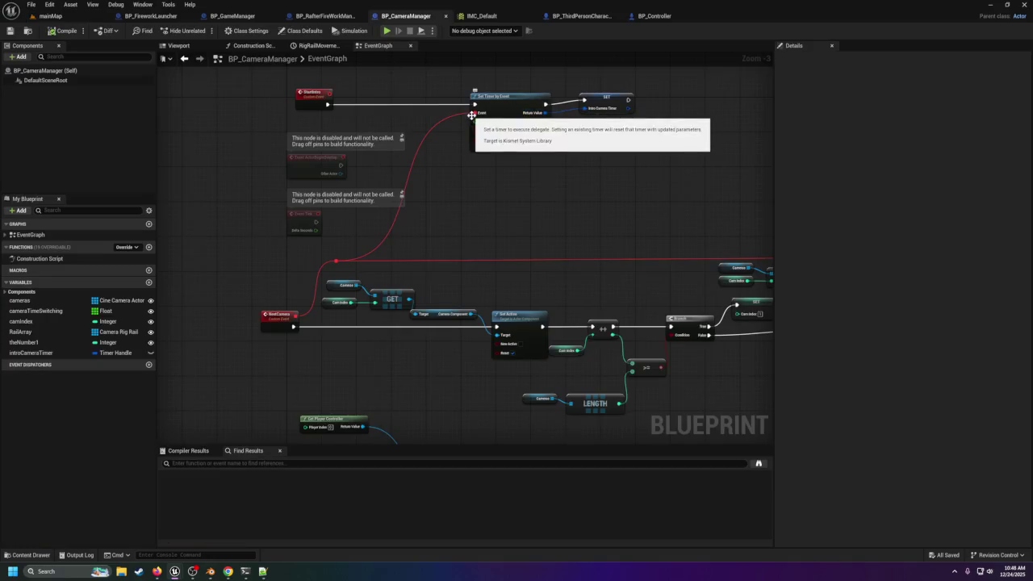
Step: Delete the SET intro Camera Timer node beside Start Rail's Set Timer by Event
scroll(290, 307, up, 2)
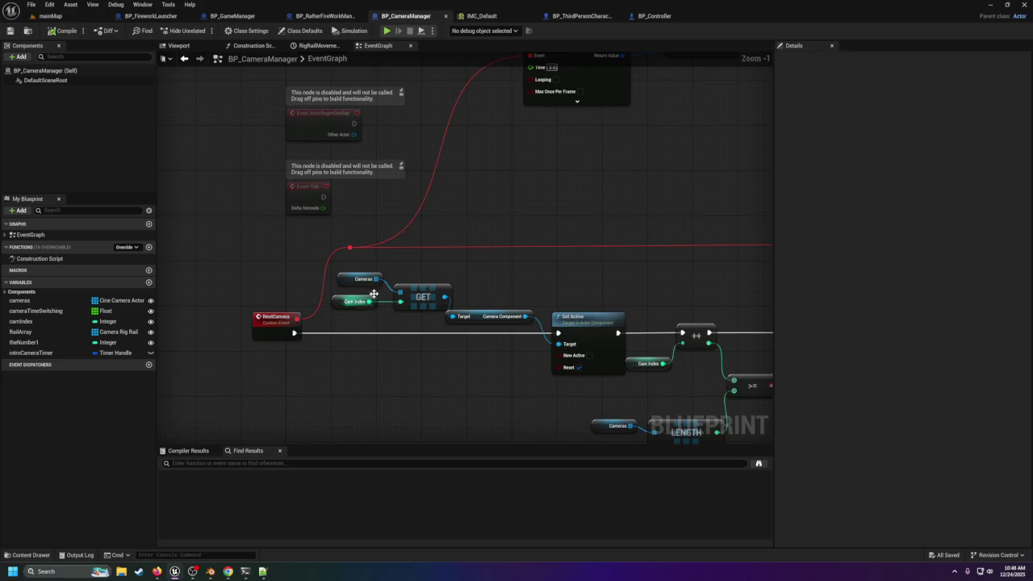
drag(444, 243, 397, 288)
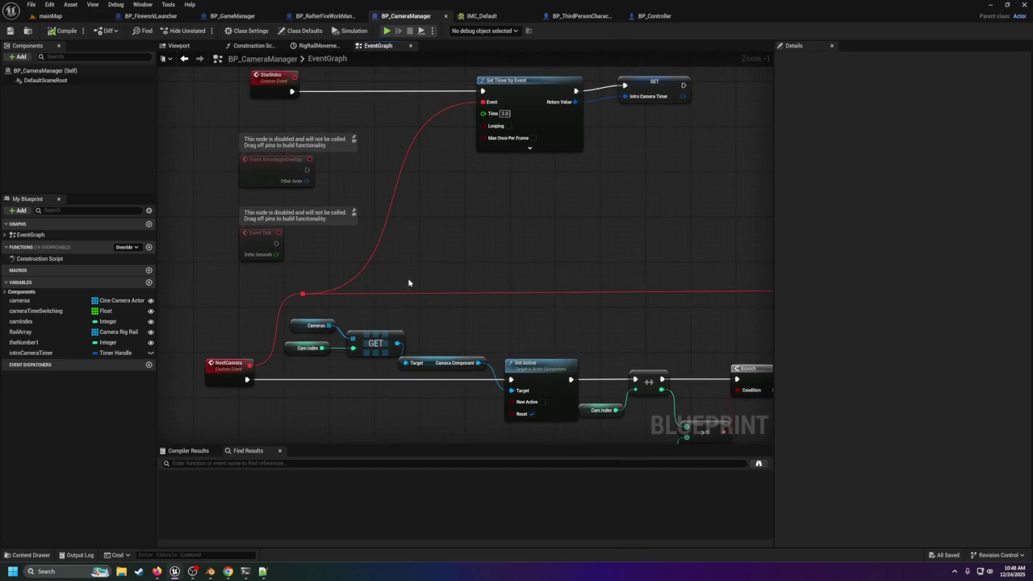
mouse_move(422, 302)
mouse_down()
mouse_move(407, 291)
mouse_move(176, 261)
mouse_move(405, 270)
mouse_move(393, 278)
mouse_up()
scroll(379, 283, down, 1)
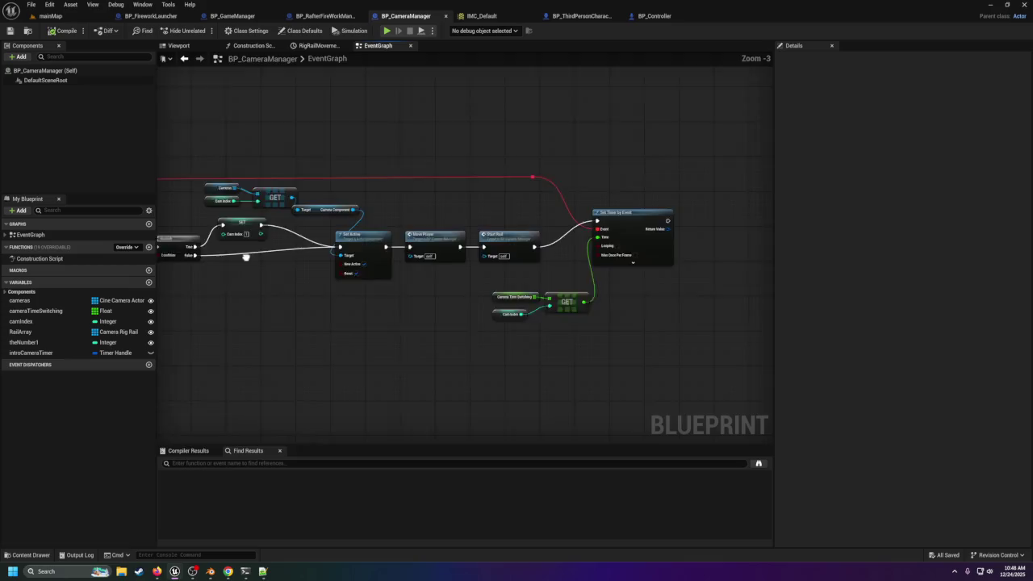
mouse_move(610, 278)
mouse_down()
mouse_move(581, 348)
mouse_move(418, 286)
mouse_move(393, 244)
mouse_move(551, 258)
mouse_move(537, 385)
mouse_move(618, 358)
mouse_move(367, 322)
mouse_move(588, 315)
mouse_move(582, 354)
mouse_move(646, 347)
mouse_move(632, 347)
mouse_up()
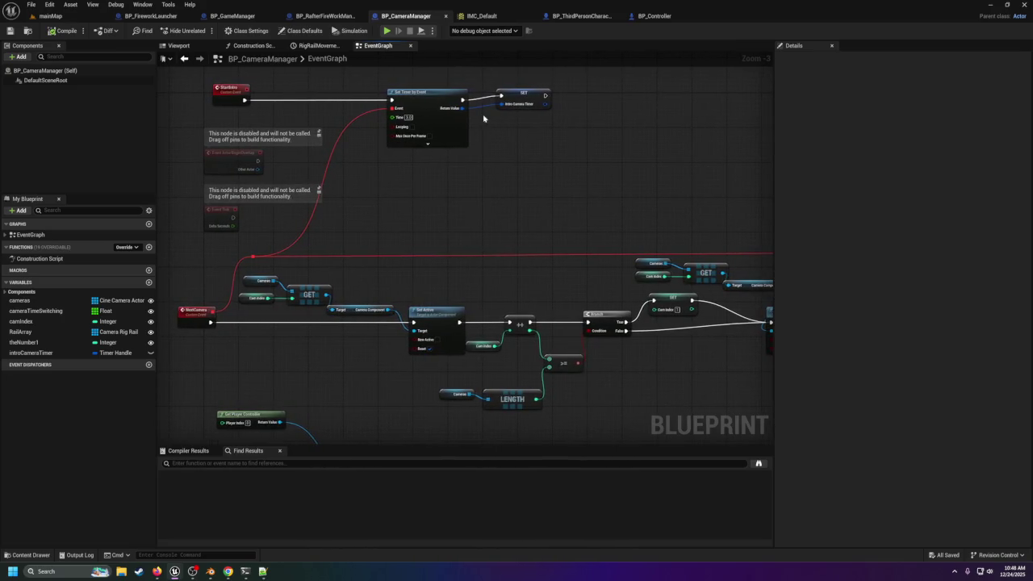
mouse_move(486, 75)
mouse_down()
mouse_move(545, 144)
mouse_move(584, 258)
mouse_move(515, 282)
mouse_up()
key(Delete)
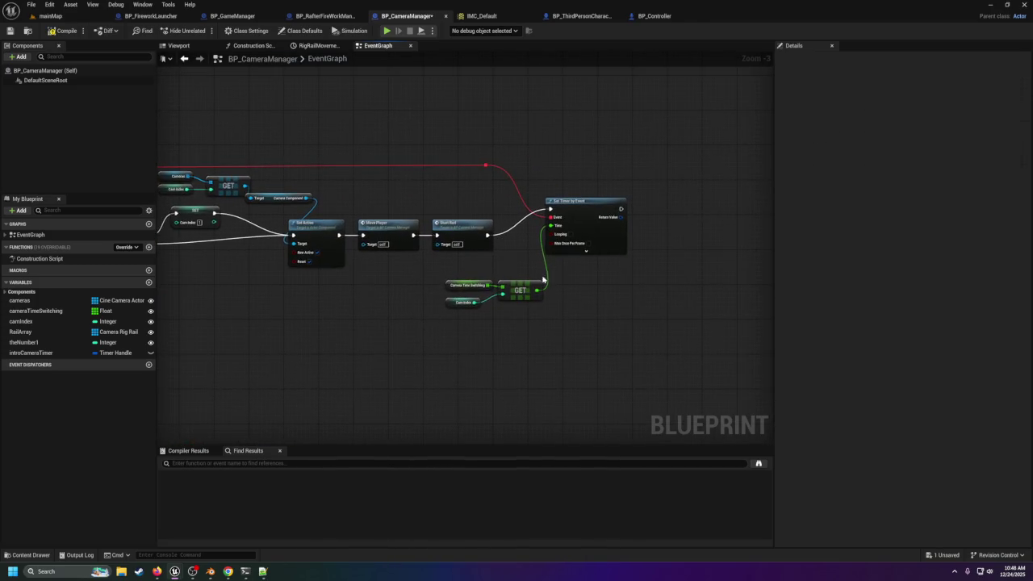
Step: Promote the timer's Return Value to a variable, delete introCameraTimer, rename it introCamTimer
right_click(616, 221)
click(648, 246)
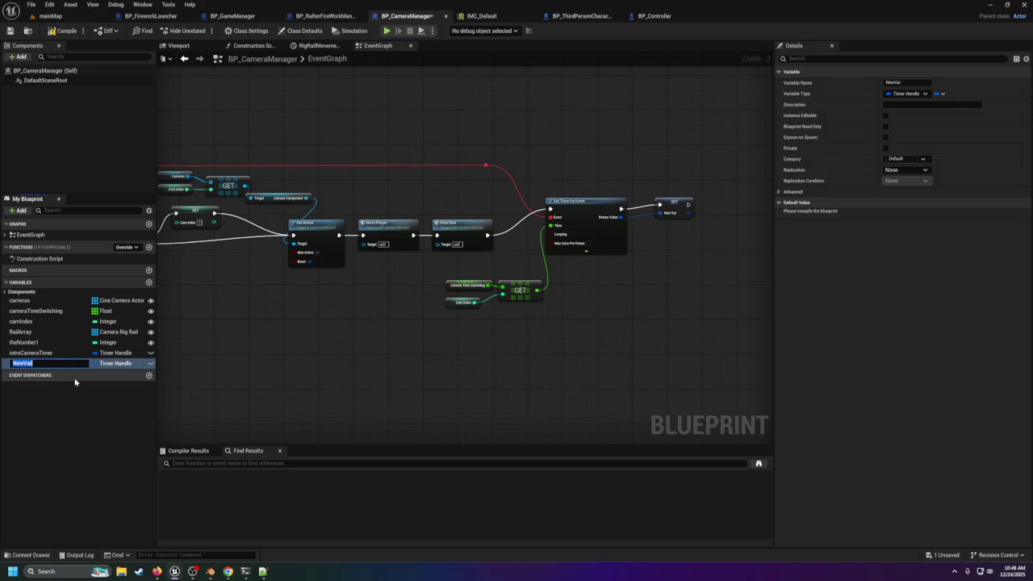
click(92, 403)
click(40, 353)
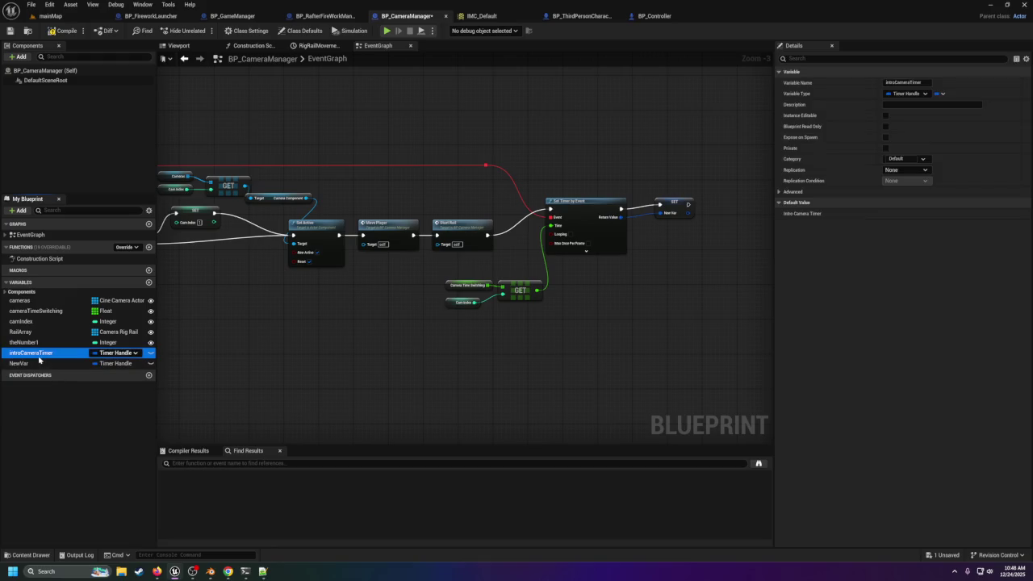
key(Delete)
click(39, 355)
click(42, 356)
text(introCamTimer)
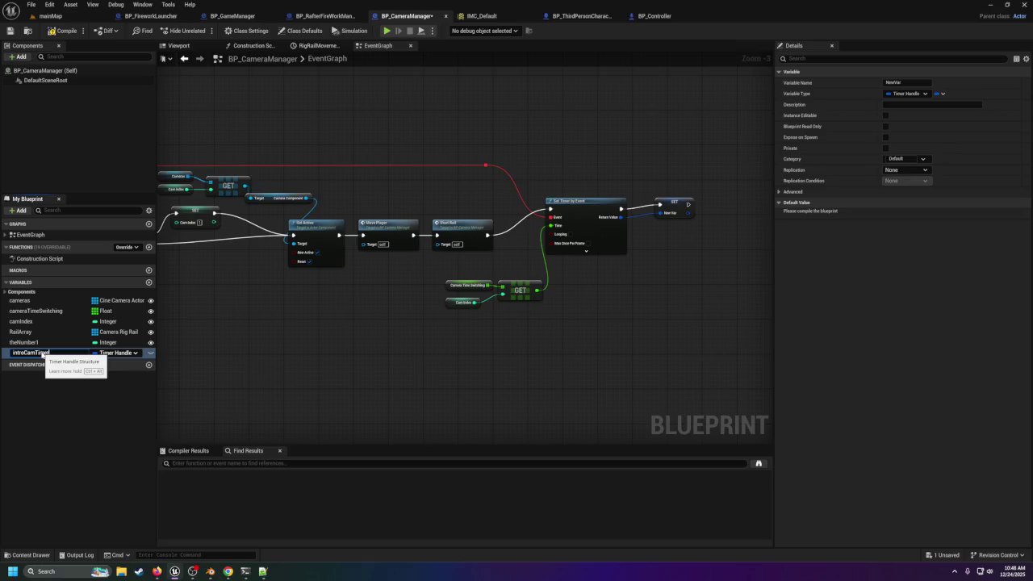
key(Return)
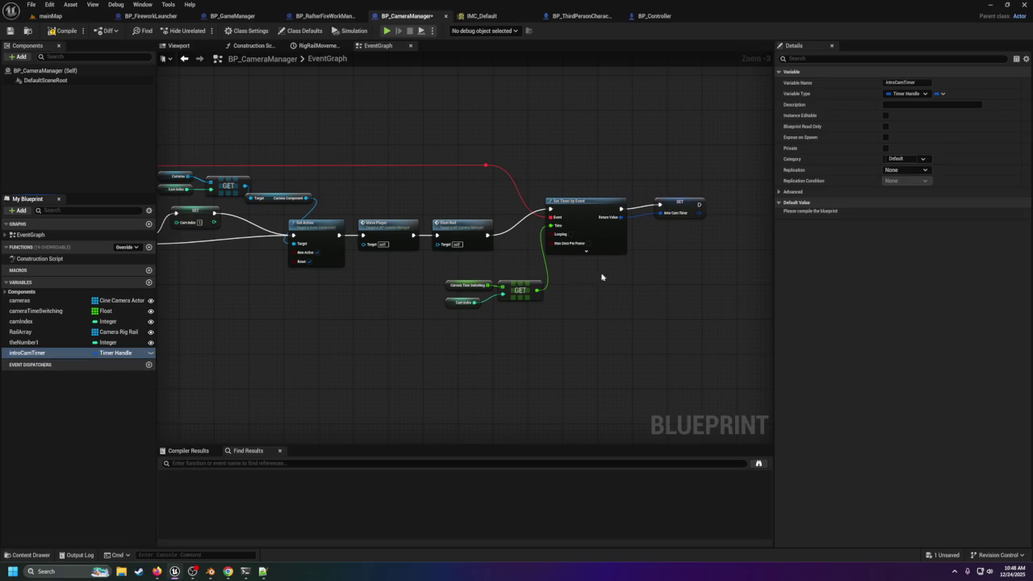
Step: Plug introCamTimer into the clear-timer Handle pin, compile, save, and return to mainMap
mouse_move(276, 344)
mouse_down()
mouse_move(409, 205)
mouse_move(595, 249)
mouse_move(655, 177)
mouse_move(452, 299)
mouse_up()
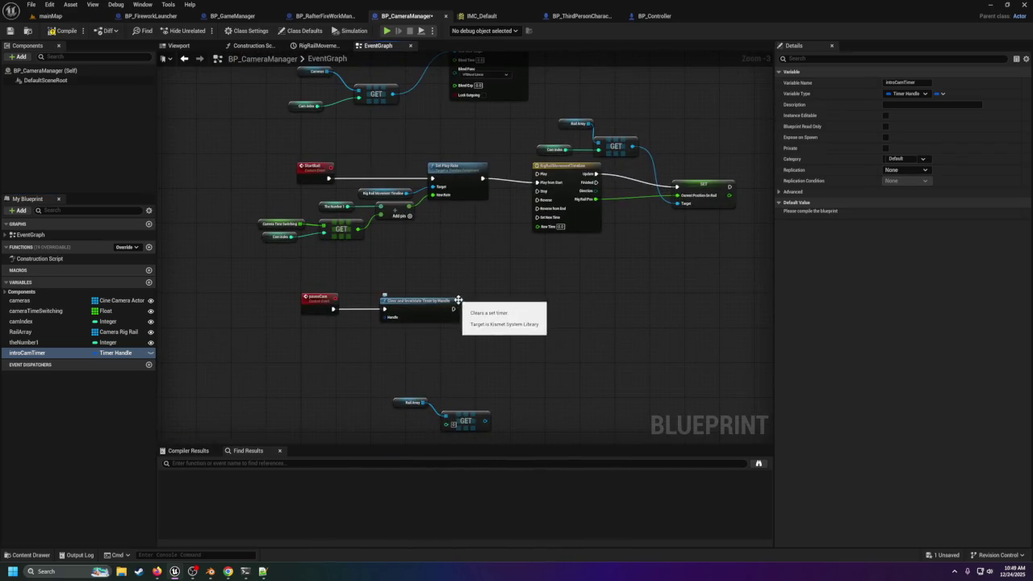
mouse_move(26, 352)
mouse_down()
mouse_move(339, 339)
mouse_move(407, 323)
mouse_move(330, 345)
mouse_up()
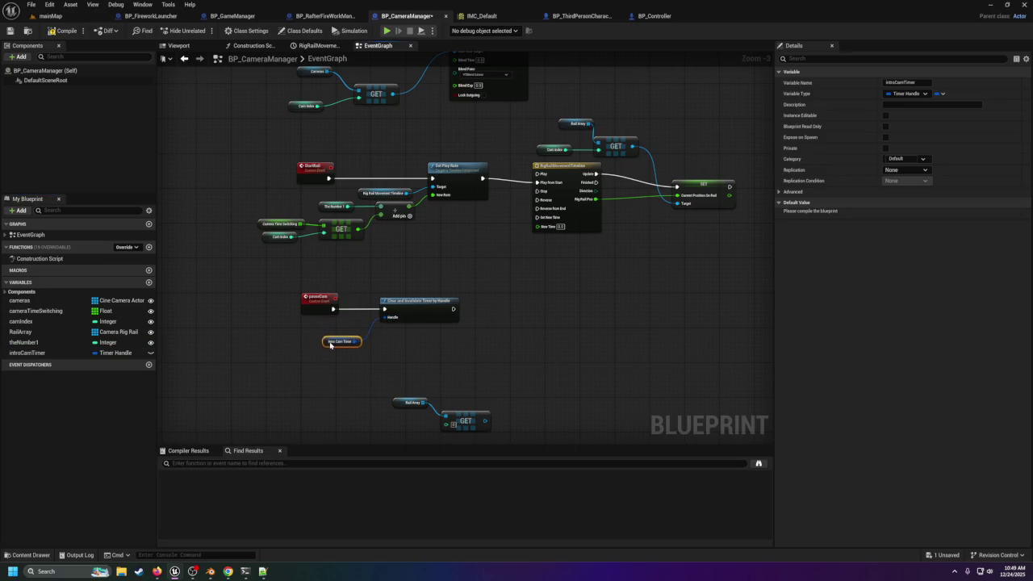
click(52, 31)
scroll(358, 422, down, 5)
scroll(410, 258, up, 4)
scroll(421, 132, down, 2)
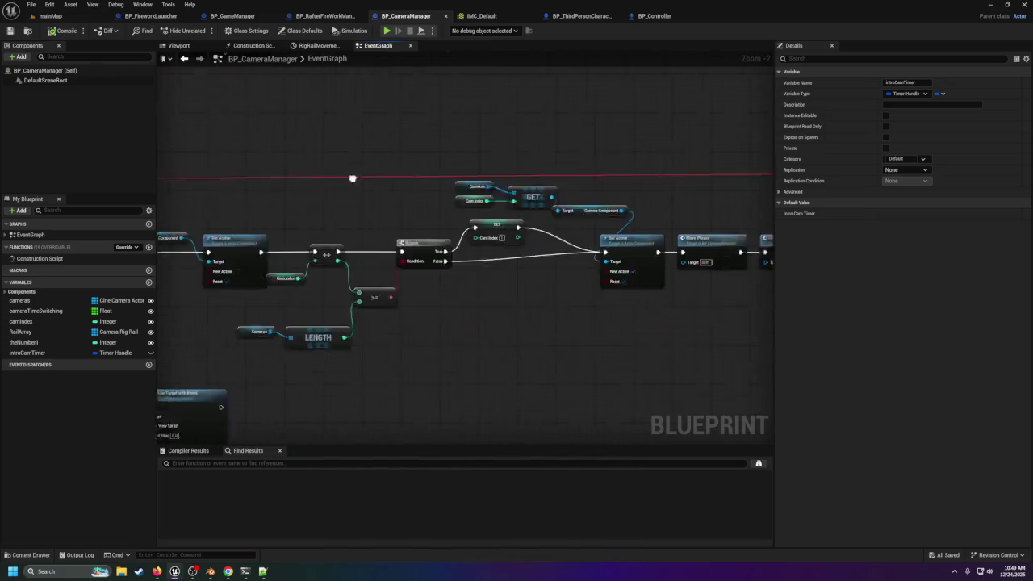
scroll(335, 248, up, 2)
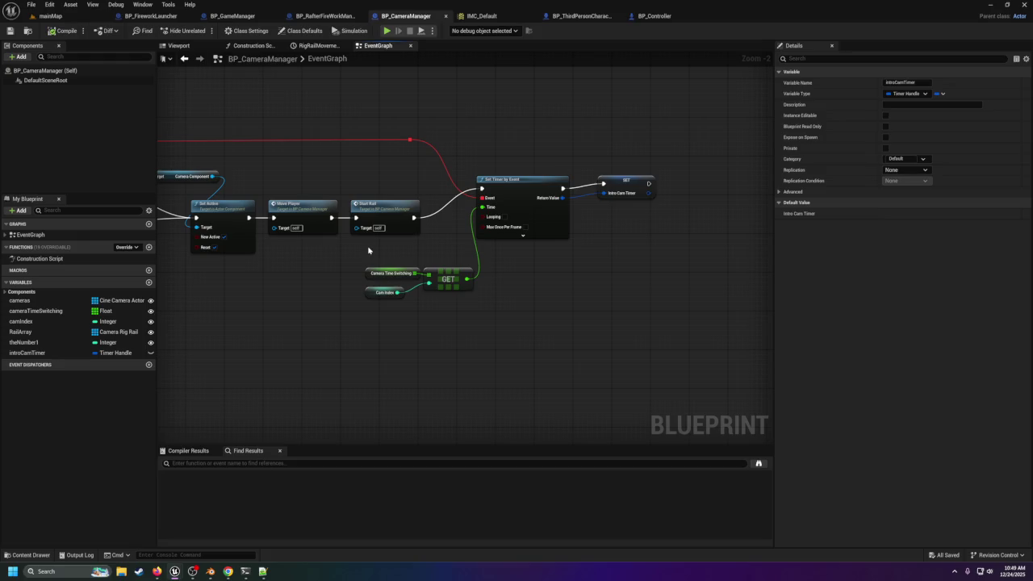
click(28, 31)
click(50, 15)
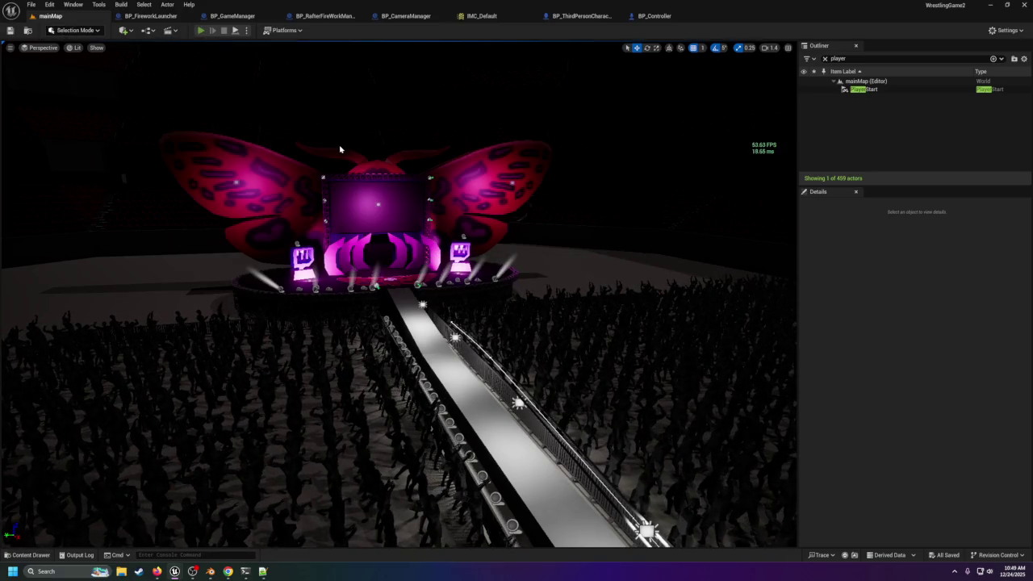
Step: Play mainMap with Alt+P, stop with Esc, then switch to BP_GameManager
key(alt+p)
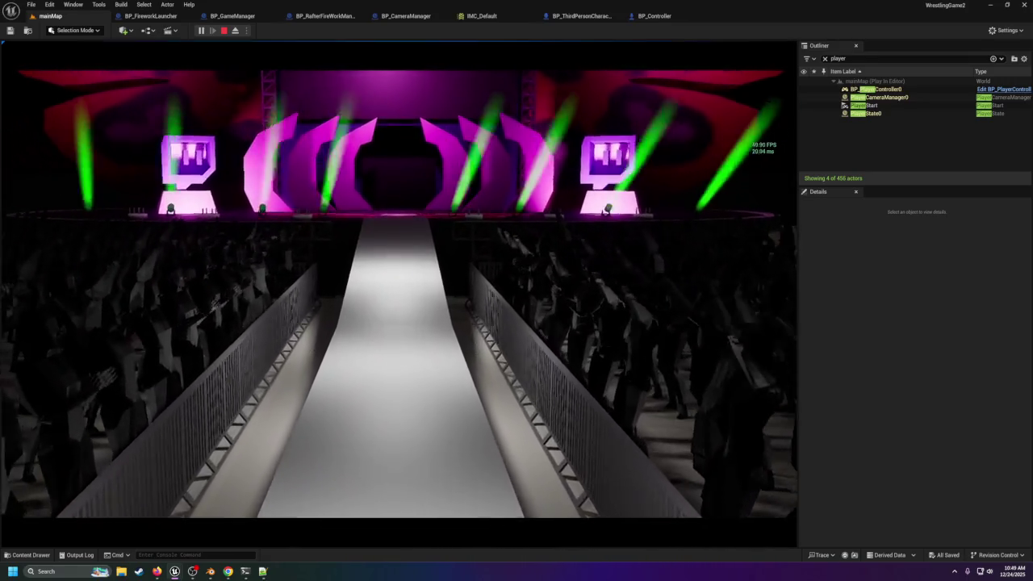
key(Escape)
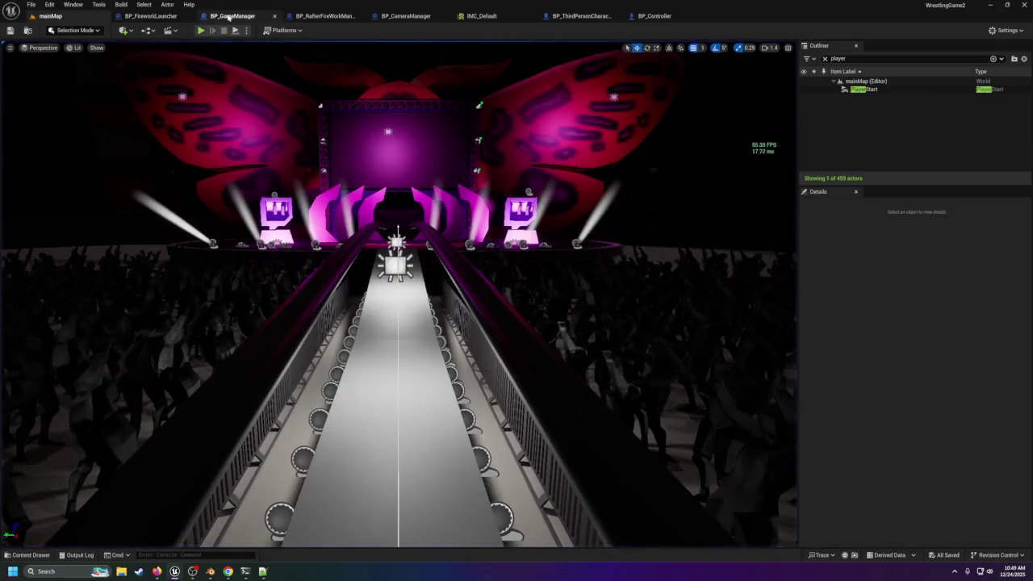
click(233, 16)
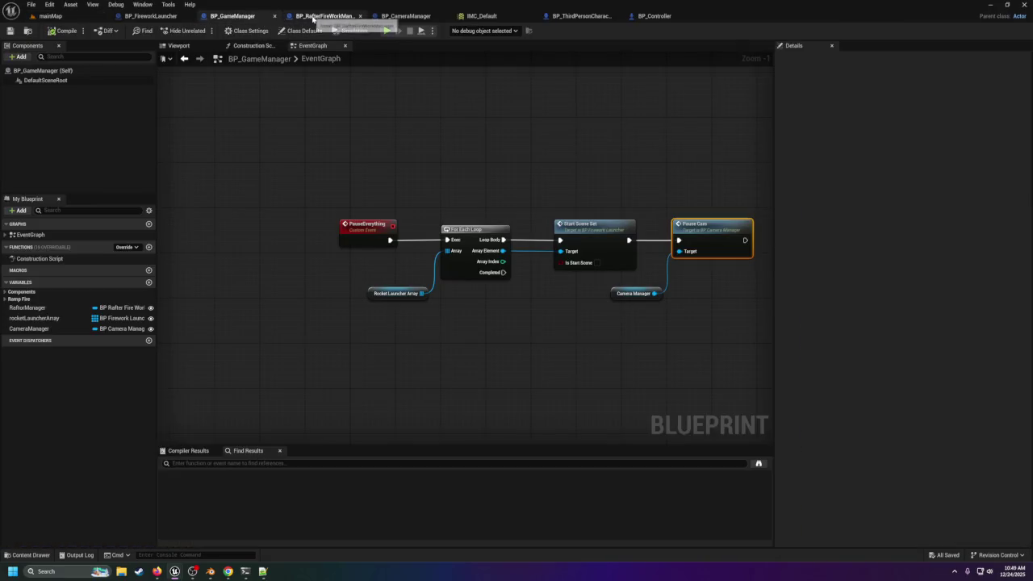
Step: Inspect the Cam Index getter and Branch in the NextCamera chain
mouse_move(380, 111)
mouse_down()
mouse_move(618, 272)
mouse_move(452, 210)
mouse_move(363, 161)
mouse_move(526, 195)
mouse_up()
scroll(494, 209, up, 2)
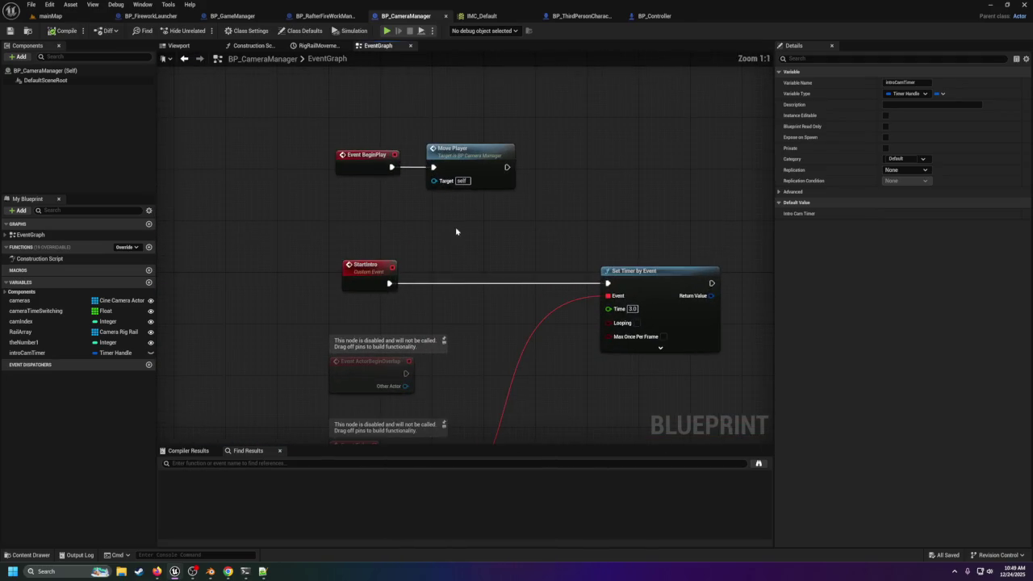
scroll(356, 263, down, 2)
mouse_move(369, 320)
mouse_down()
mouse_move(397, 134)
mouse_move(432, 142)
mouse_move(349, 134)
mouse_up()
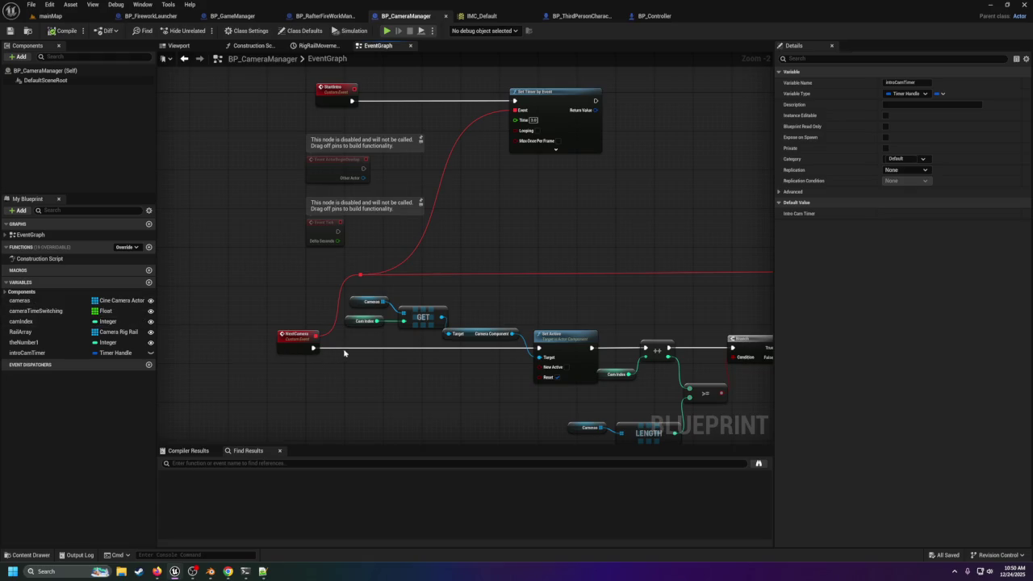
click(361, 323)
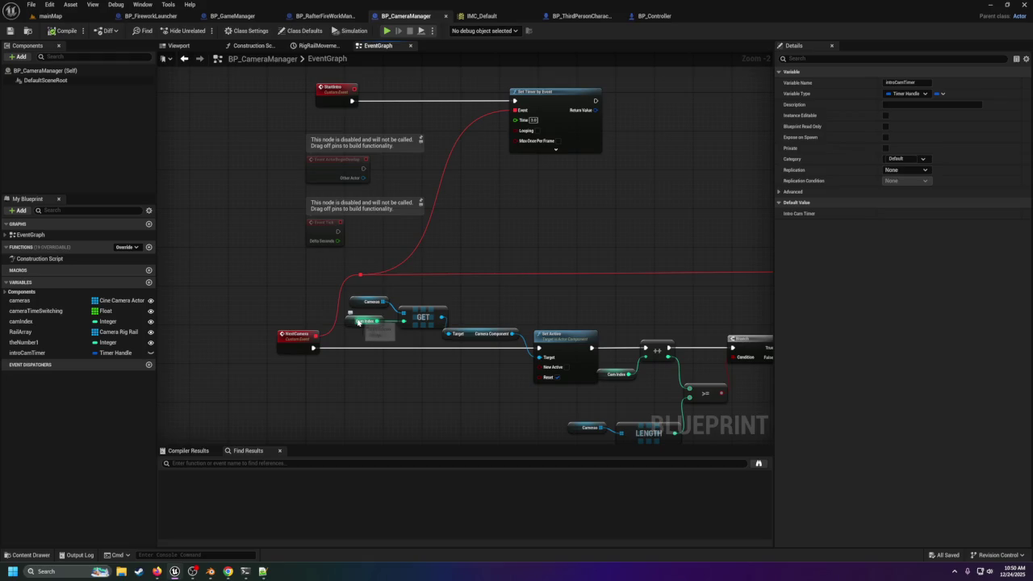
mouse_move(361, 217)
mouse_down()
mouse_move(255, 103)
mouse_move(461, 274)
mouse_up()
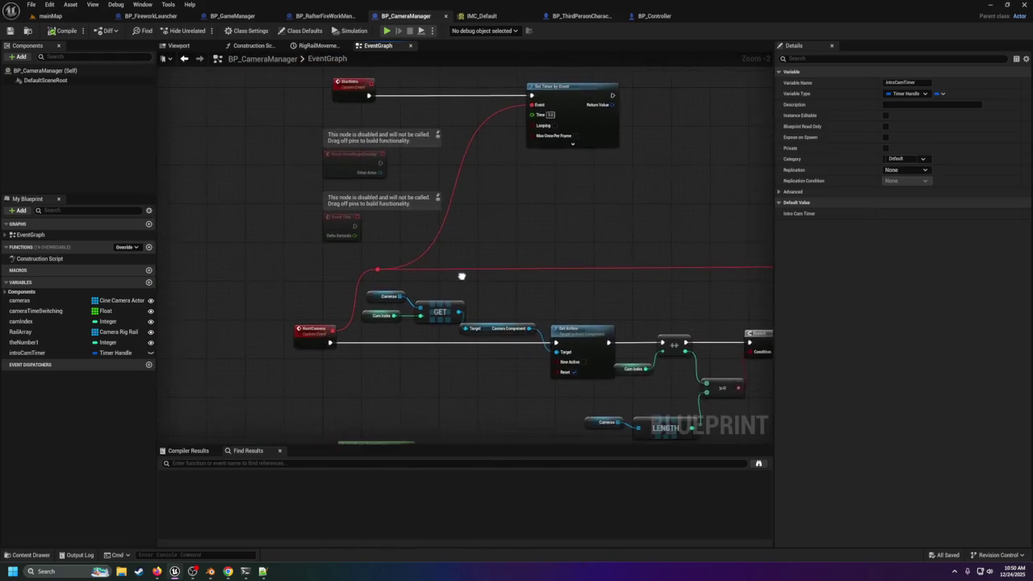
click(370, 317)
drag(441, 268, 466, 377)
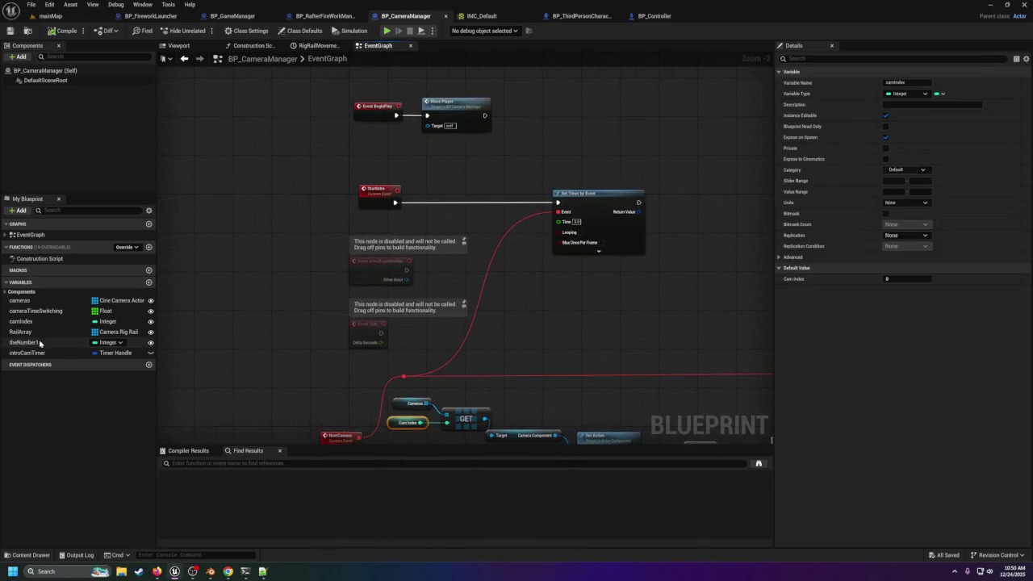
Step: Add a Set camIndex node and a copied Move Player node right after StartIntro
mouse_move(28, 325)
mouse_down()
mouse_move(428, 220)
mouse_move(409, 227)
mouse_move(442, 186)
mouse_move(438, 200)
mouse_move(404, 202)
mouse_move(558, 211)
mouse_move(558, 203)
mouse_up()
click(431, 251)
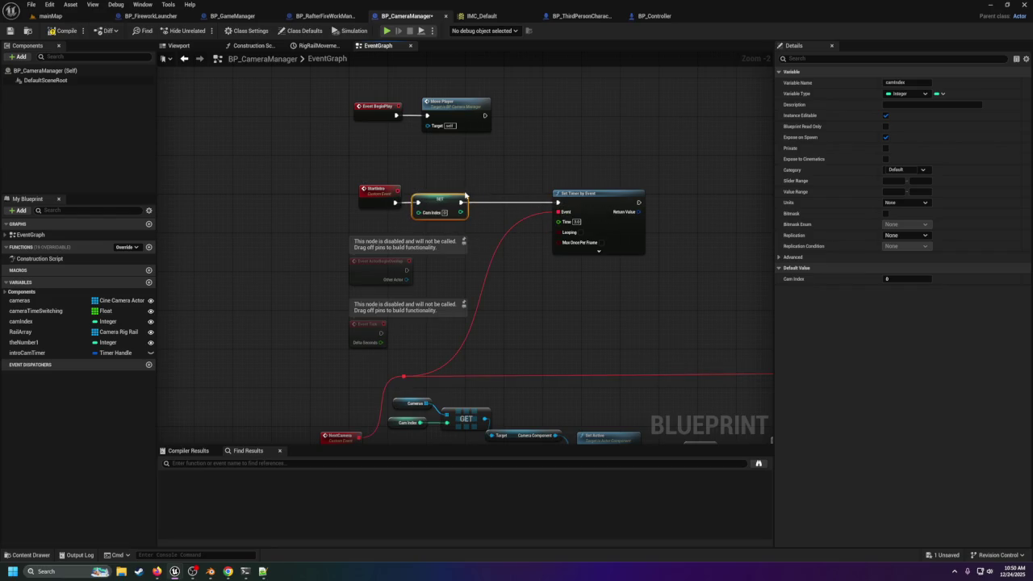
mouse_move(367, 195)
mouse_down()
mouse_move(301, 195)
mouse_move(427, 118)
mouse_move(432, 129)
mouse_up()
click(441, 116)
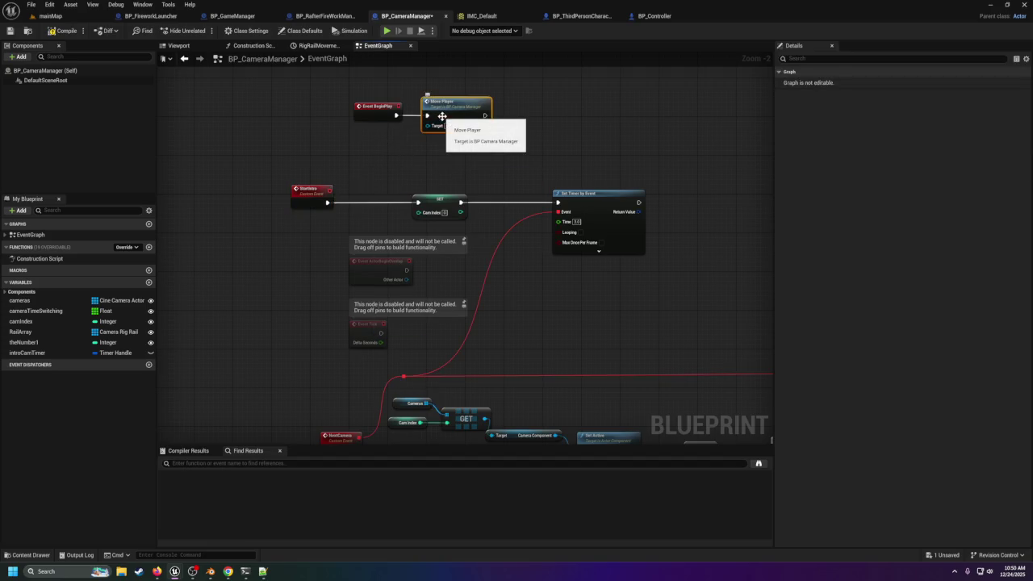
key(ctrl+c)
key(ctrl+v)
drag(378, 200, 277, 200)
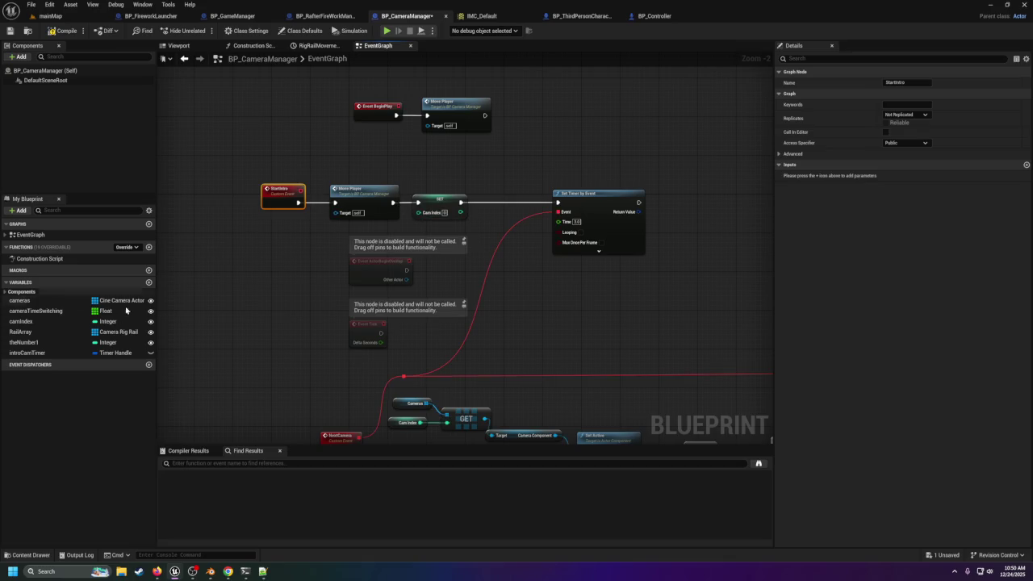
click(46, 343)
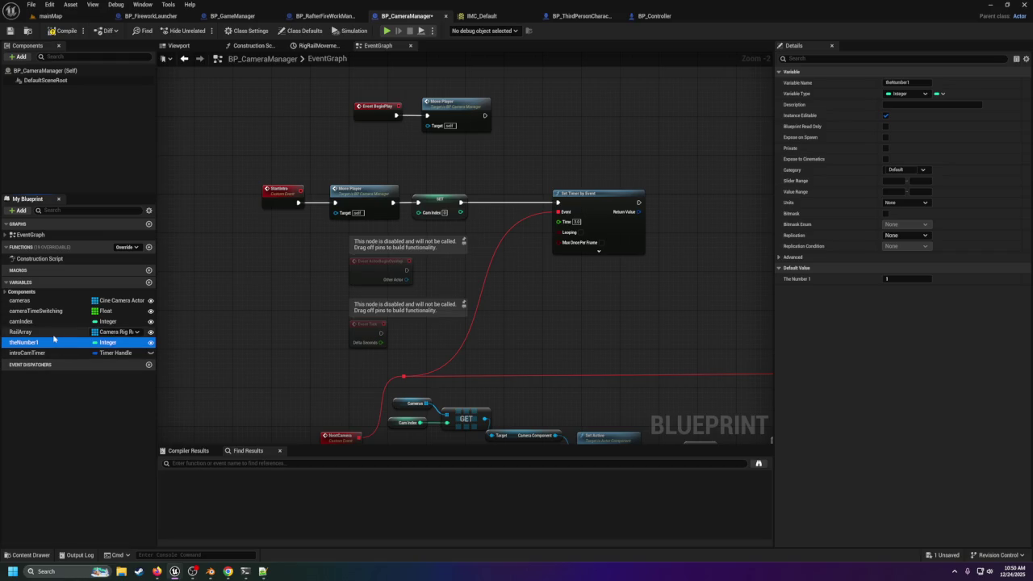
Step: In the StartRail graph, disconnect The Number 1 from the Add node
scroll(298, 348, down, 5)
scroll(299, 348, up, 3)
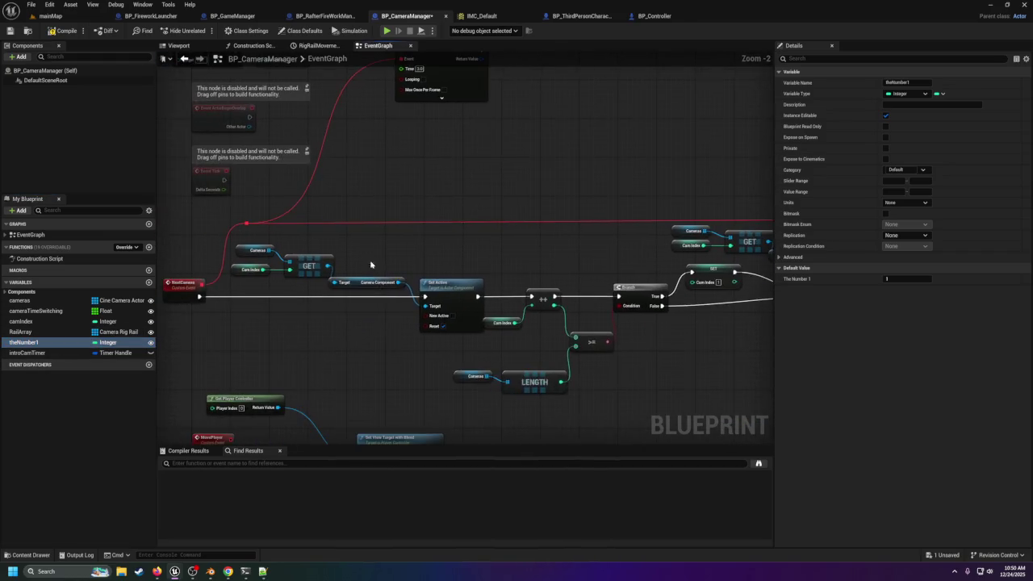
drag(357, 295, 235, 256)
drag(476, 272, 272, 277)
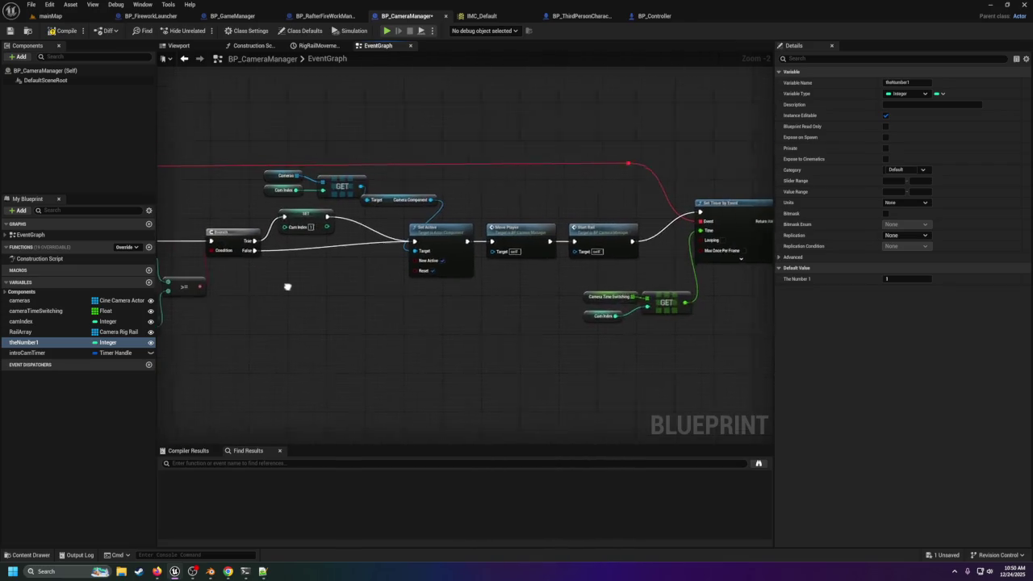
drag(441, 321, 749, 146)
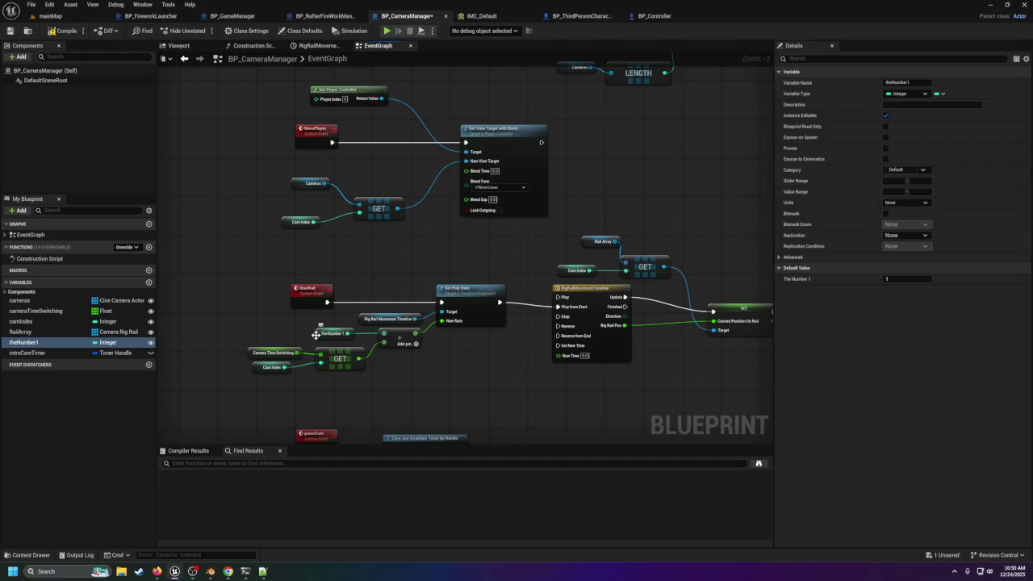
click(316, 334)
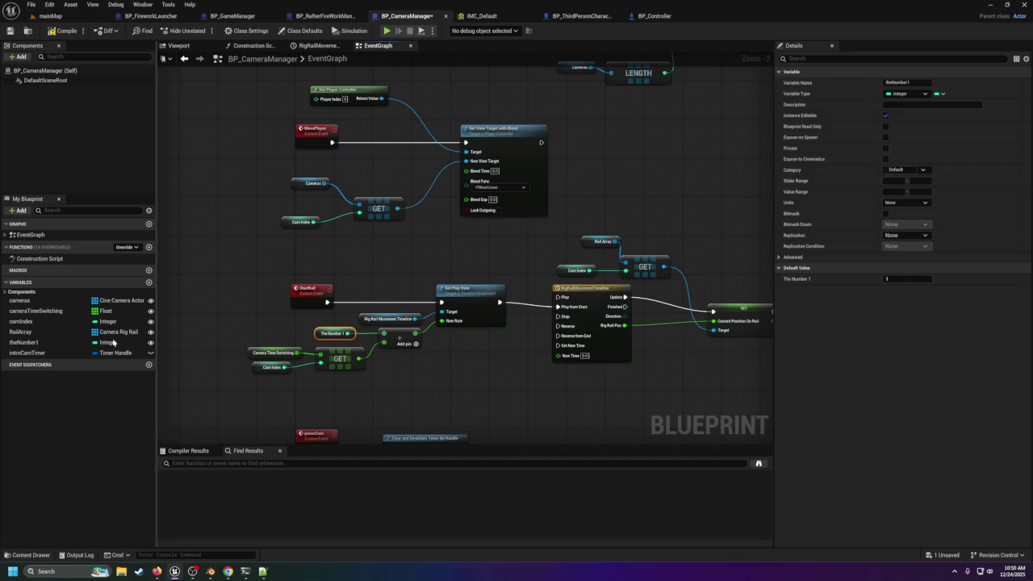
right_click(383, 335)
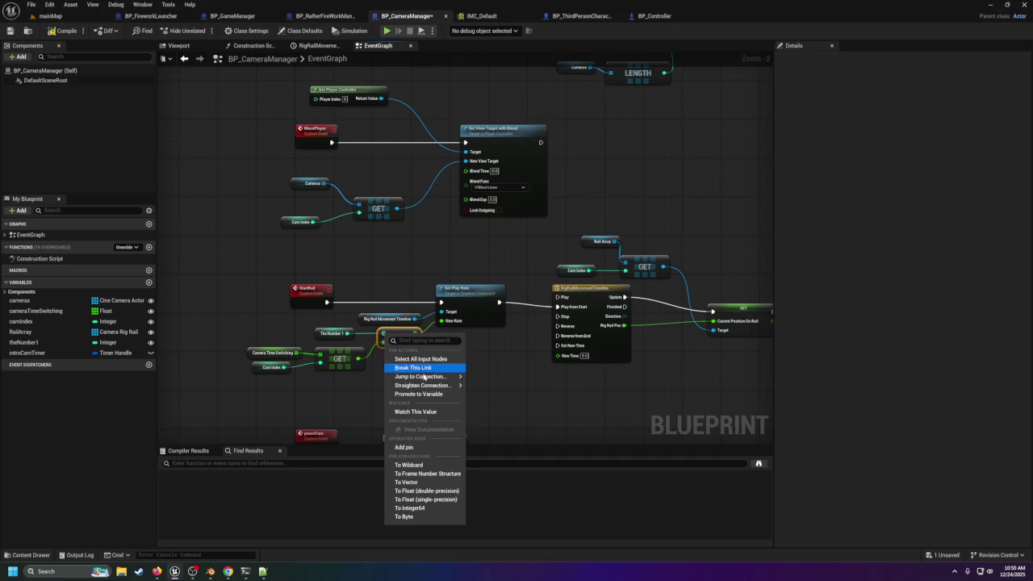
click(411, 367)
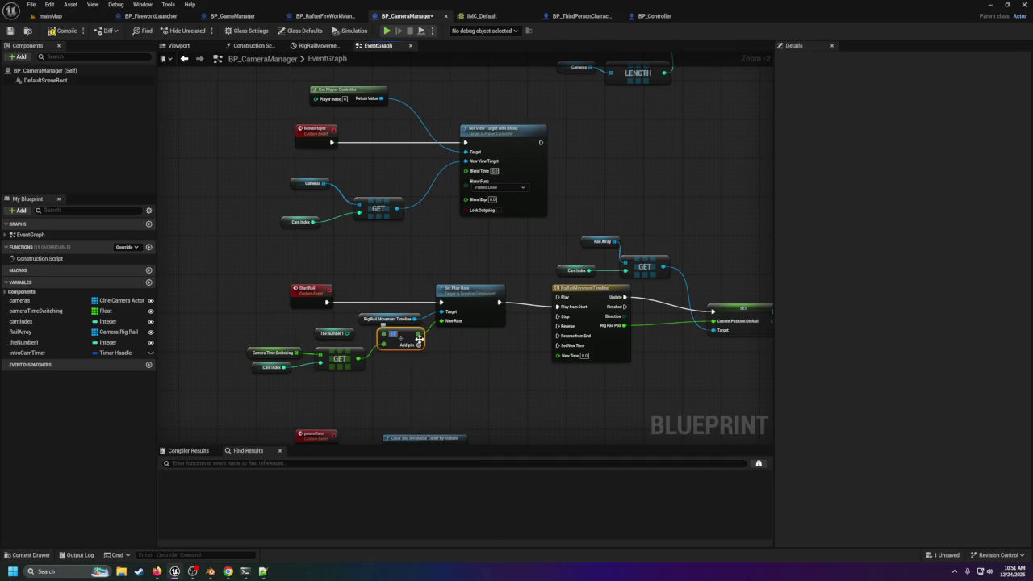
Step: Find theNumber1's references, delete its getter node, then delete the variable
click(327, 333)
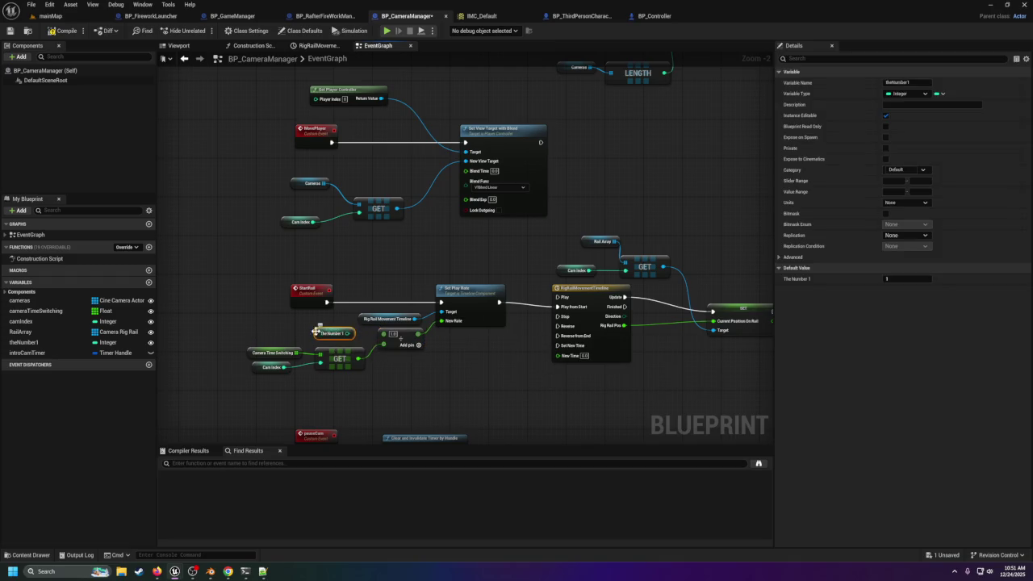
right_click(317, 332)
mouse_move(365, 413)
click(438, 413)
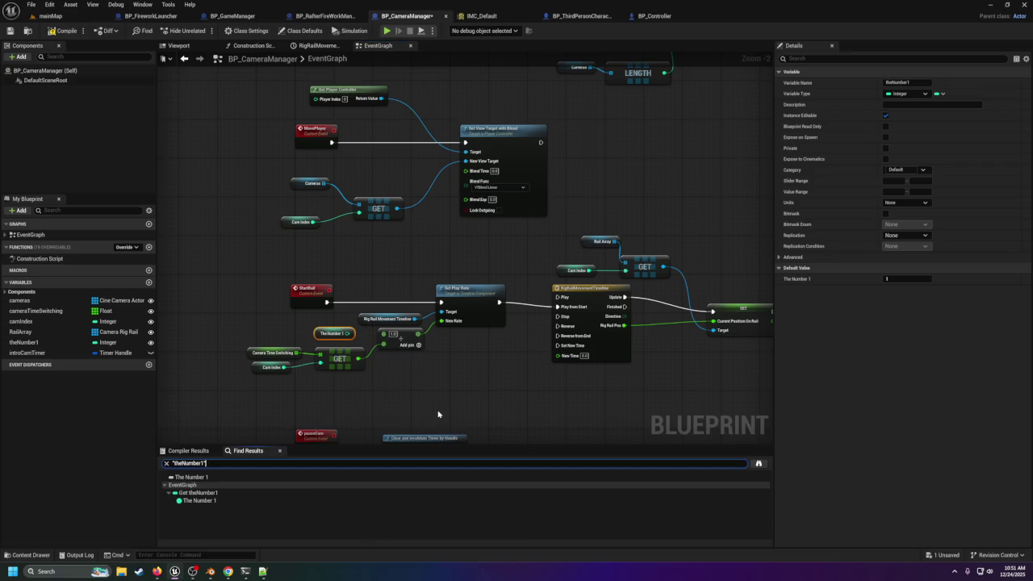
click(216, 500)
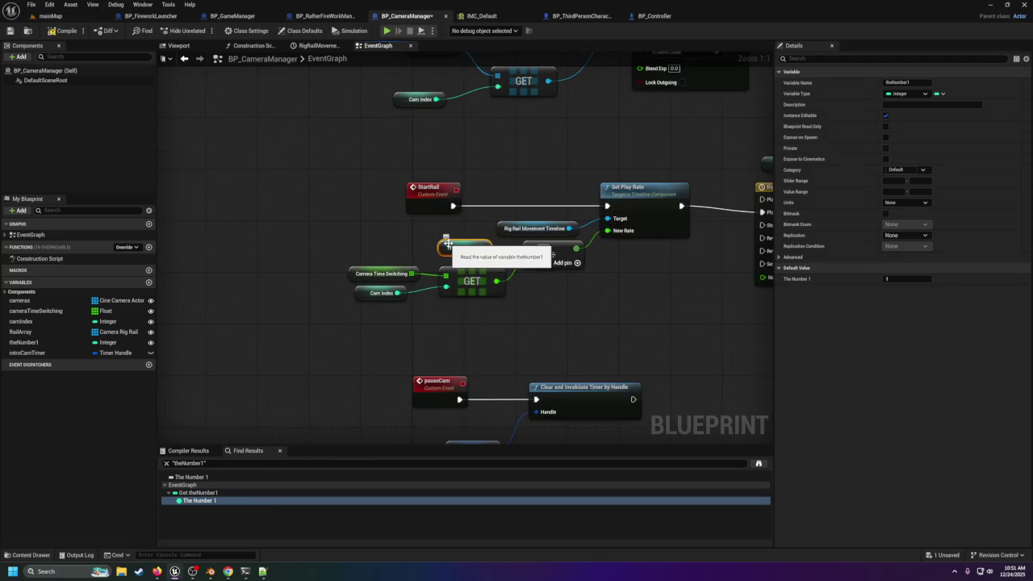
key(Delete)
right_click(49, 343)
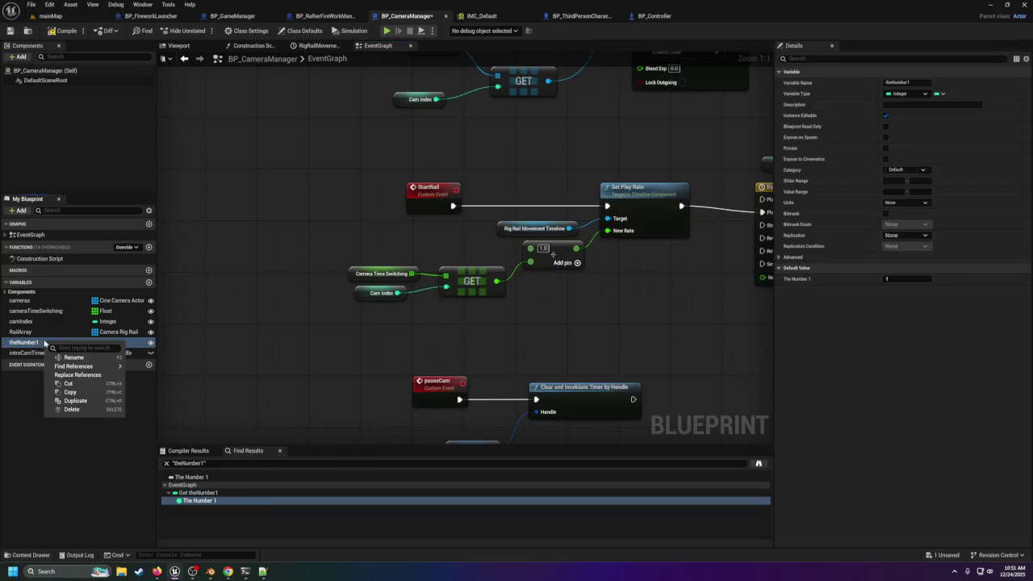
click(72, 409)
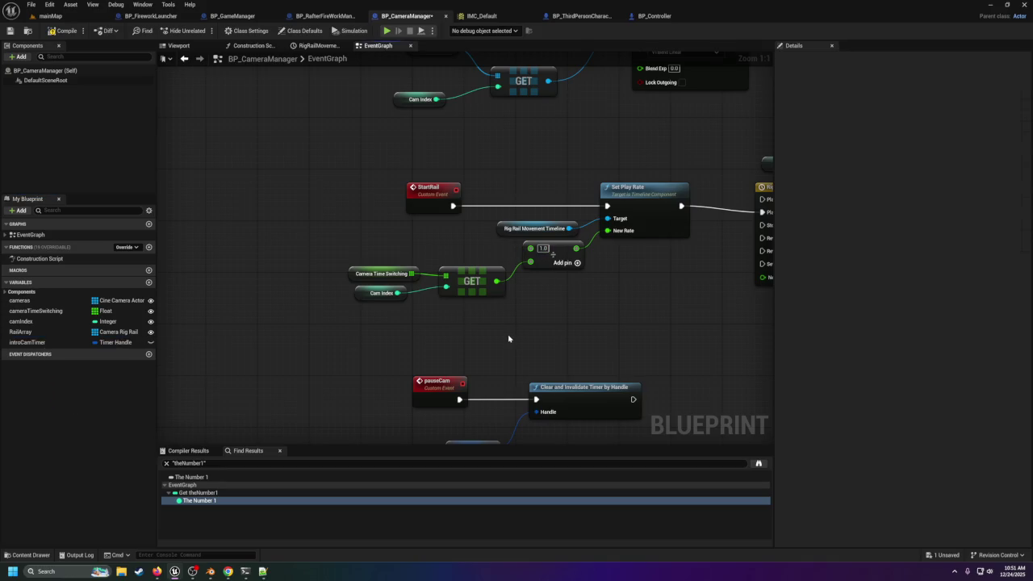
Step: Compile and save BP_CameraManager, then return to mainMap
drag(508, 338, 219, 350)
click(56, 33)
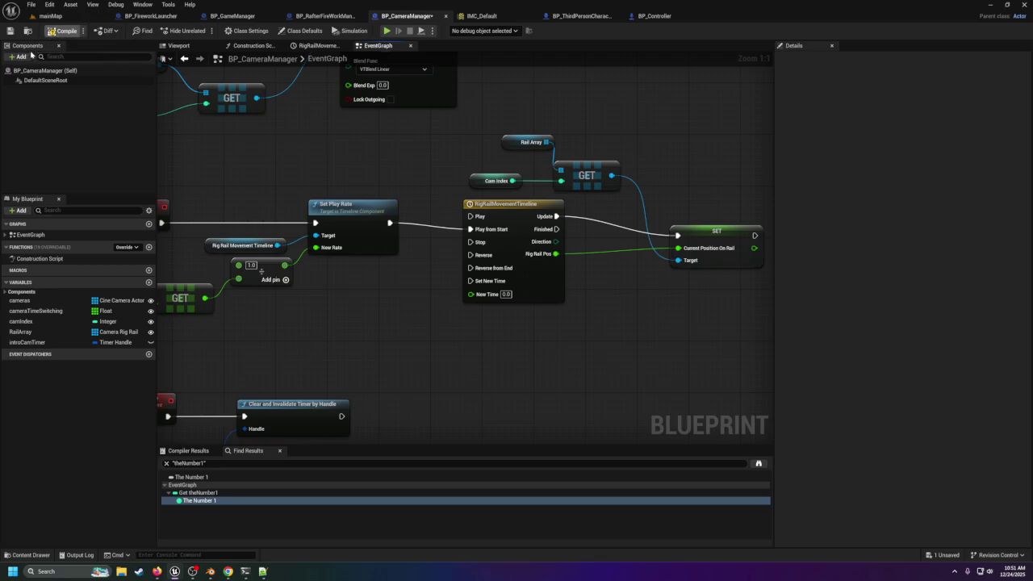
click(11, 31)
click(50, 15)
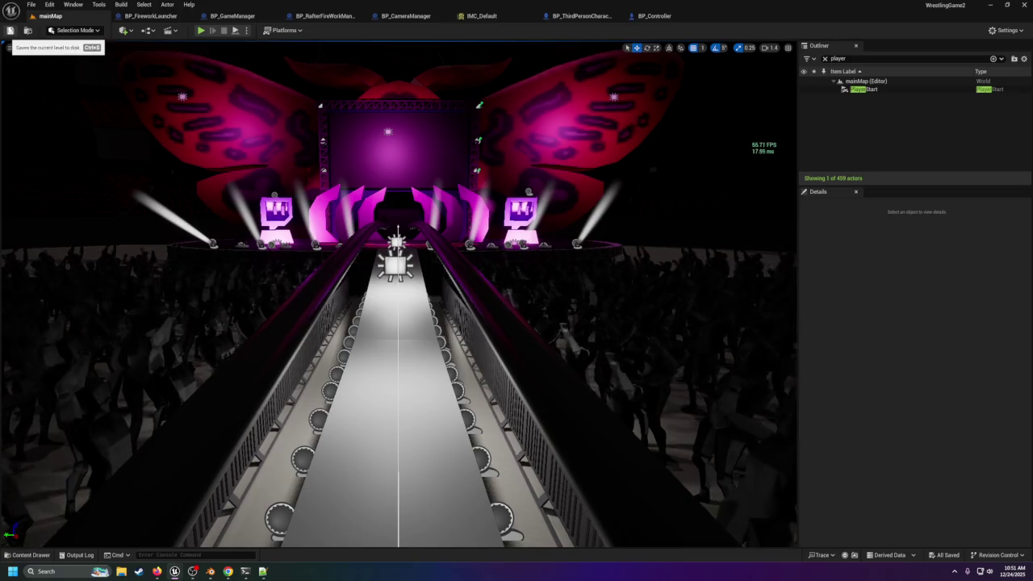
Step: Play-test the level, cut to camera 4, stop, and close the runtime error log
click(200, 32)
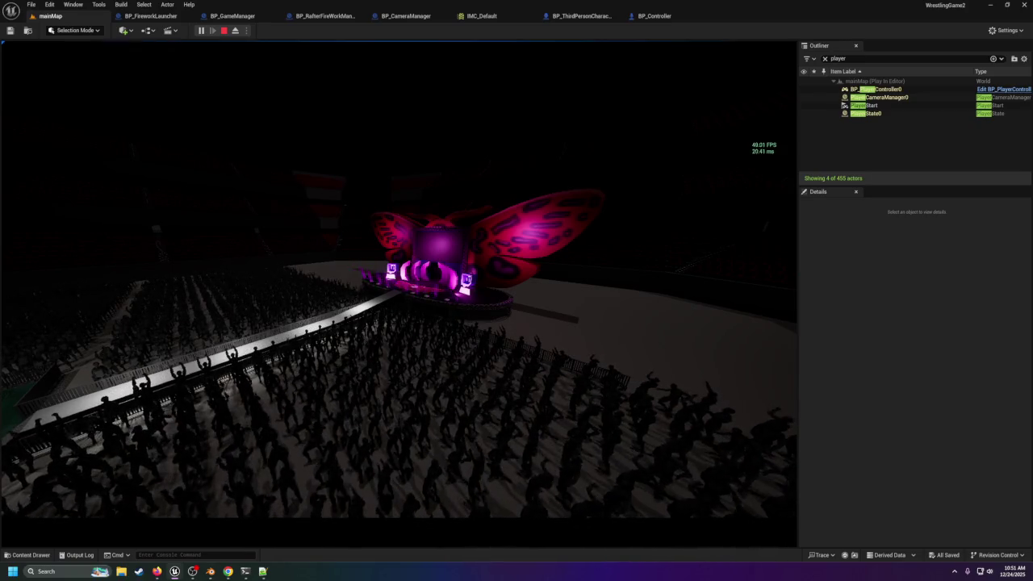
key(4)
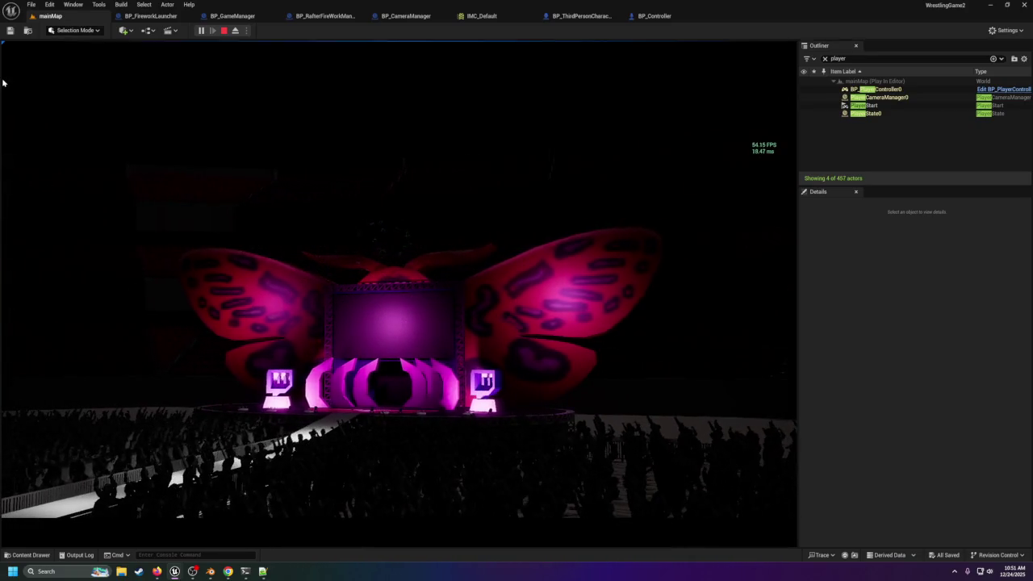
key(Escape)
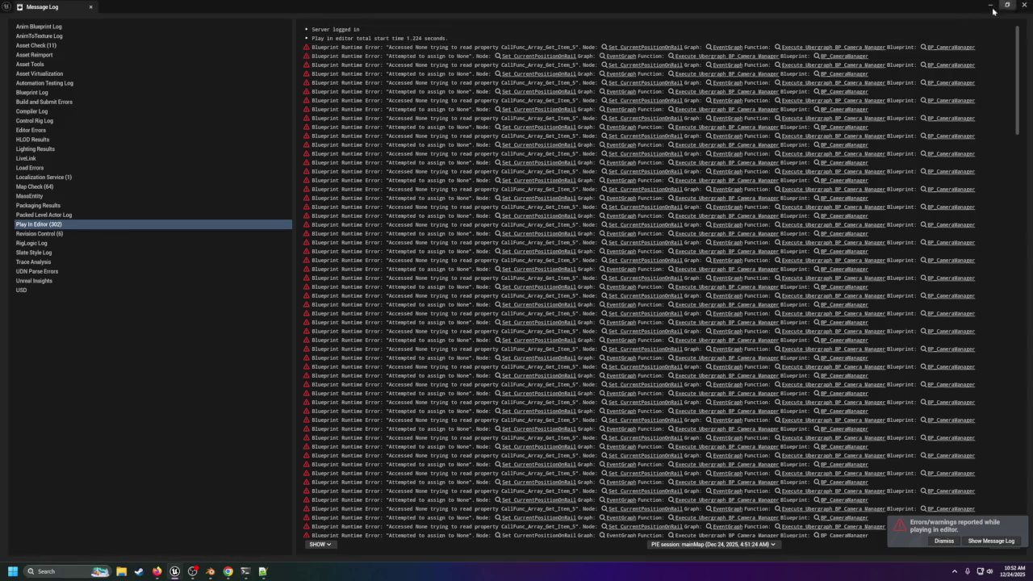
click(1024, 6)
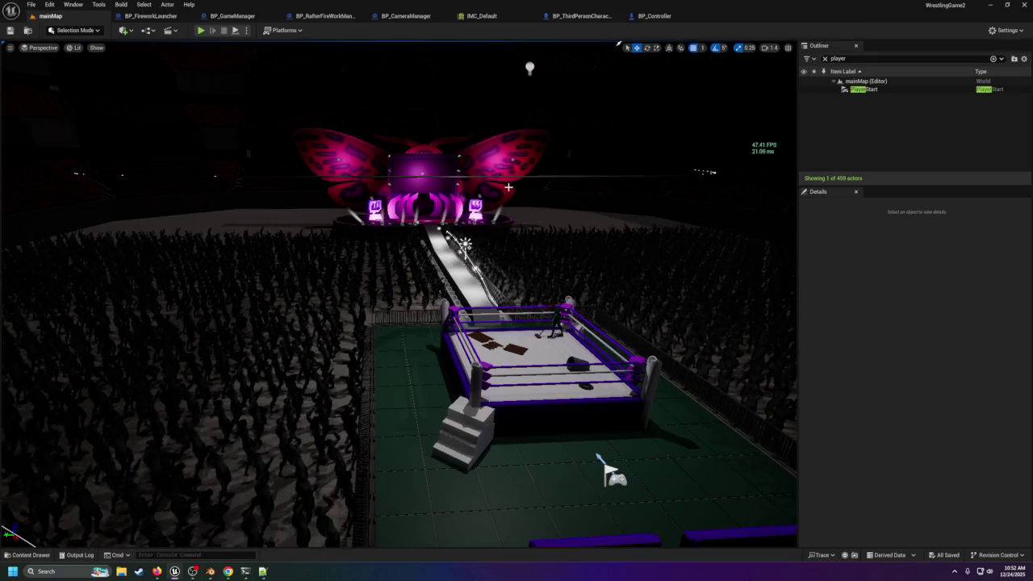
Step: Orbit above the ring, select the sweeping janitor, and pull back to see the arena
mouse_move(508, 187)
mouse_down()
mouse_move(557, 173)
mouse_move(554, 121)
mouse_up()
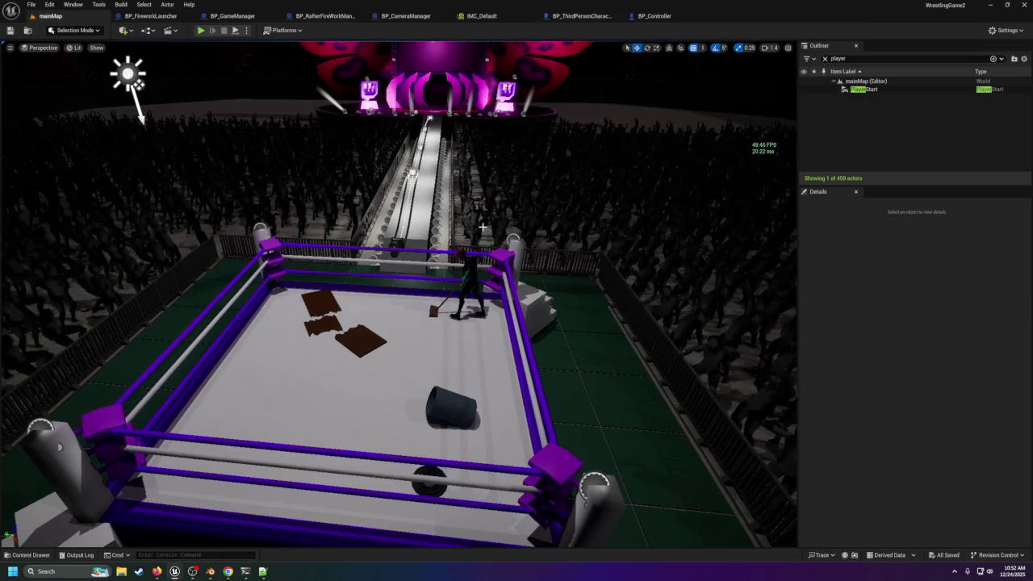
click(474, 280)
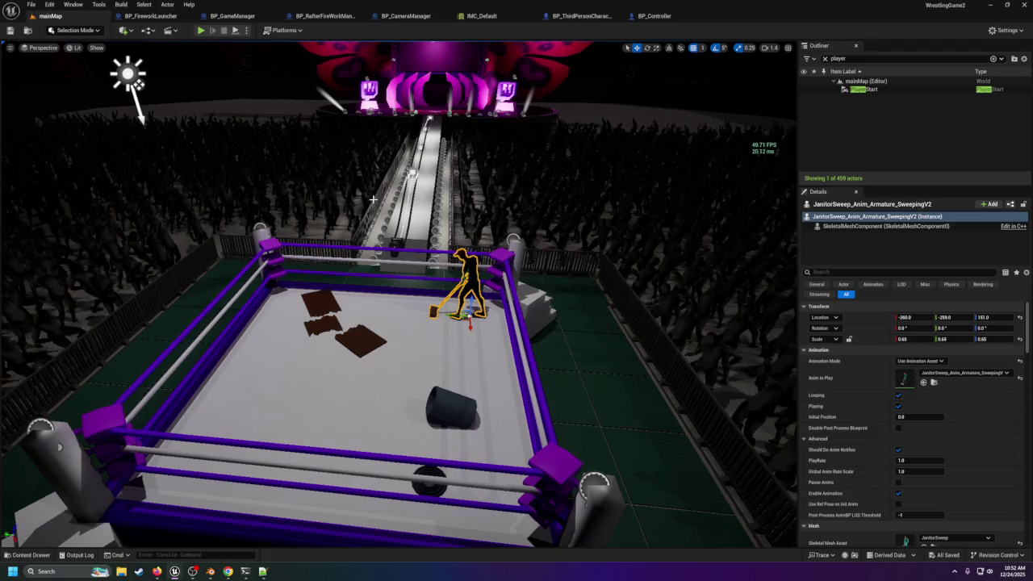
mouse_move(386, 233)
mouse_down()
mouse_move(387, 250)
mouse_move(386, 233)
mouse_up()
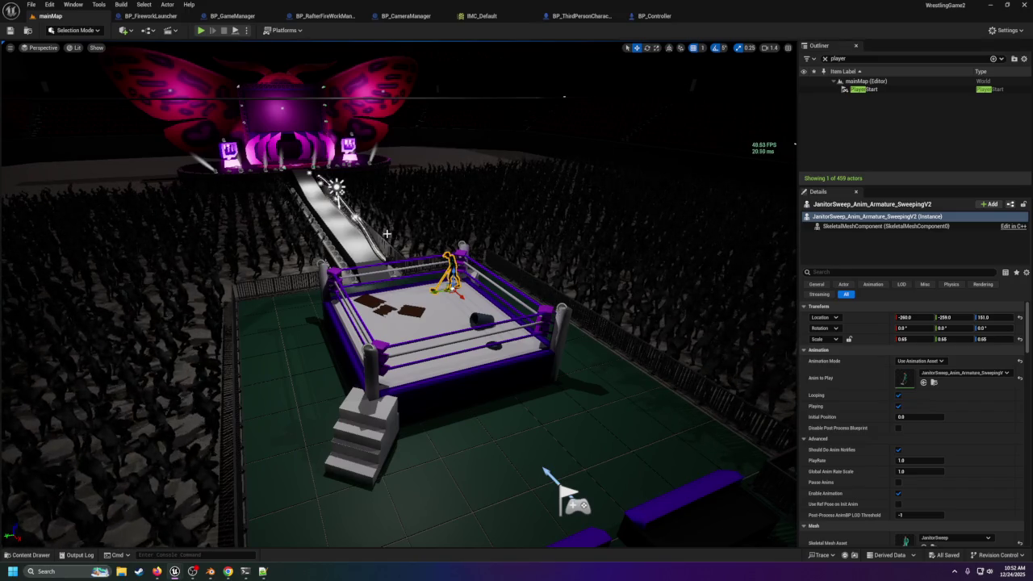
mouse_move(386, 233)
mouse_down()
mouse_move(394, 225)
mouse_move(388, 242)
mouse_move(379, 202)
mouse_move(400, 217)
mouse_move(355, 230)
mouse_move(365, 231)
mouse_move(370, 198)
mouse_move(376, 249)
mouse_up()
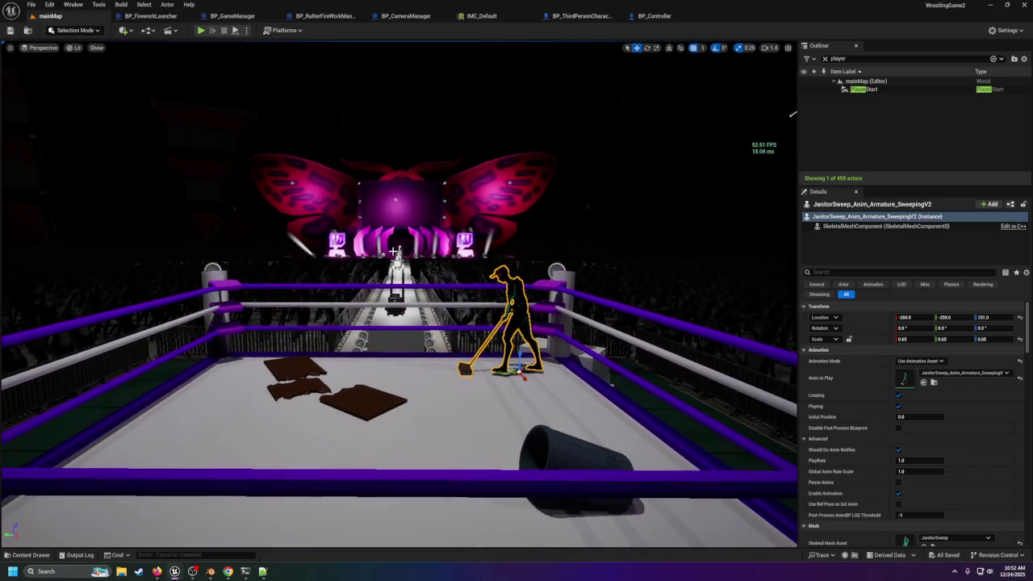
click(123, 29)
Step: Place a Cine Camera Actor from Quick Add > Cinematic and nudge it toward the ring post
mouse_move(165, 123)
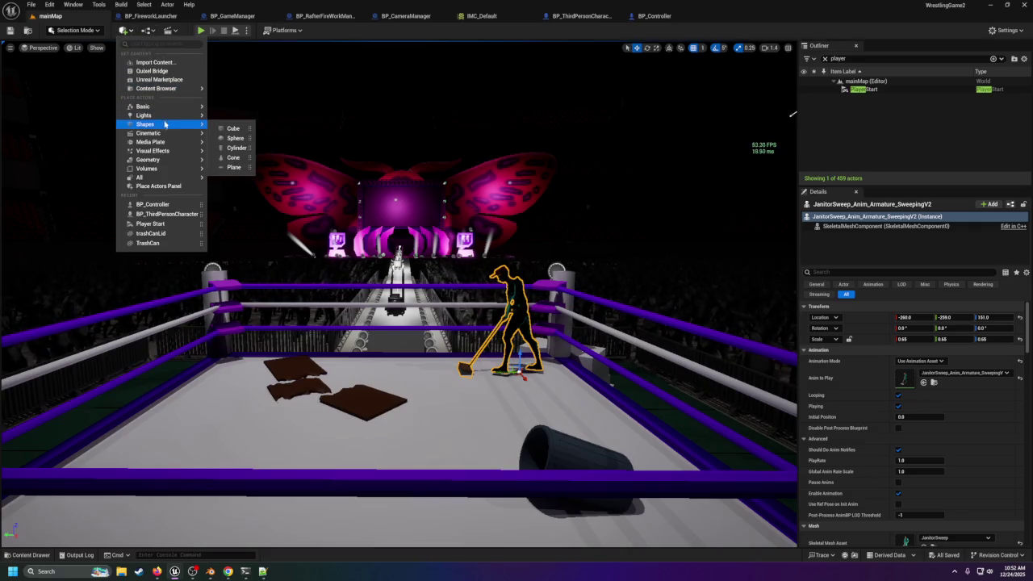
mouse_move(172, 180)
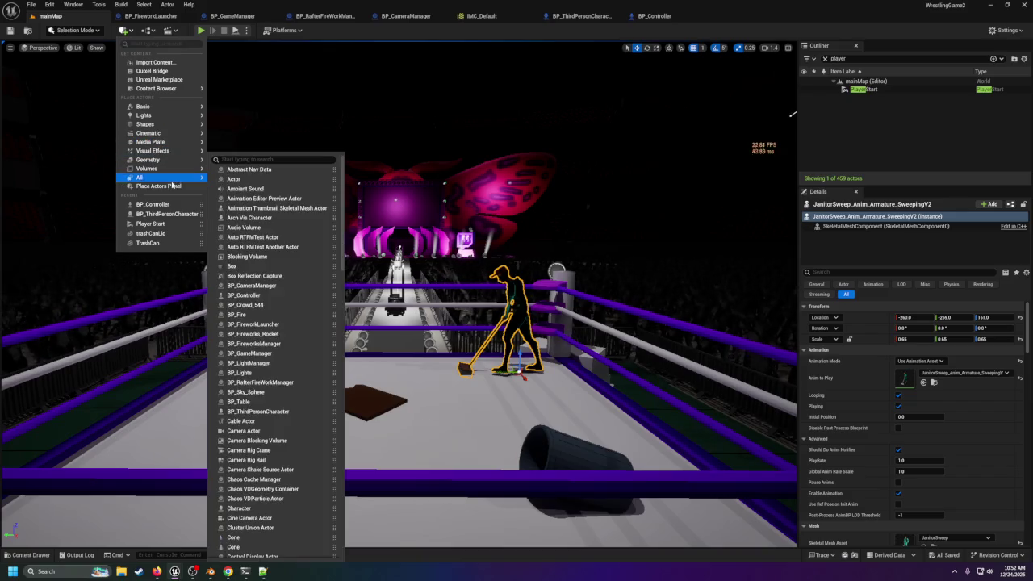
mouse_move(164, 152)
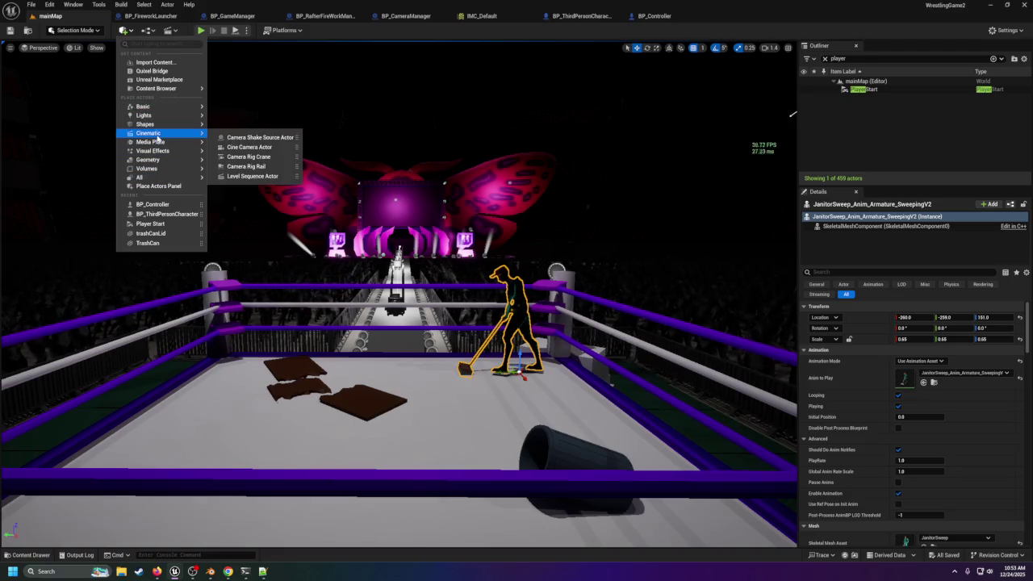
click(240, 147)
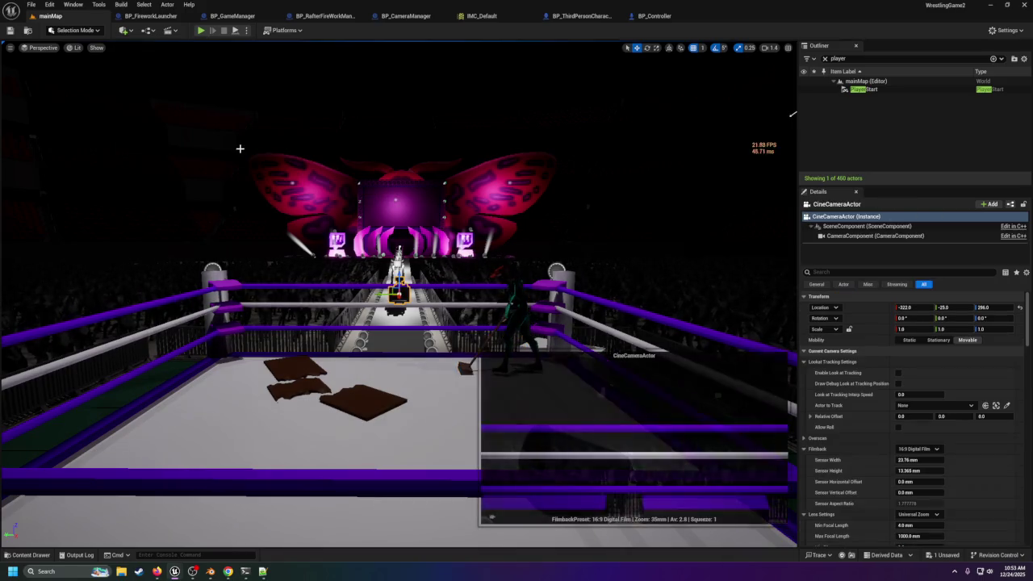
mouse_move(373, 258)
mouse_down()
mouse_move(197, 226)
mouse_move(199, 206)
mouse_up()
drag(194, 207, 145, 211)
click(646, 47)
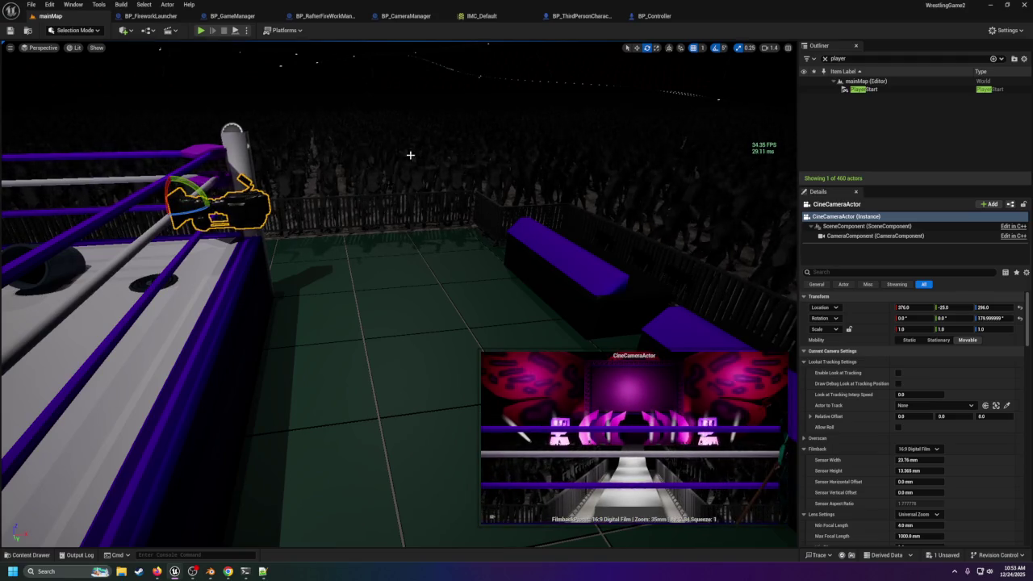
click(637, 48)
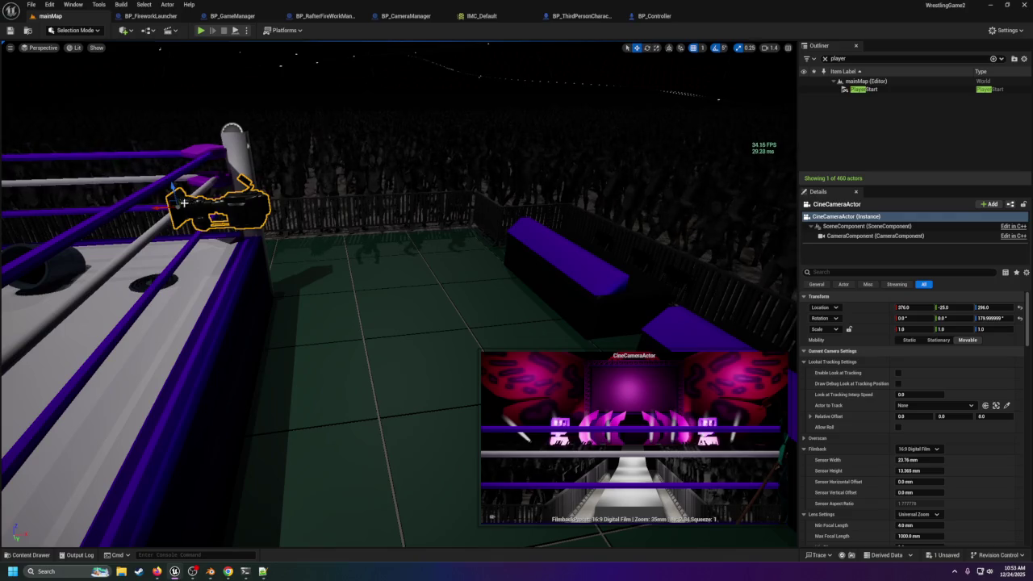
Step: Move the camera out above the benches to about X 1632, Z 516, pitched -5°
drag(161, 209, 593, 182)
drag(403, 363, 343, 300)
mouse_move(744, 150)
mouse_down()
mouse_move(729, 59)
mouse_move(87, 69)
mouse_up()
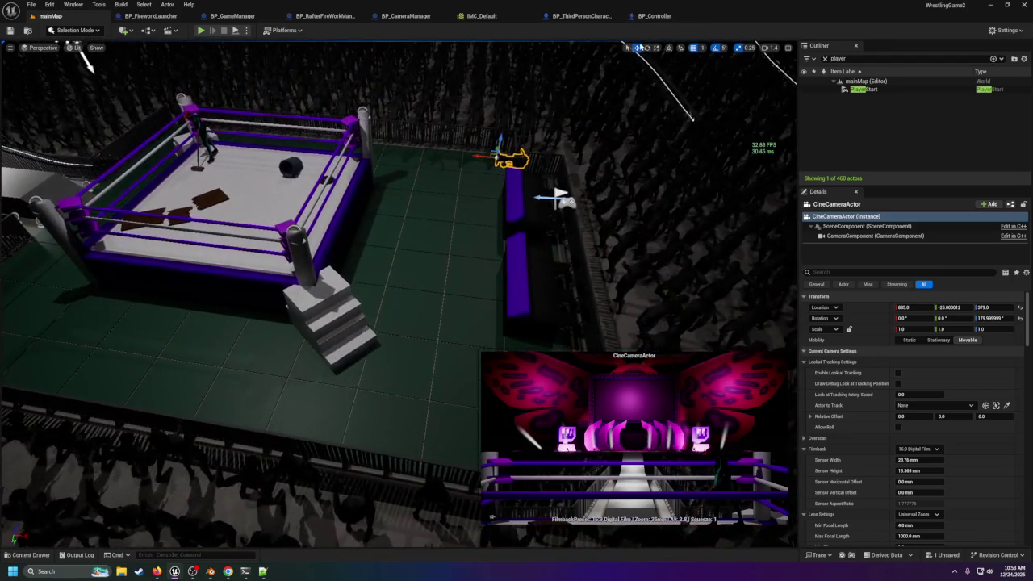
key(e)
drag(484, 139, 481, 150)
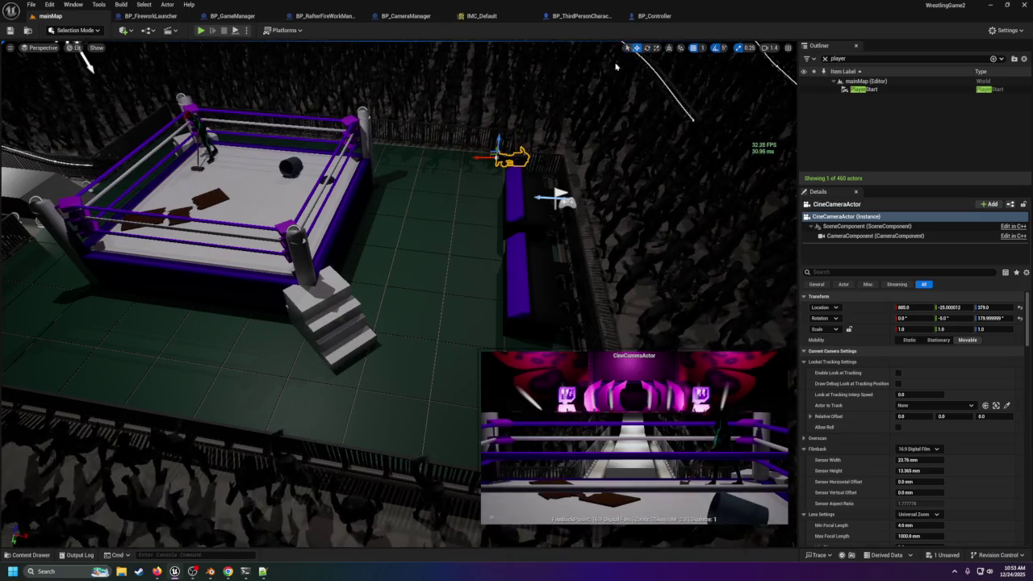
mouse_move(499, 155)
mouse_down()
mouse_move(499, 131)
mouse_move(738, 131)
mouse_up()
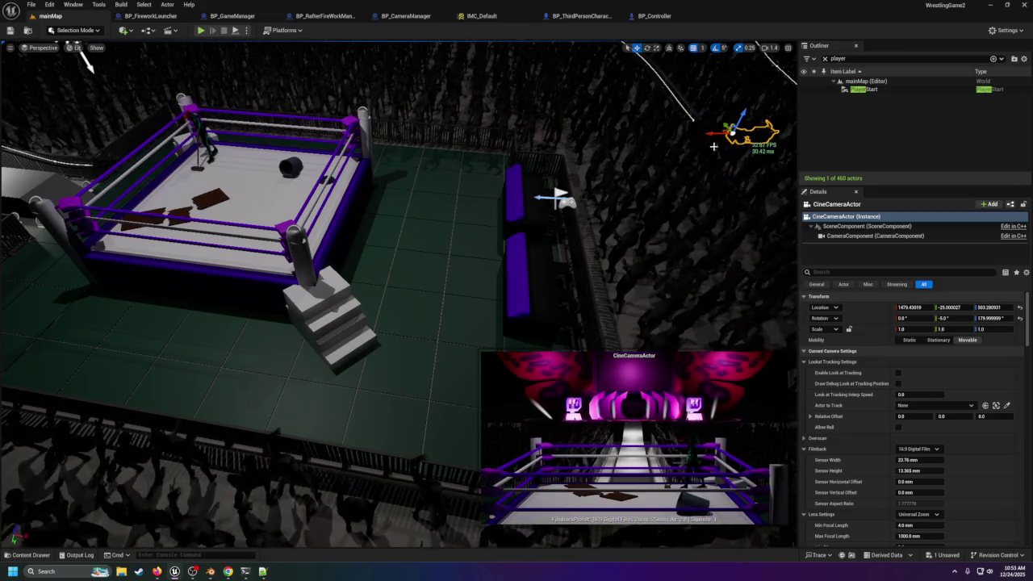
drag(712, 133, 704, 122)
scroll(703, 123, down, 10)
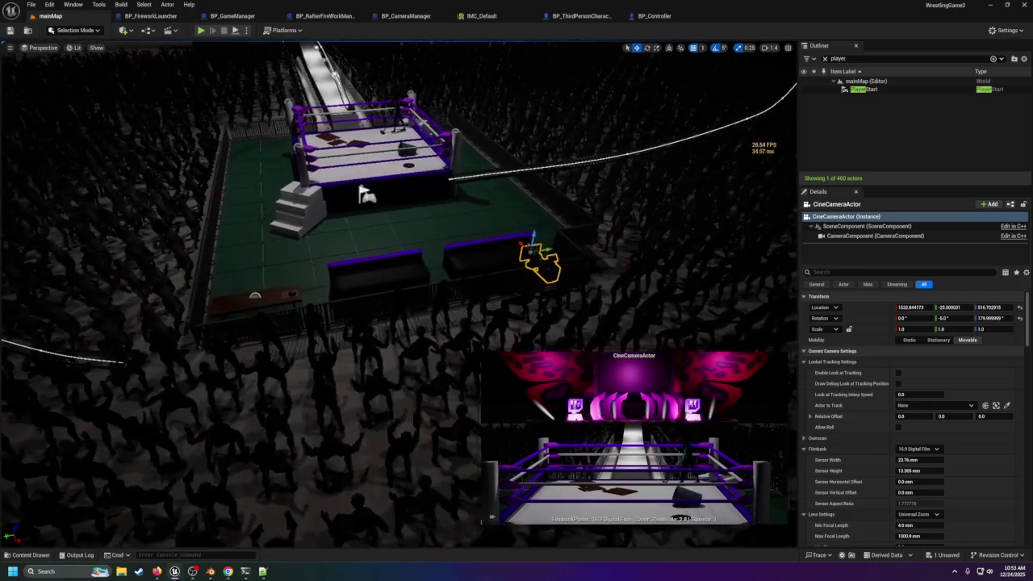
scroll(533, 323, up, 8)
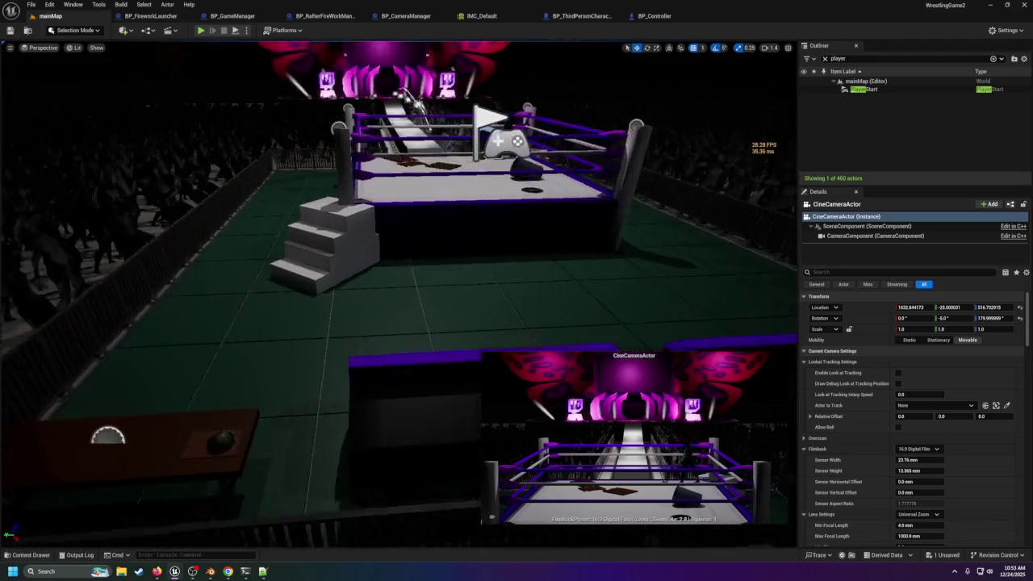
scroll(498, 227, down, 5)
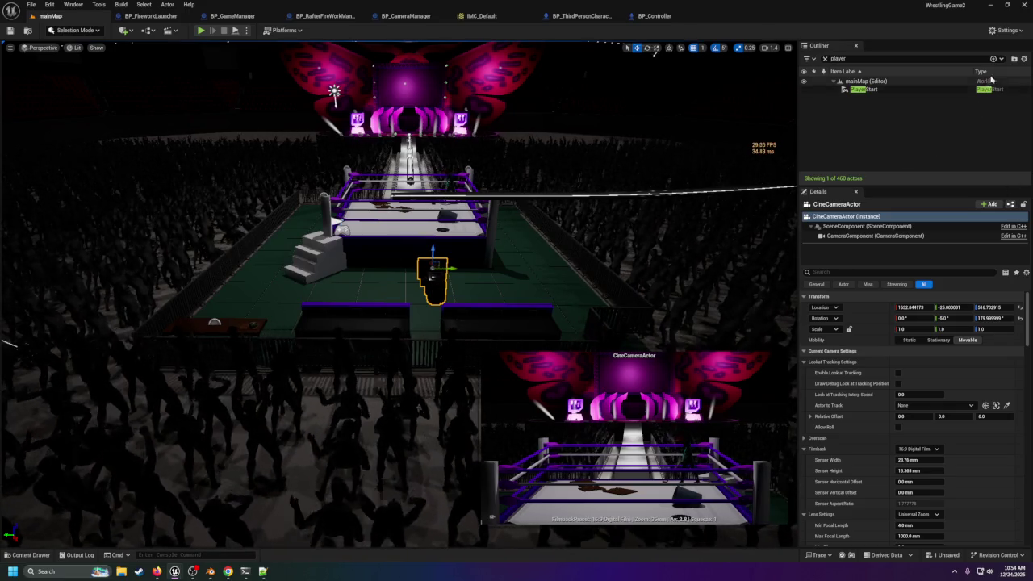
click(824, 58)
Step: Clear the outliner filter, duplicate the cine camera, and move the copy closer to the ring
key(Escape)
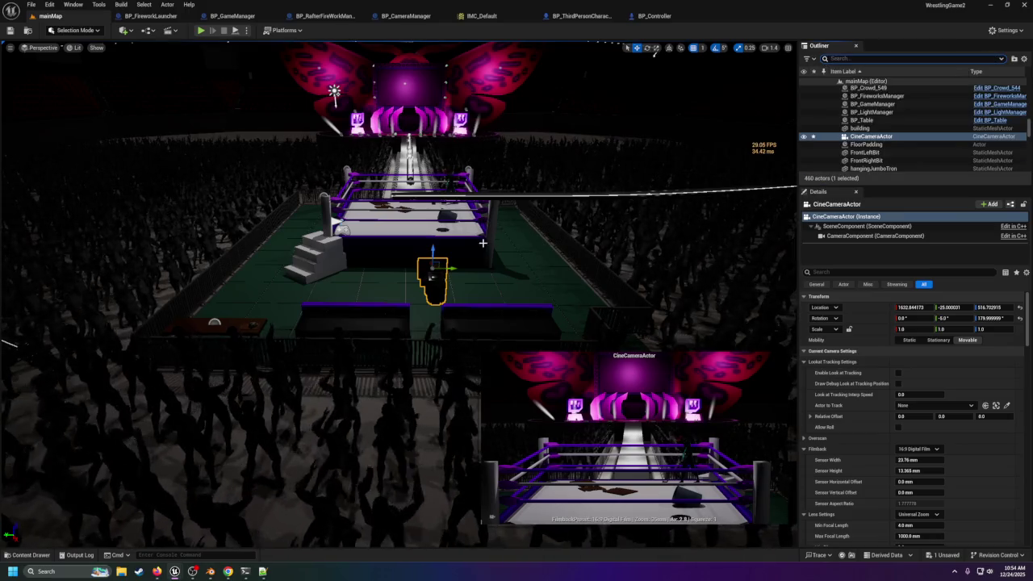
click(435, 282)
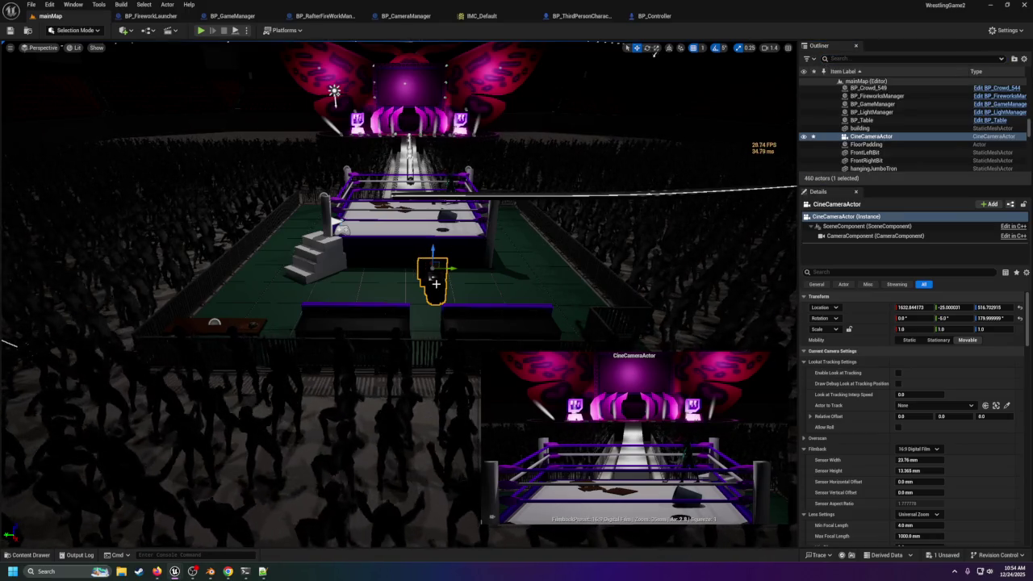
key(ctrl+d)
key(f)
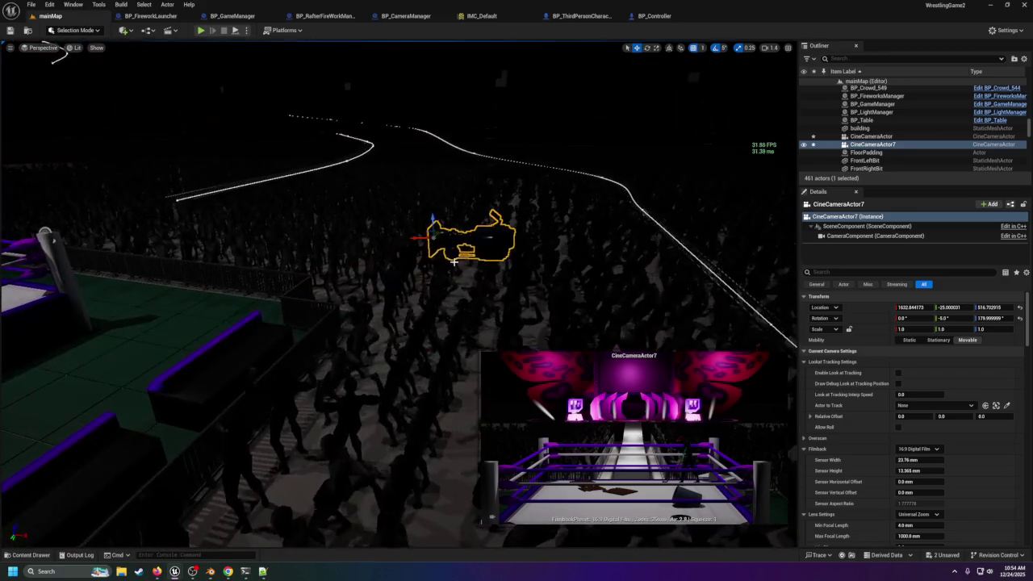
mouse_move(422, 238)
mouse_down()
mouse_move(400, 195)
mouse_move(523, 191)
mouse_up()
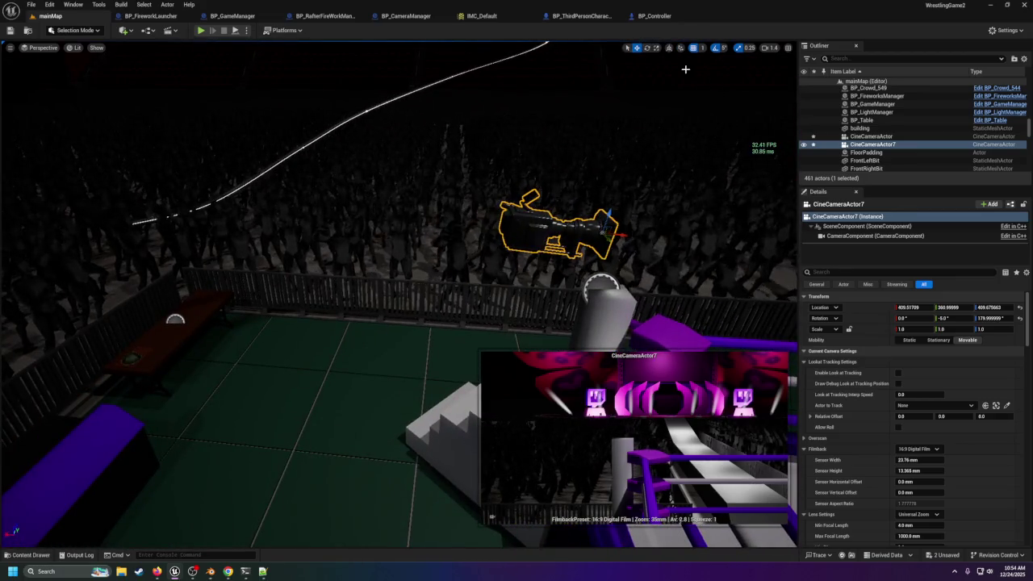
Step: Turn CineCameraActor7 toward the stage and raise it to frame the entrance ramp
click(646, 48)
drag(583, 237, 635, 238)
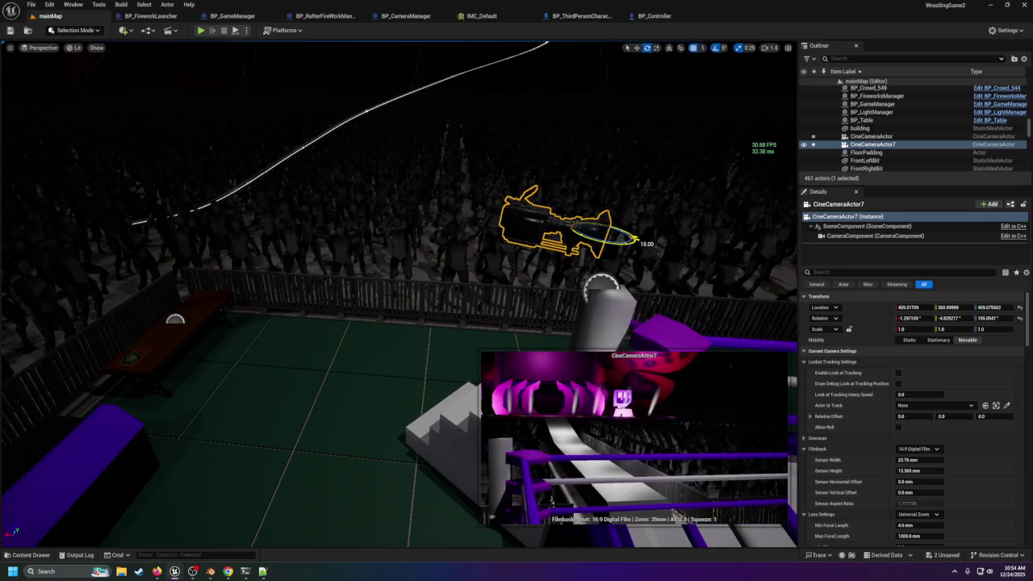
click(637, 47)
mouse_move(623, 236)
mouse_down()
mouse_move(452, 223)
mouse_move(231, 162)
mouse_move(179, 116)
mouse_move(138, 101)
mouse_up()
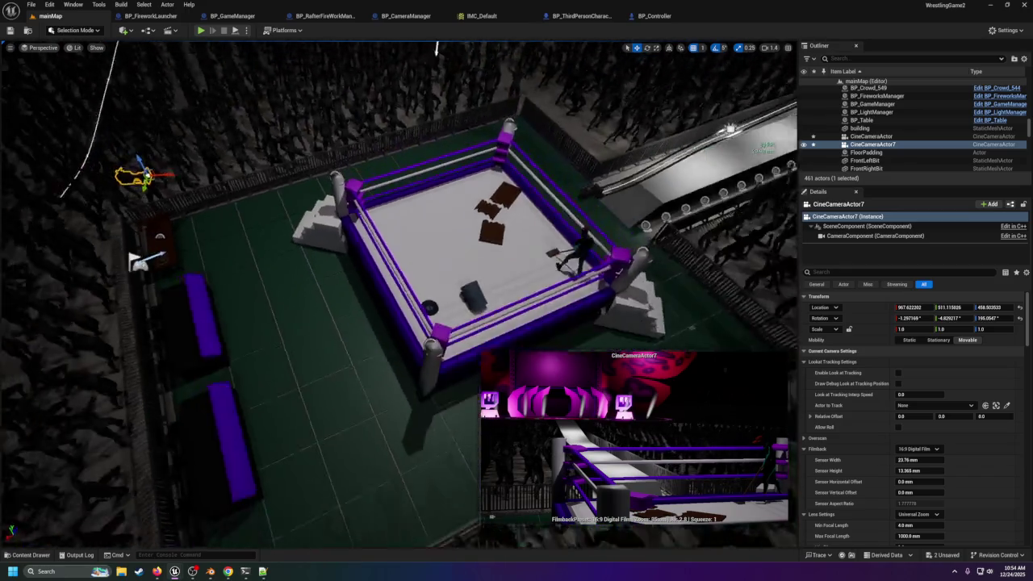
drag(217, 142, 217, 142)
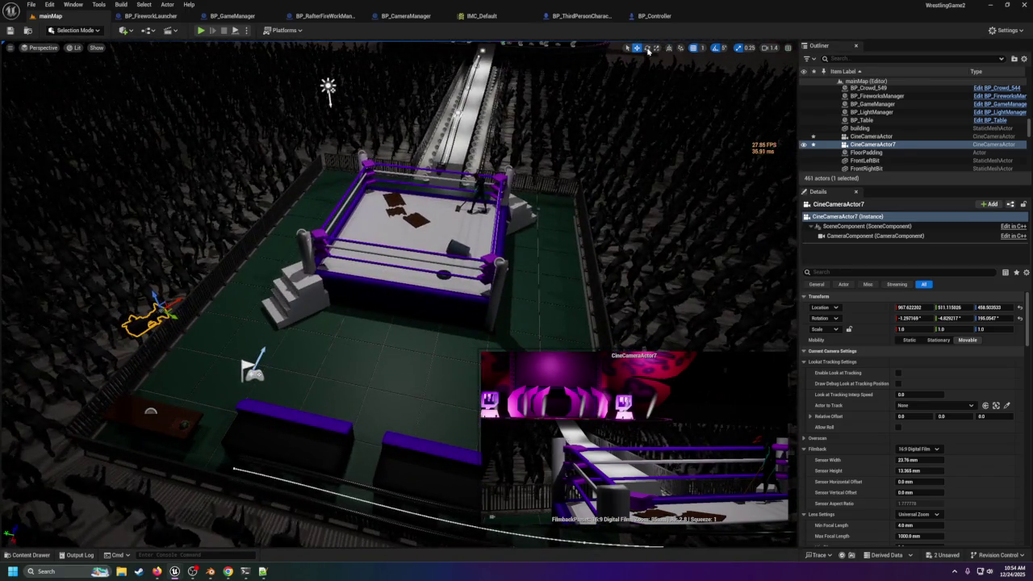
mouse_move(184, 316)
mouse_down()
mouse_move(193, 313)
mouse_move(158, 329)
mouse_move(727, 62)
mouse_up()
key(w)
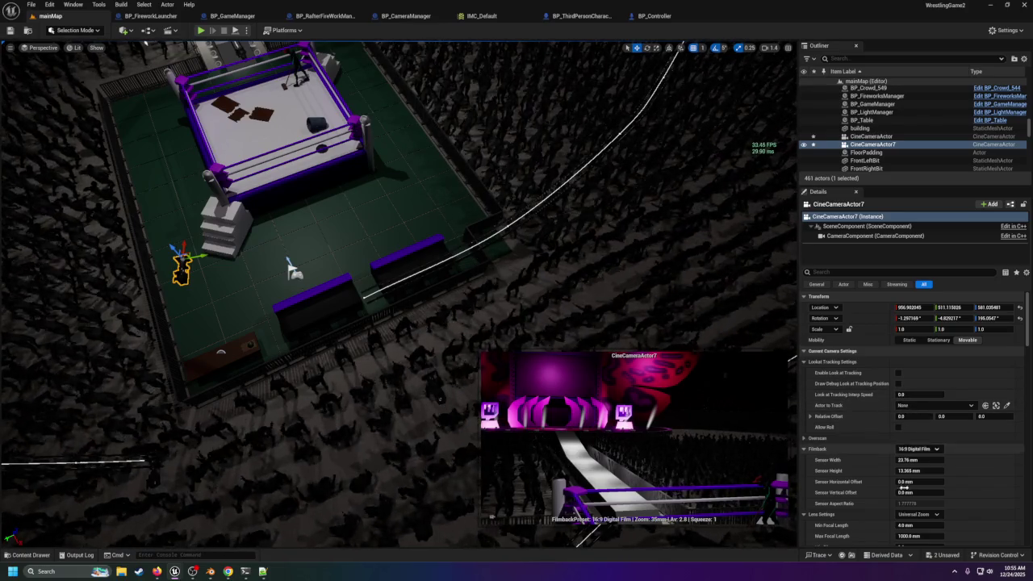
Step: Try raising CineCameraActor7's maximum focal length, then undo that change
scroll(904, 489, down, 1)
scroll(905, 501, down, 1)
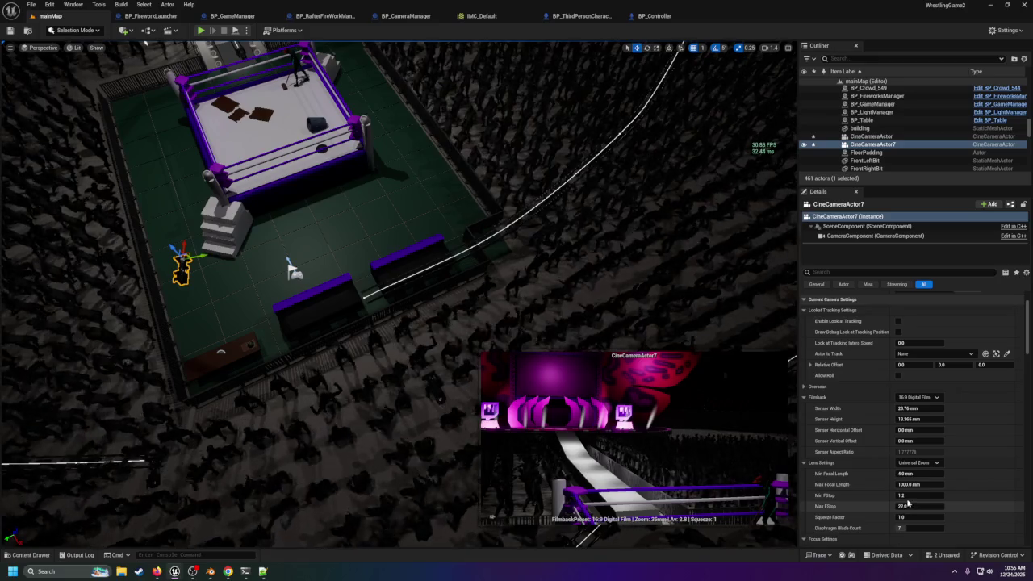
drag(907, 484, 928, 484)
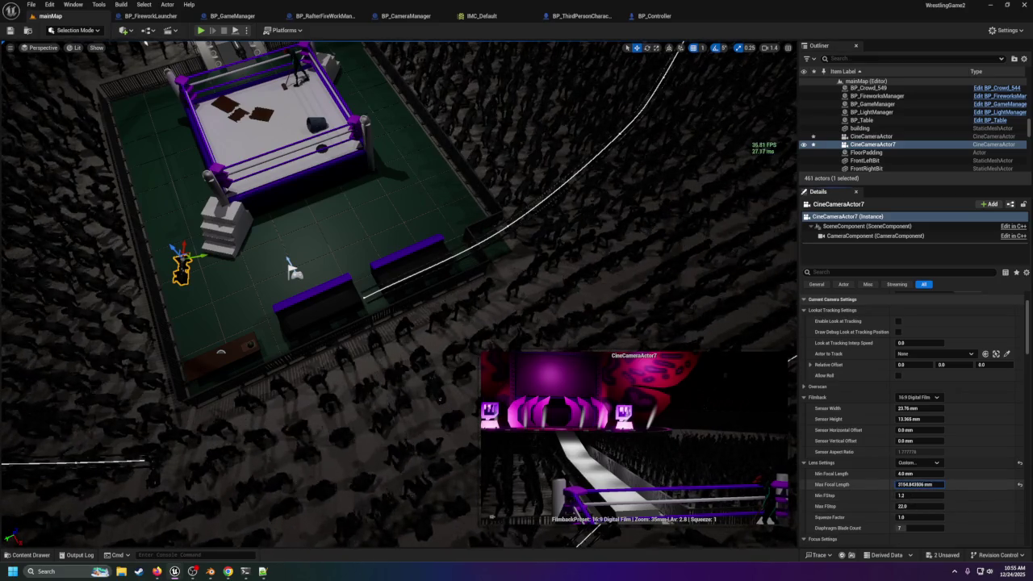
key(ctrl+z)
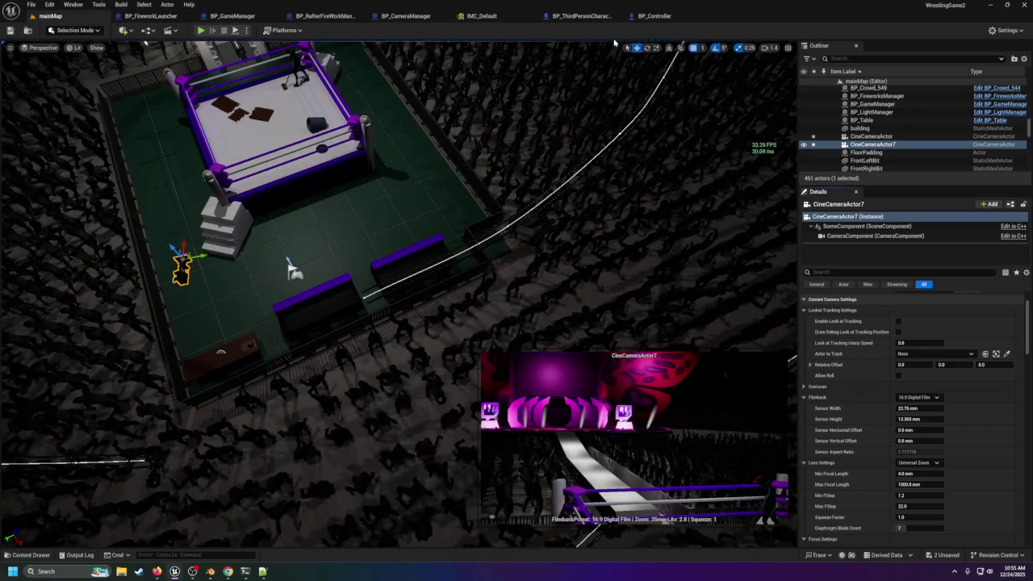
Step: Rotate CineCameraActor7 by 5 degrees and lower it so it looks down the ramp
click(647, 49)
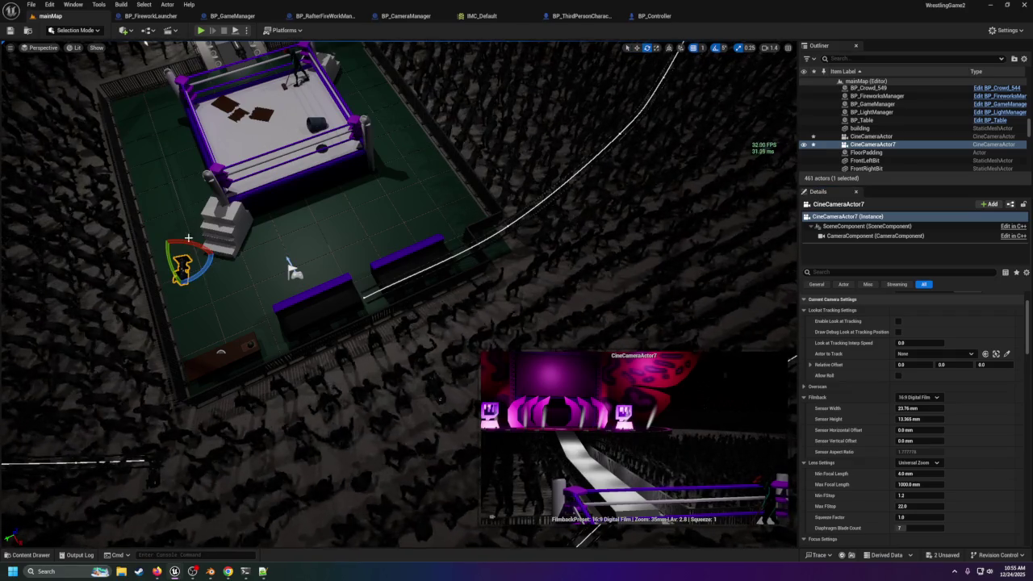
mouse_move(180, 267)
mouse_down()
mouse_move(188, 256)
mouse_move(171, 256)
mouse_up()
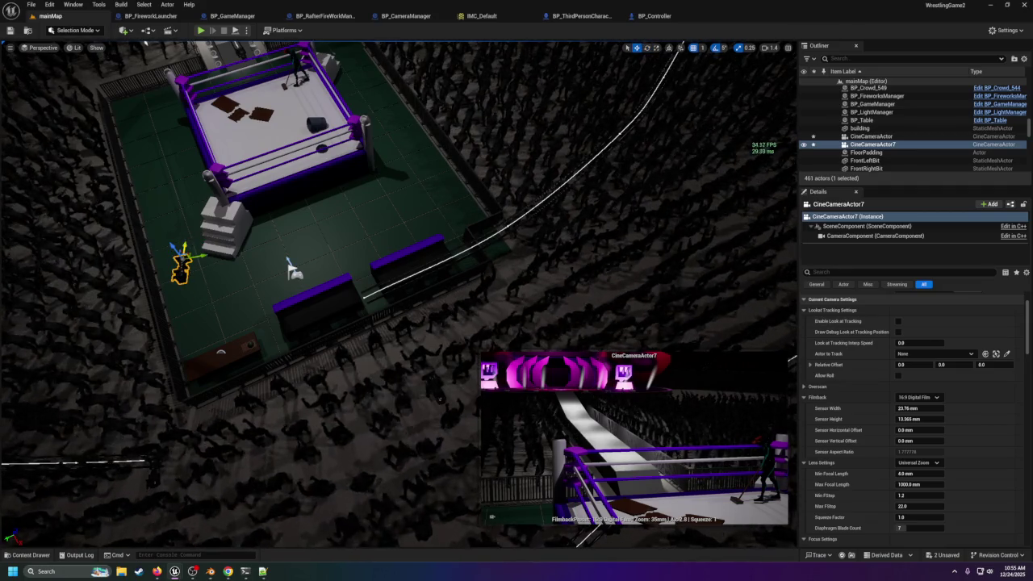
drag(182, 276, 182, 358)
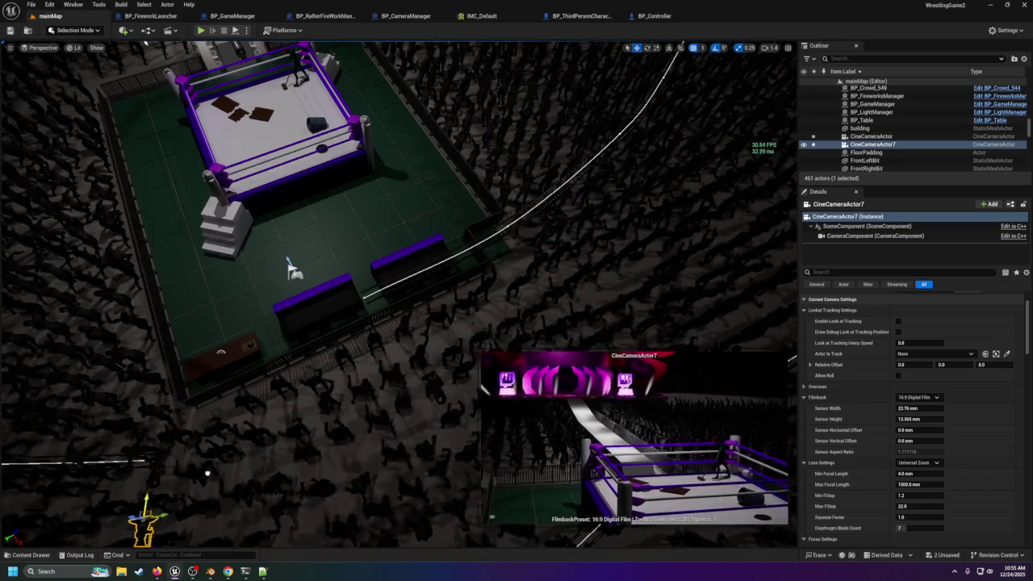
mouse_move(308, 446)
mouse_down()
mouse_move(298, 426)
mouse_move(250, 434)
mouse_up()
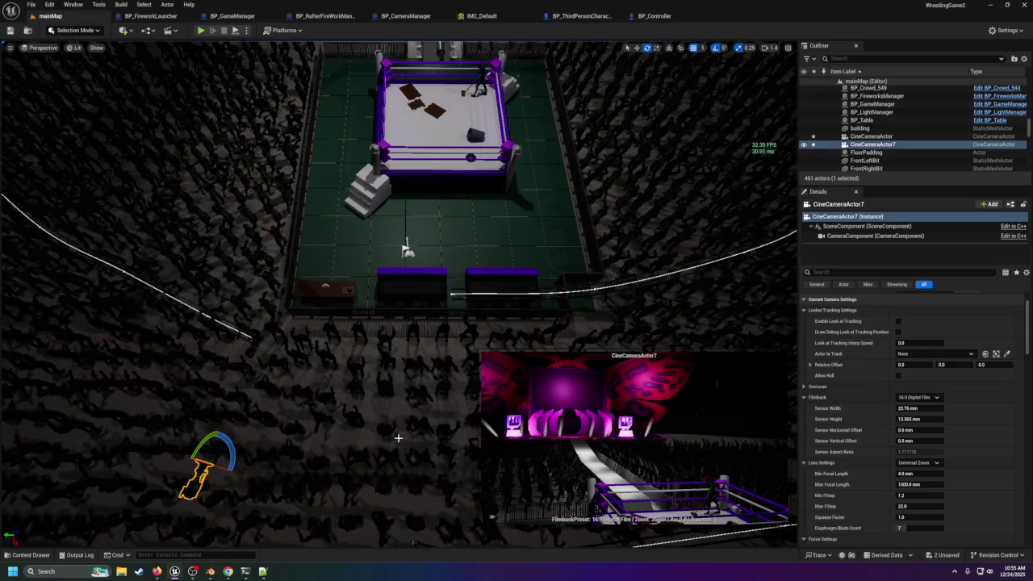
click(636, 49)
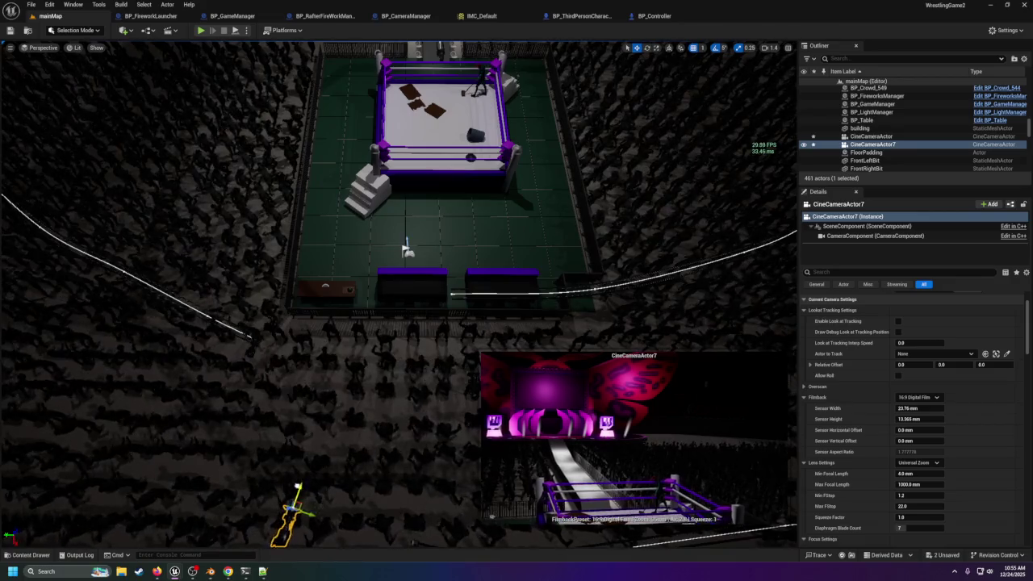
mouse_move(408, 438)
mouse_down()
mouse_move(388, 339)
mouse_move(379, 323)
mouse_move(351, 325)
mouse_move(375, 316)
mouse_up()
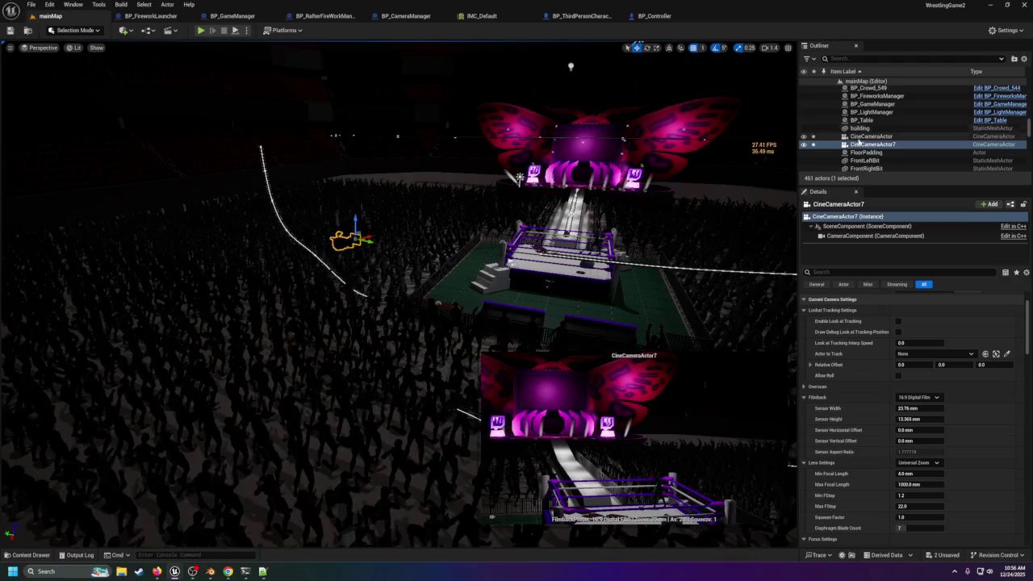
Step: Reselect CineCameraActor7 and swing the view toward the crowd to check its shot
click(865, 137)
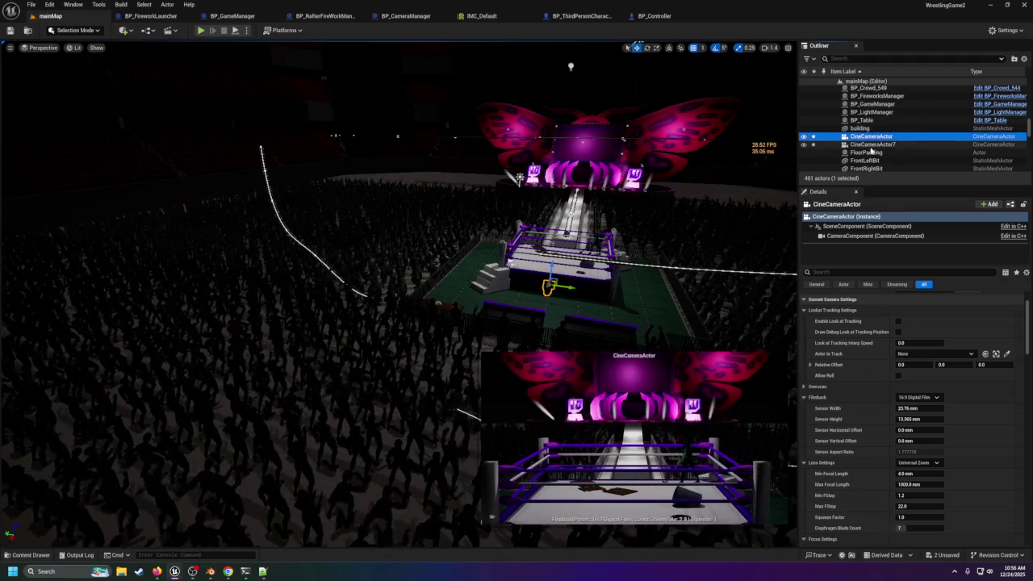
click(870, 145)
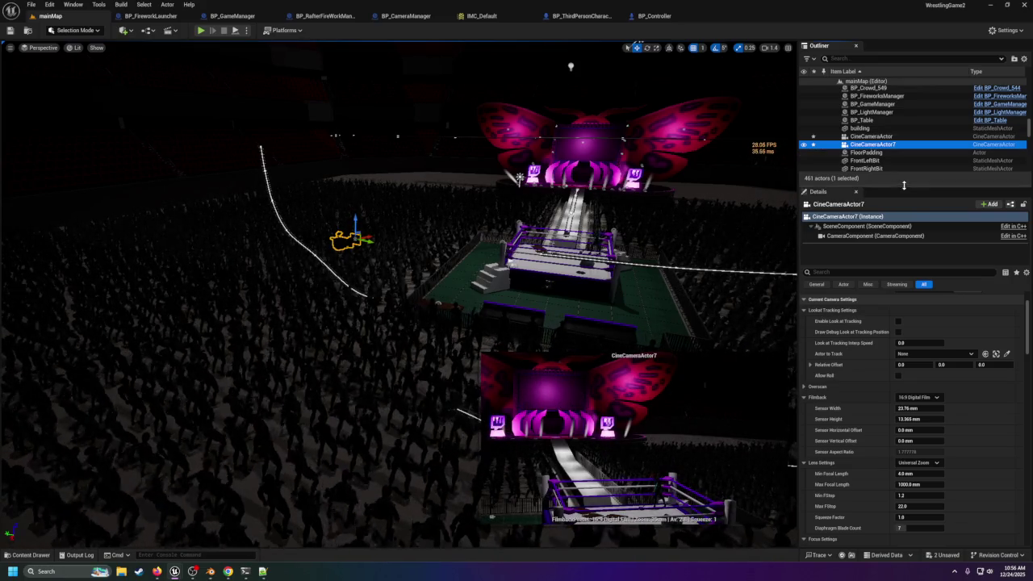
drag(832, 144, 804, 142)
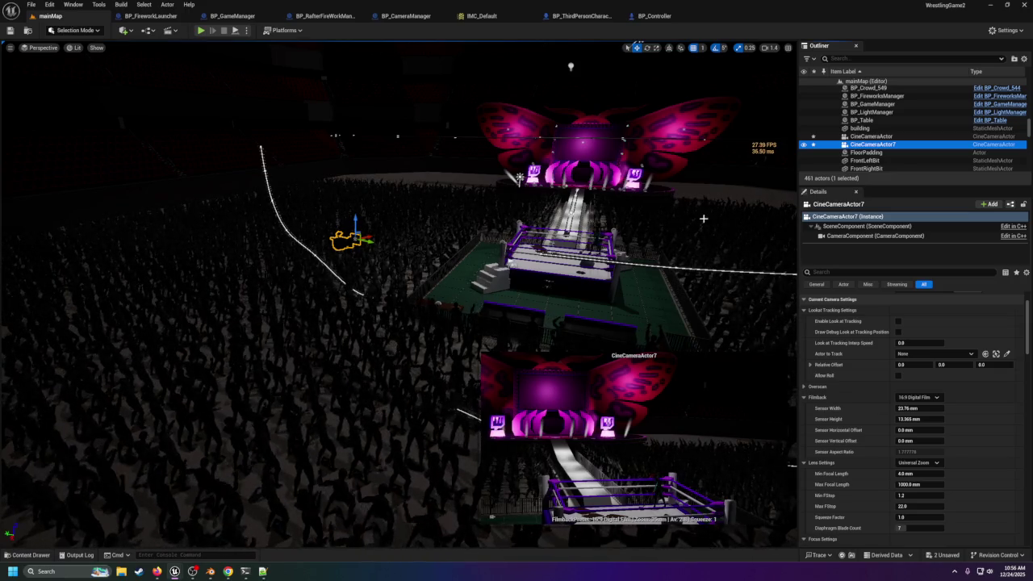
mouse_move(704, 219)
mouse_down()
mouse_move(731, 281)
mouse_move(731, 242)
mouse_up()
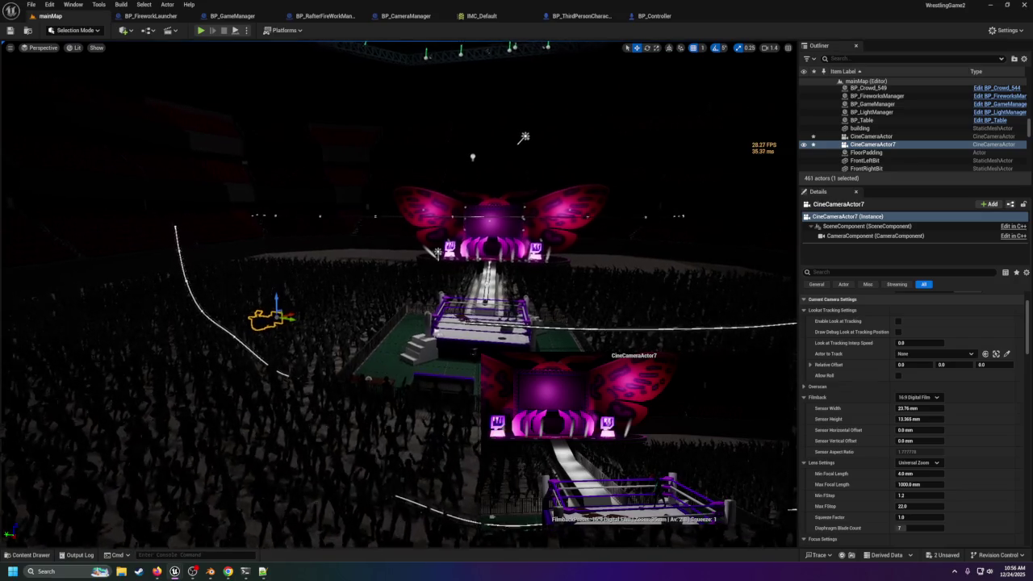
Step: Inspect the cameras variable's properties in the BP_CameraManager blueprint
click(415, 18)
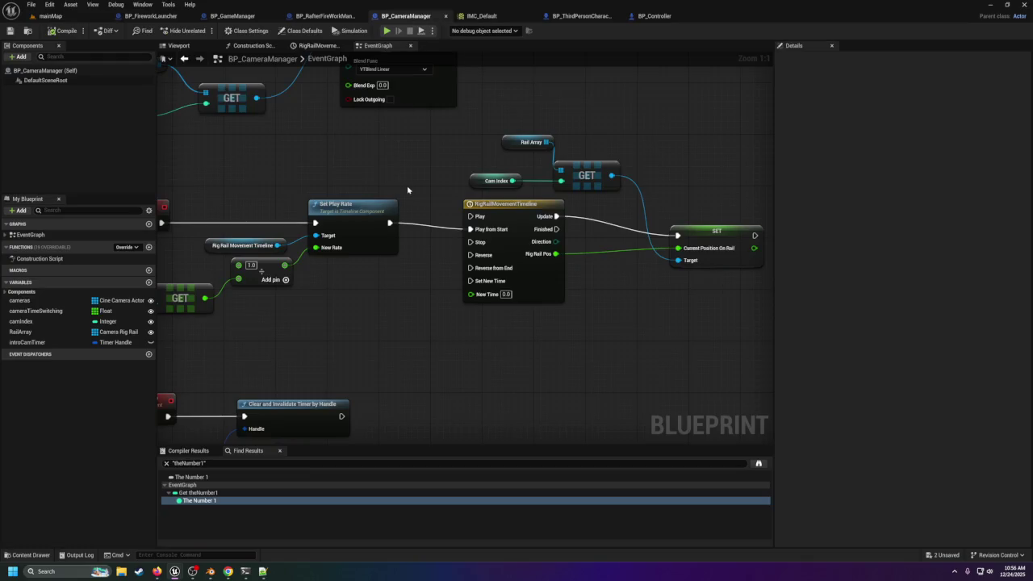
scroll(524, 229, down, 2)
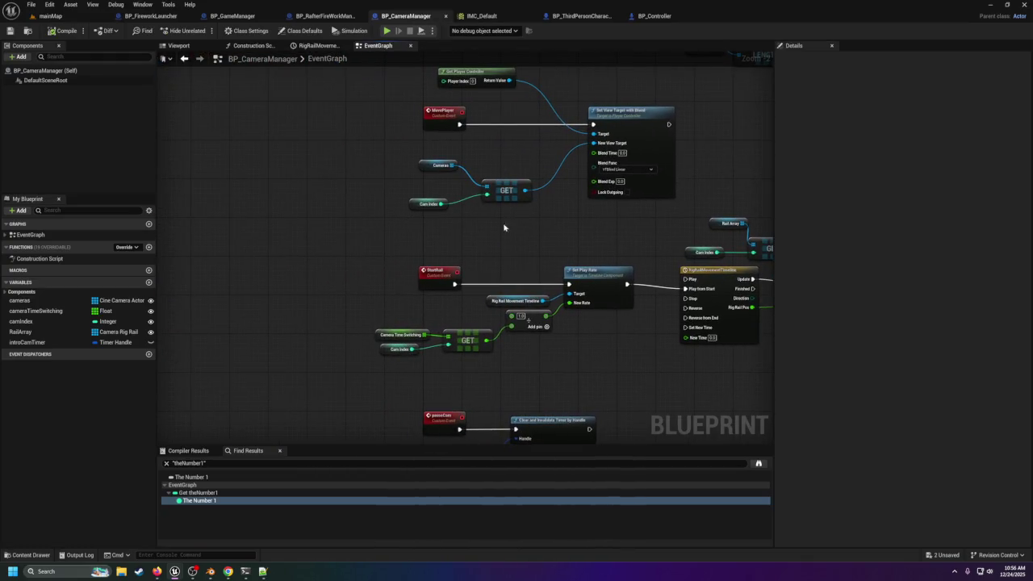
click(24, 300)
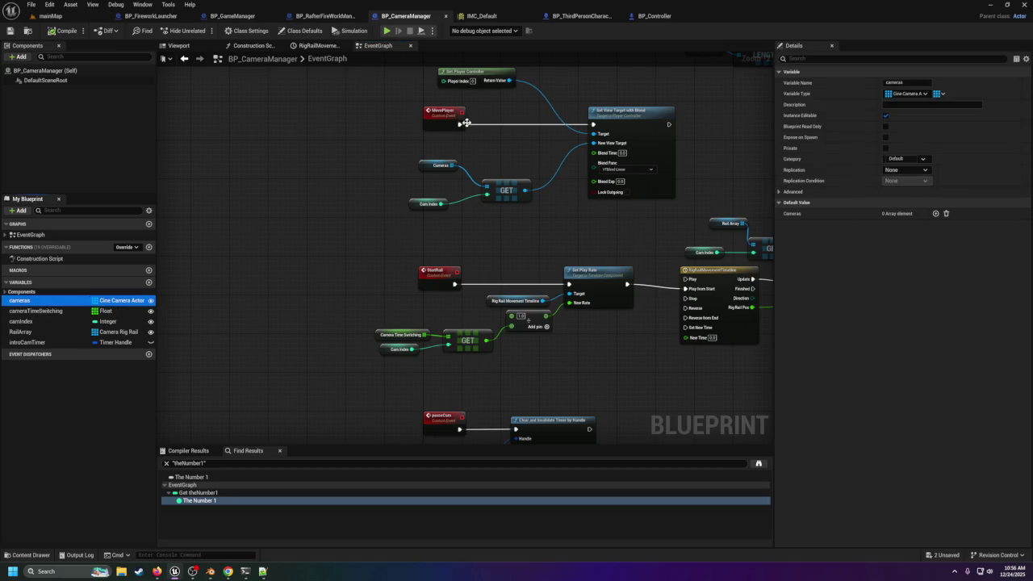
Step: Back in mainMap, filter the Outliner by 'mana', select BP_CameraManager and expand its Cameras array
click(50, 15)
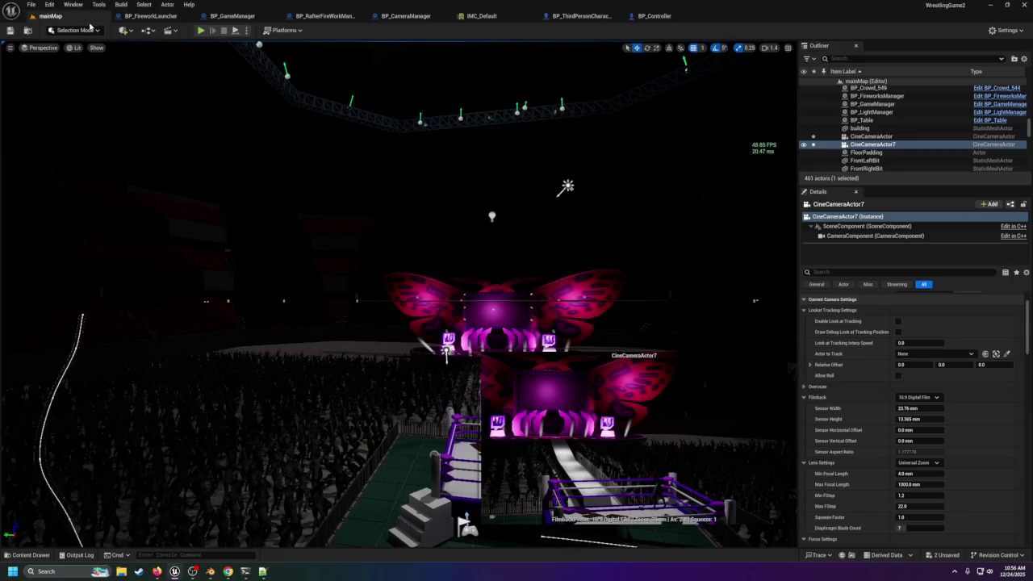
click(878, 104)
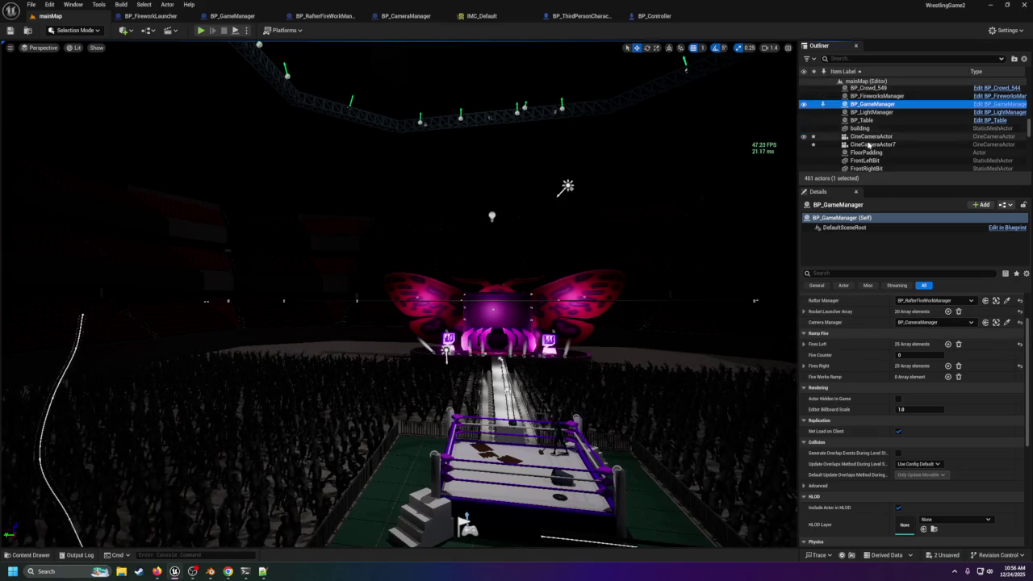
scroll(871, 129, up, 3)
scroll(875, 121, up, 3)
scroll(874, 121, up, 3)
click(867, 59)
text(mana)
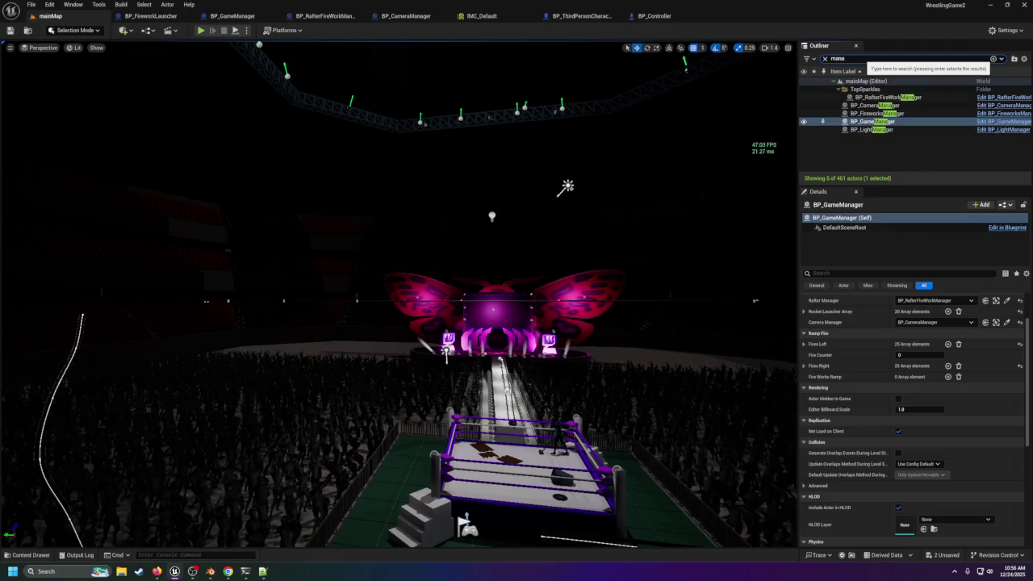
click(868, 107)
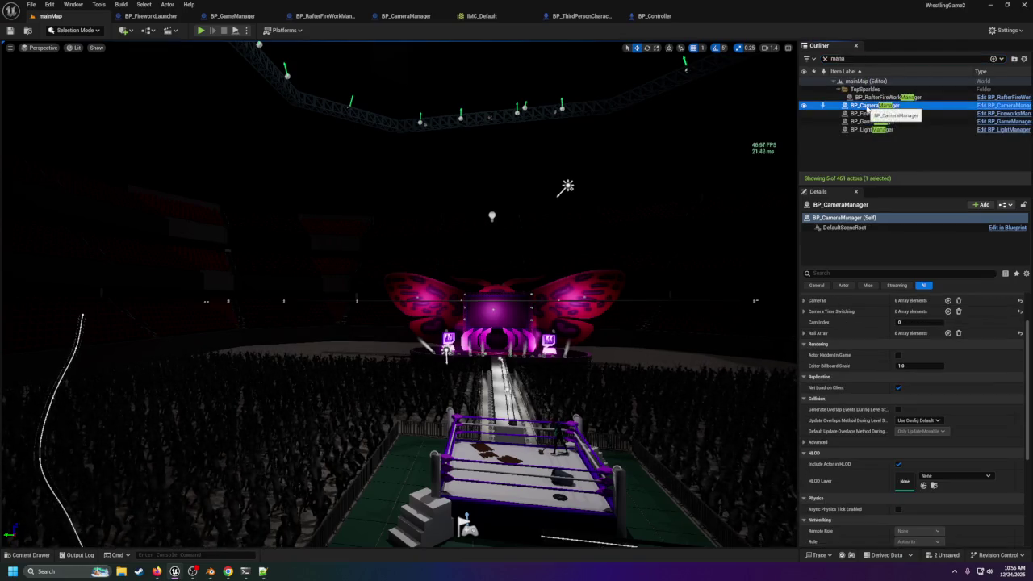
click(803, 301)
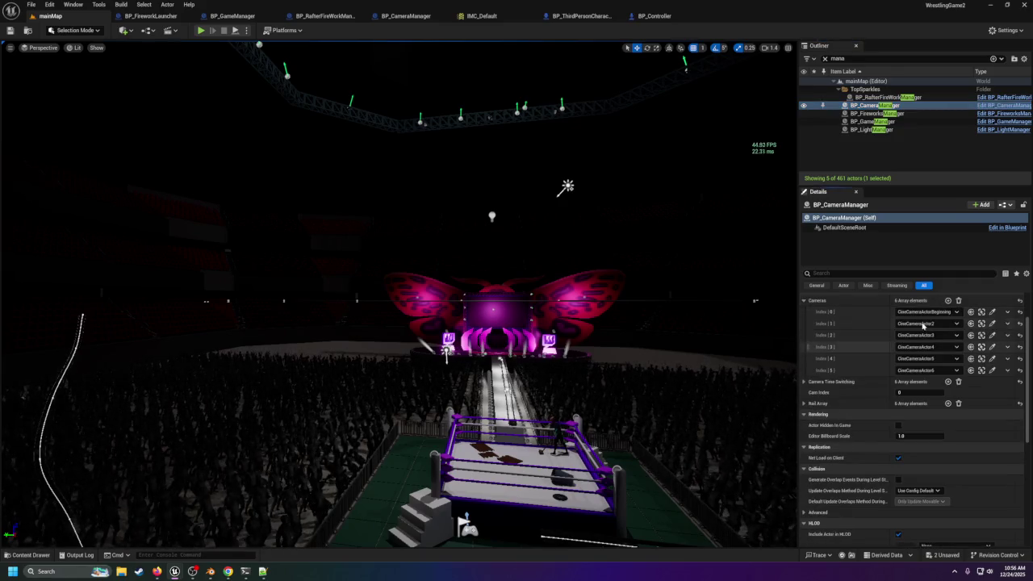
Step: Select CineCameraActor7, then reselect BP_CameraManager and frame the view on it
drag(565, 242, 795, 121)
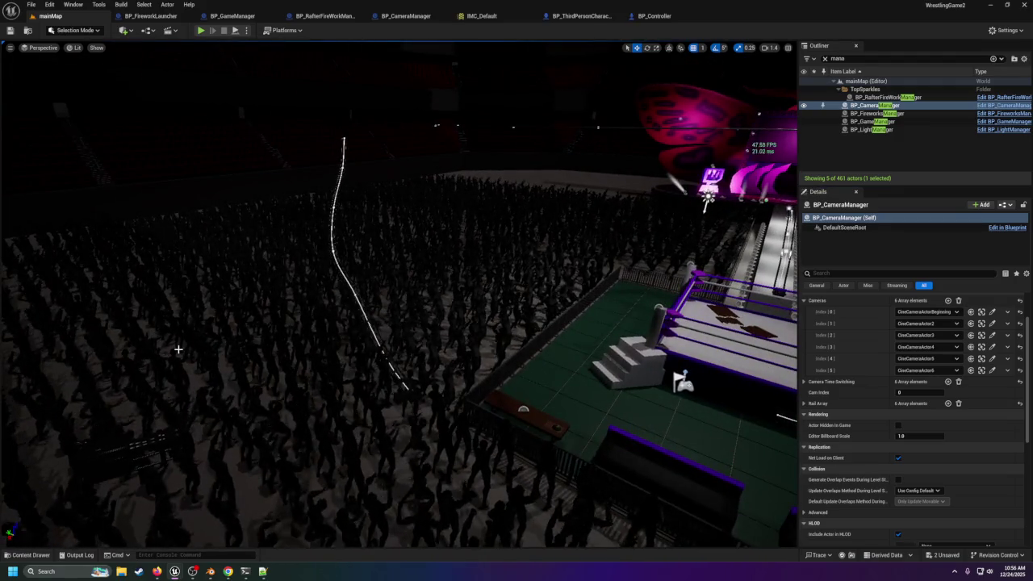
click(141, 438)
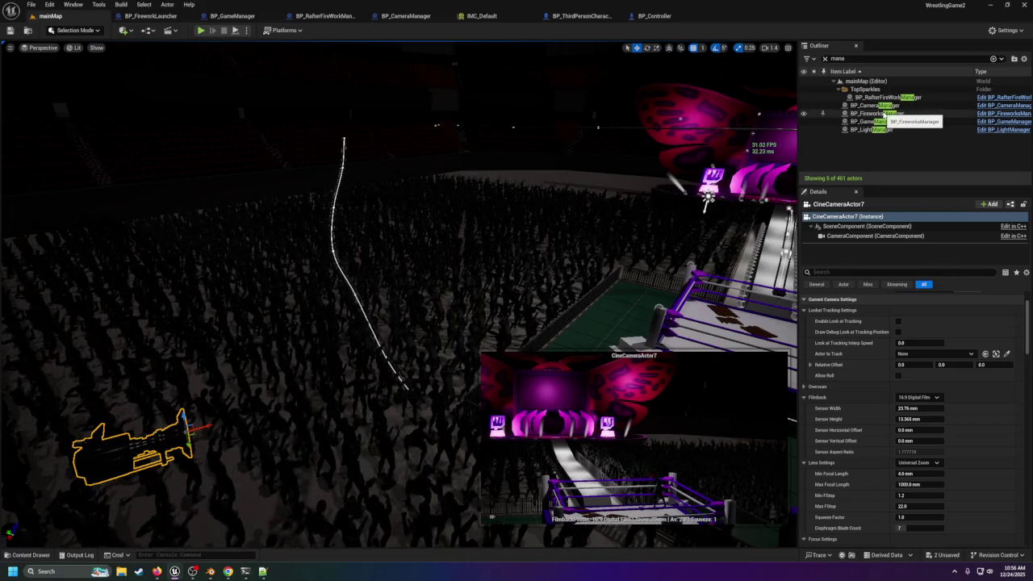
click(873, 106)
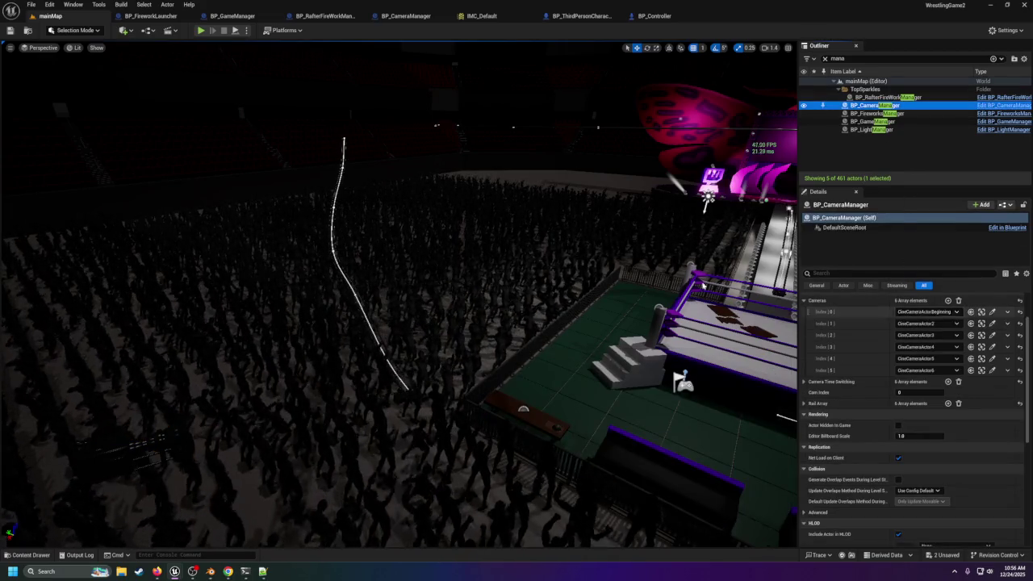
key(f)
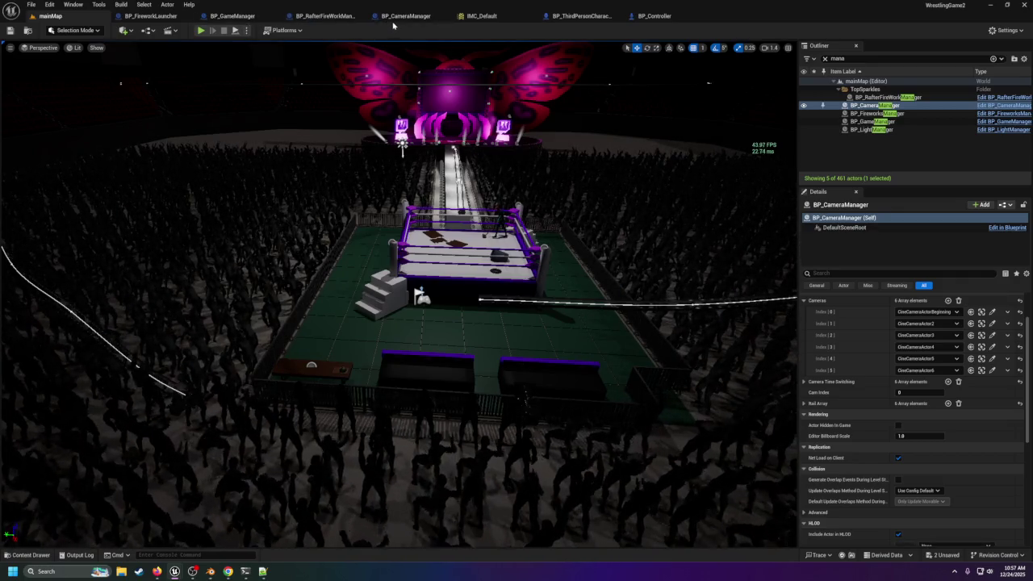
click(394, 20)
Step: Pan through the MovePlayer, StartRail, NextCamera, BeginPlay and StartIntro nodes, then return to mainMap
drag(518, 154, 471, 334)
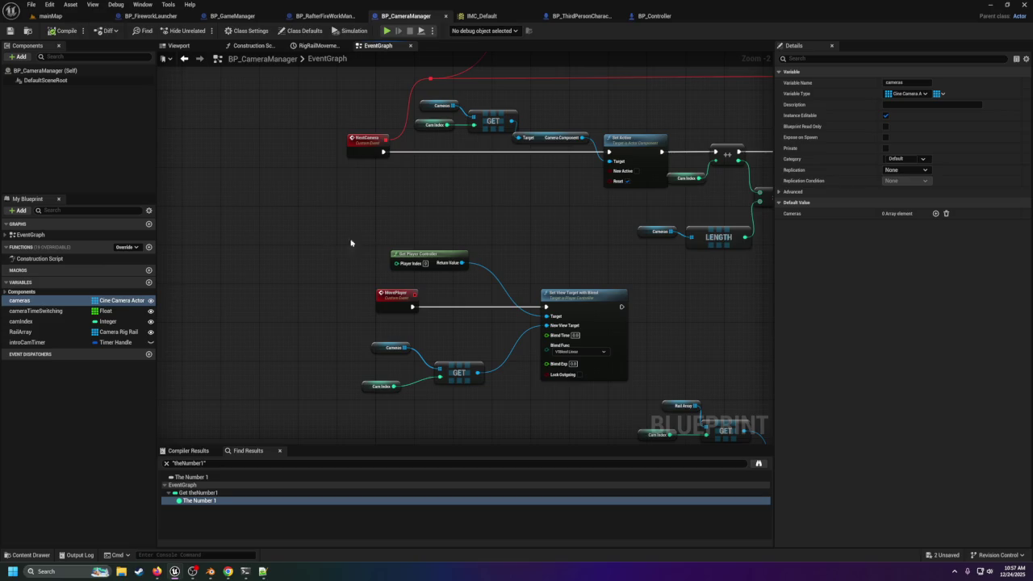
mouse_move(405, 191)
mouse_down()
mouse_move(350, 398)
mouse_move(387, 302)
mouse_move(396, 443)
mouse_up()
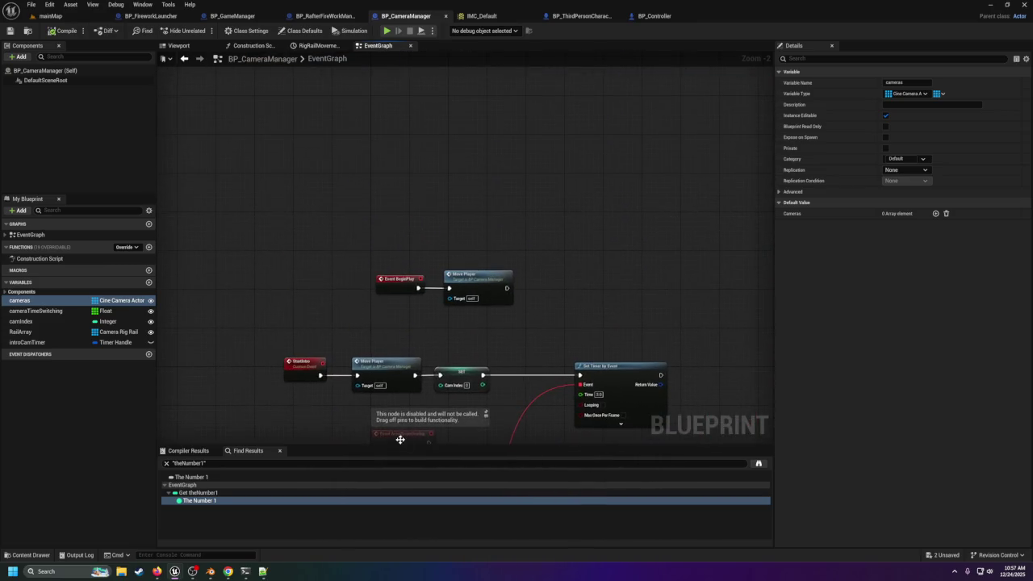
double_click(460, 280)
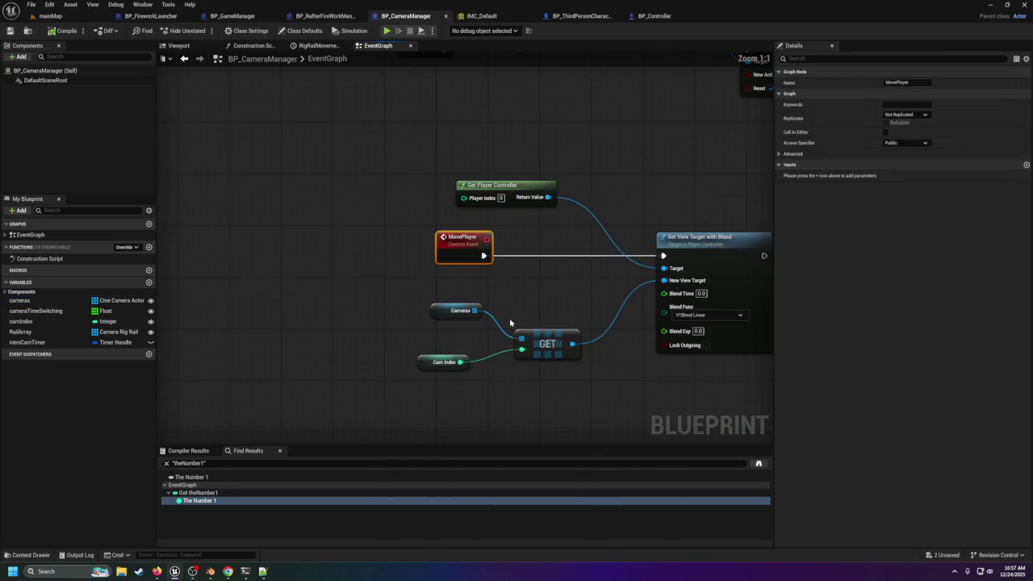
scroll(592, 374, down, 2)
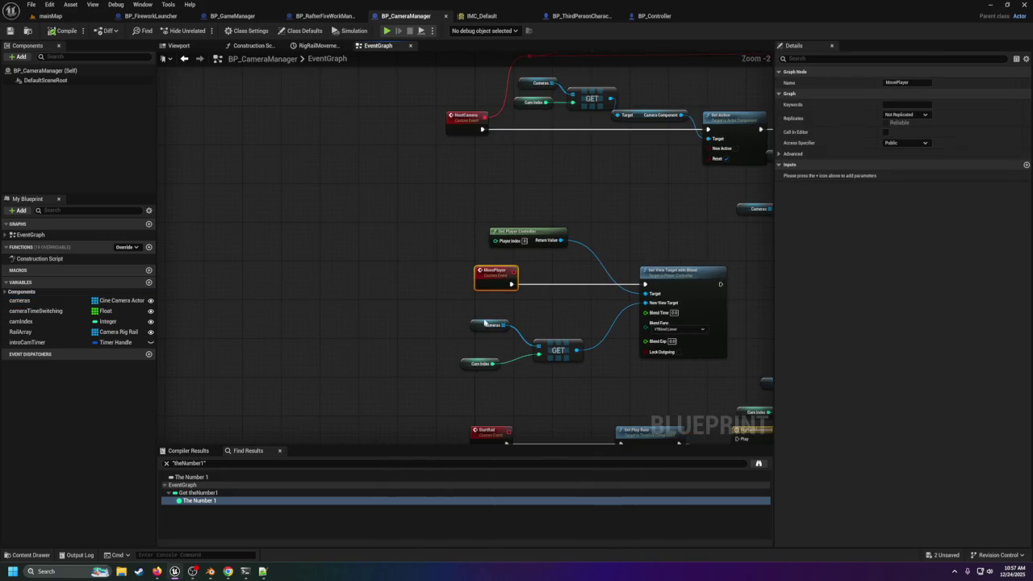
drag(601, 382, 376, 301)
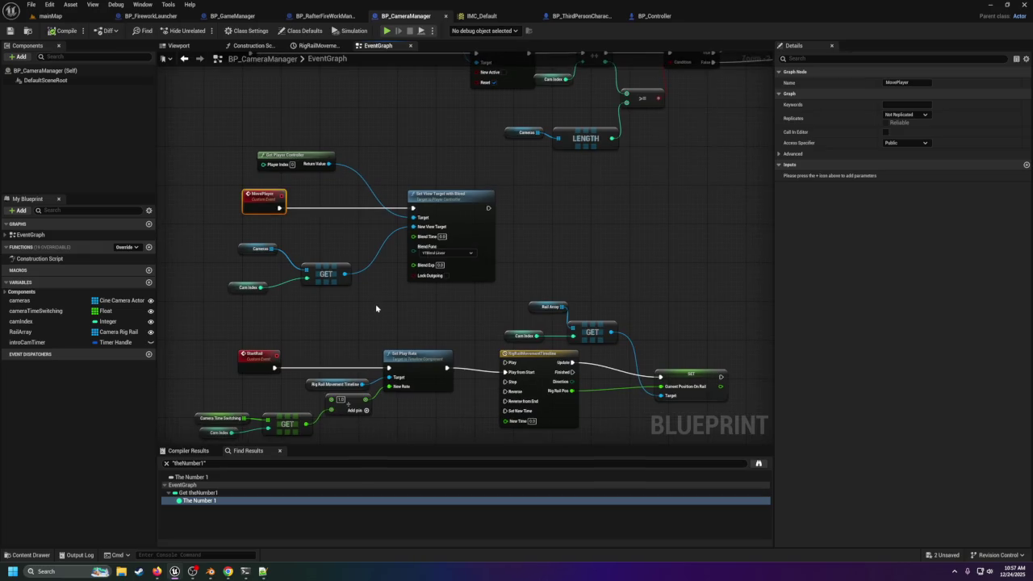
mouse_move(374, 307)
mouse_down()
mouse_move(404, 369)
mouse_move(409, 323)
mouse_move(396, 428)
mouse_move(512, 401)
mouse_up()
drag(479, 241, 478, 223)
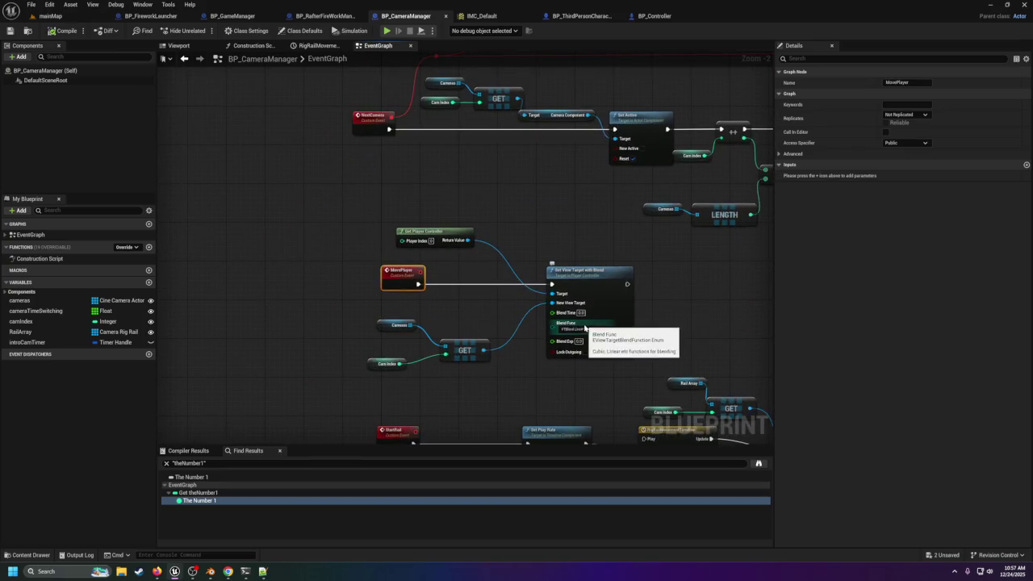
drag(483, 202, 506, 370)
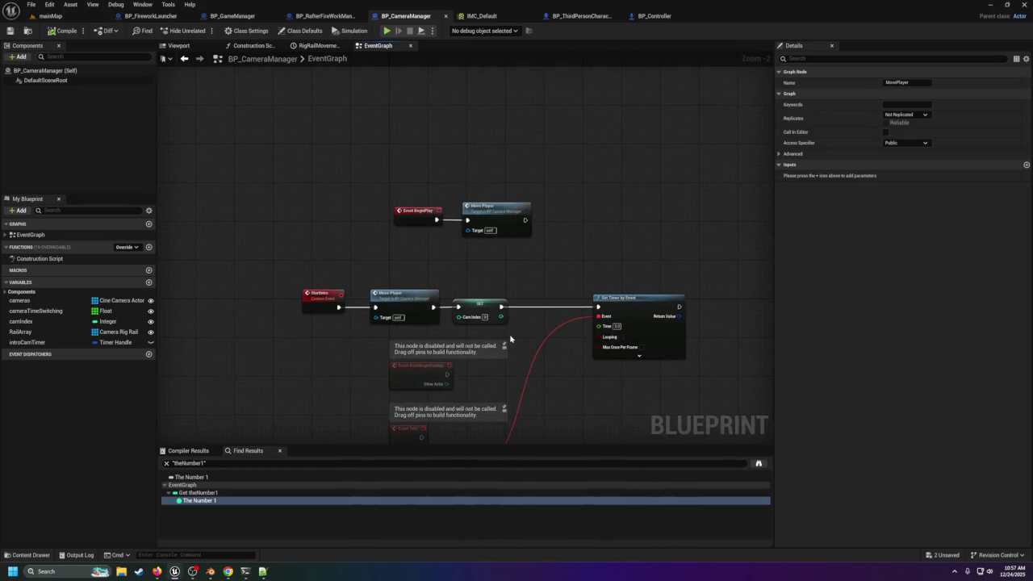
click(79, 15)
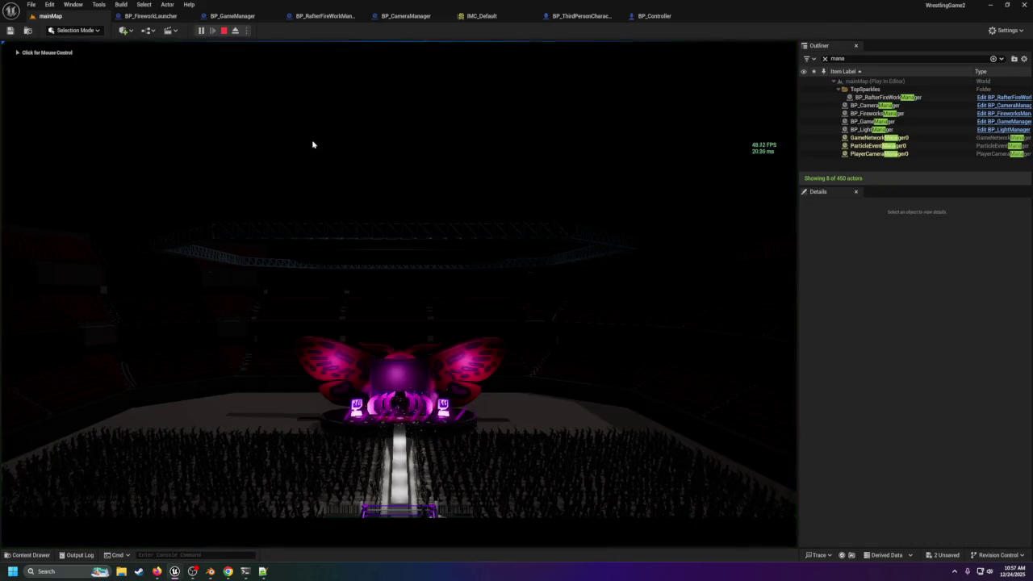
Step: Playtest mainMap, launch the fireworks with key 4, then stop and frame the ring
click(313, 145)
key(4)
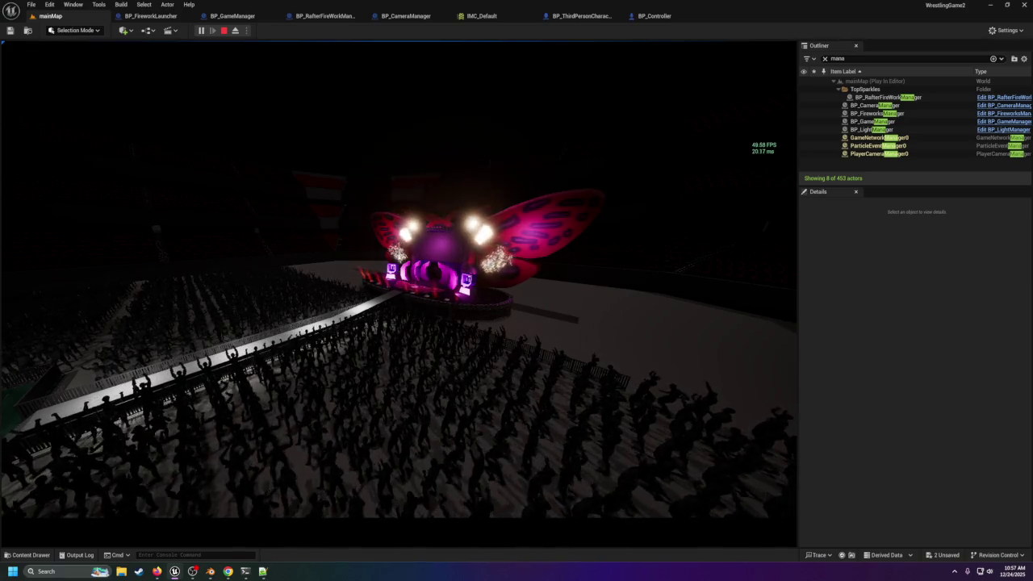
key(Escape)
click(867, 104)
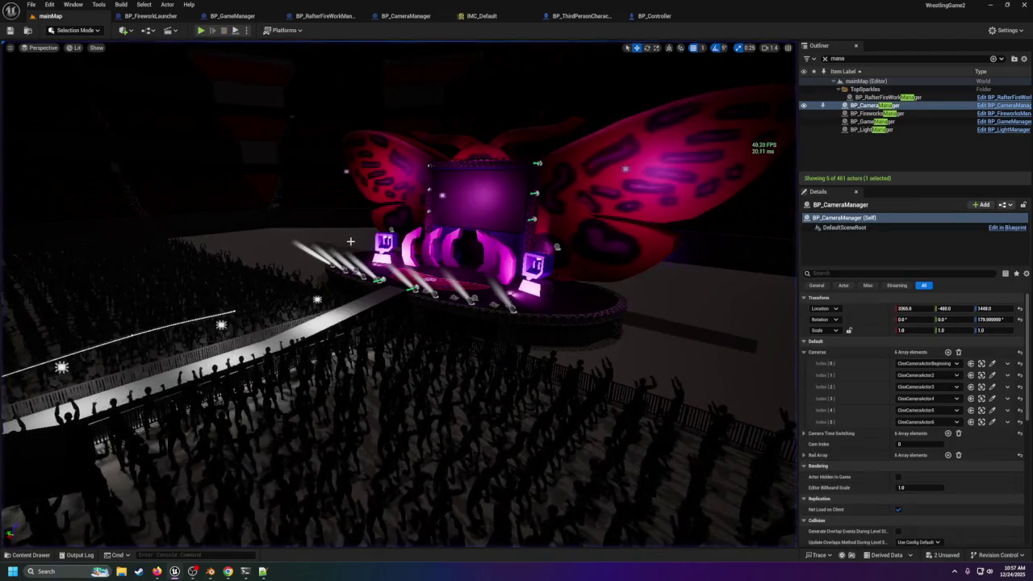
key(f)
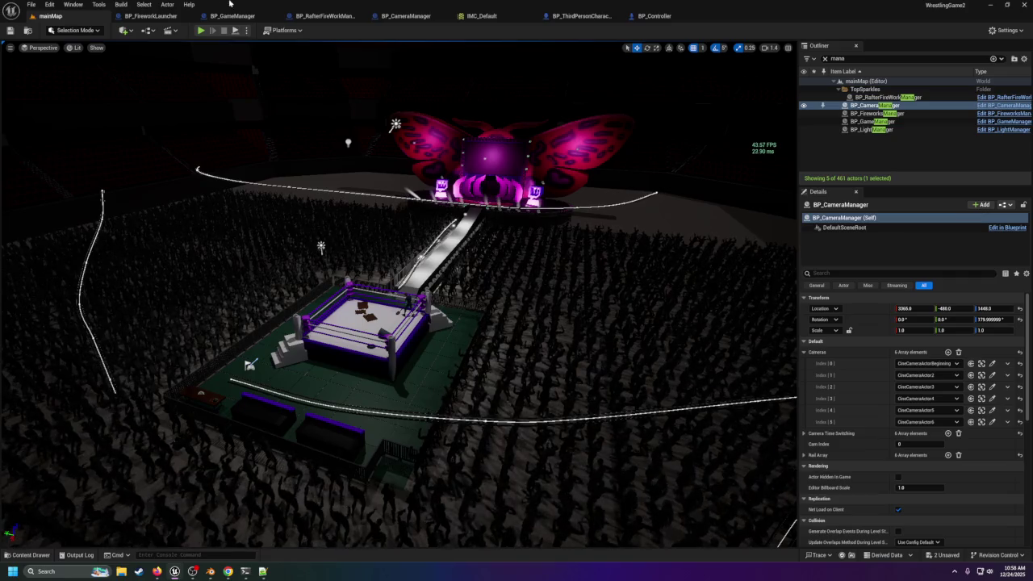
click(402, 19)
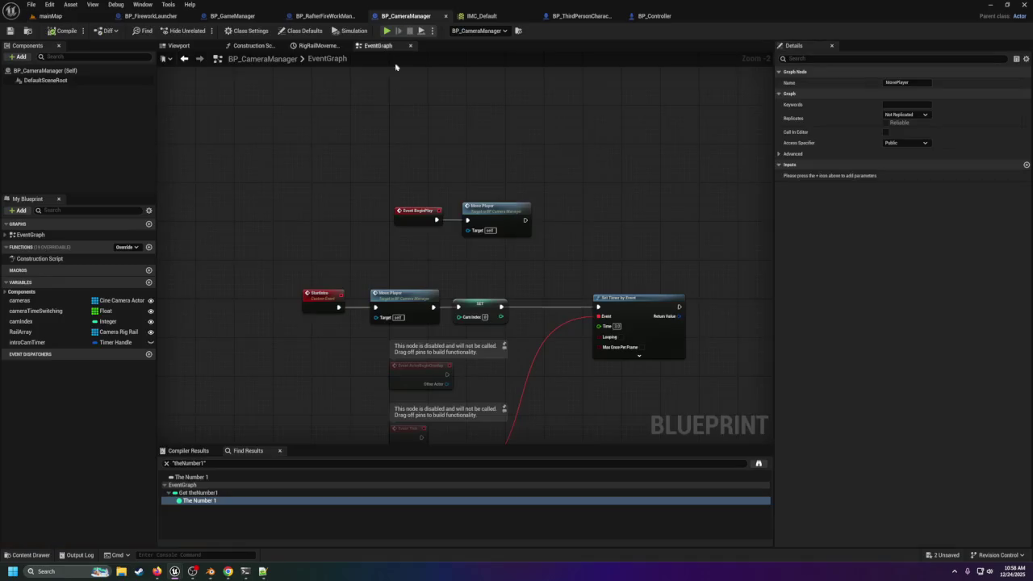
Step: Add a custom event to BP_CameraManager's graph named StartBRB
scroll(357, 276, down, 3)
scroll(347, 251, up, 4)
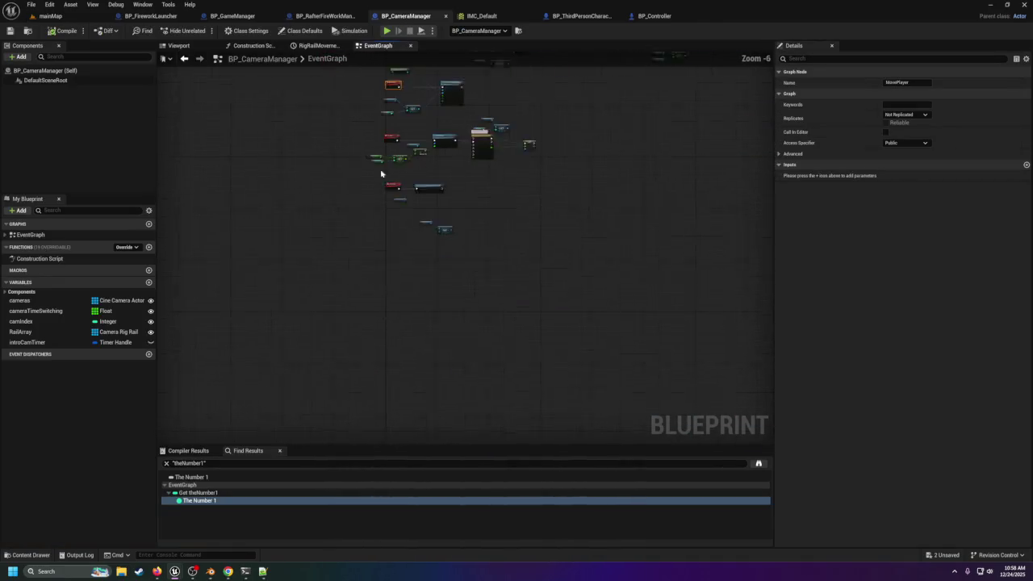
right_click(505, 259)
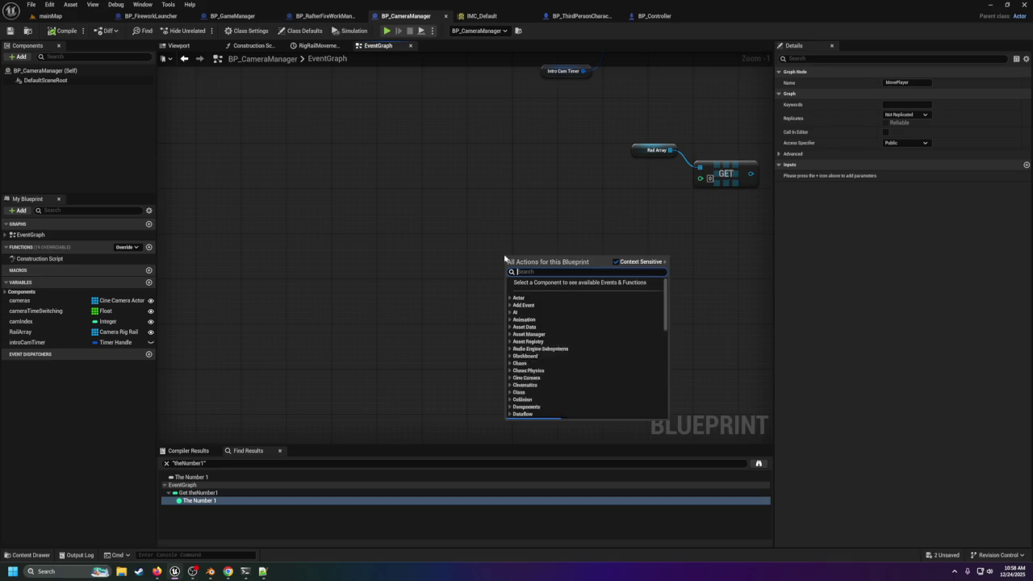
text(custom event)
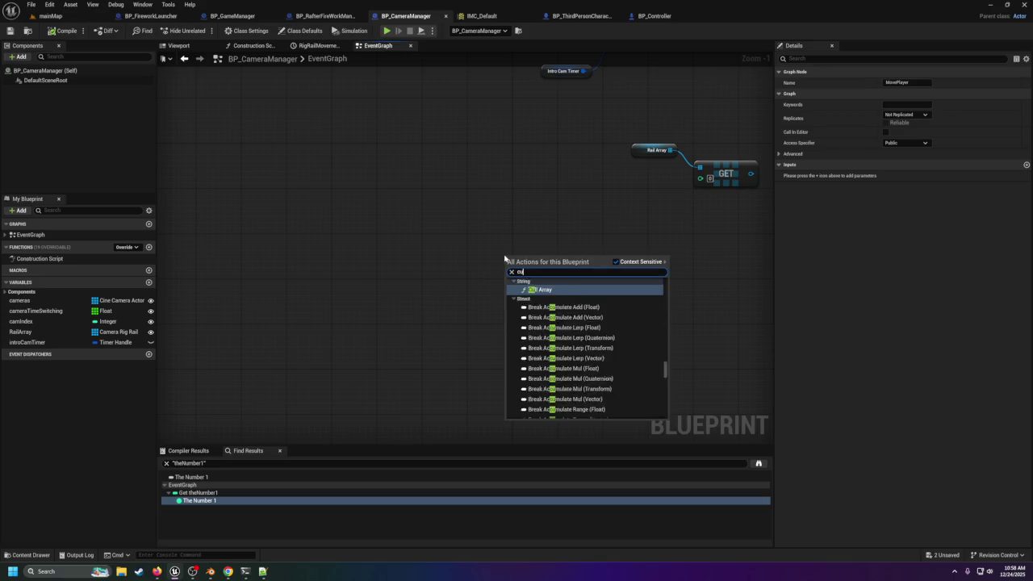
key(Return)
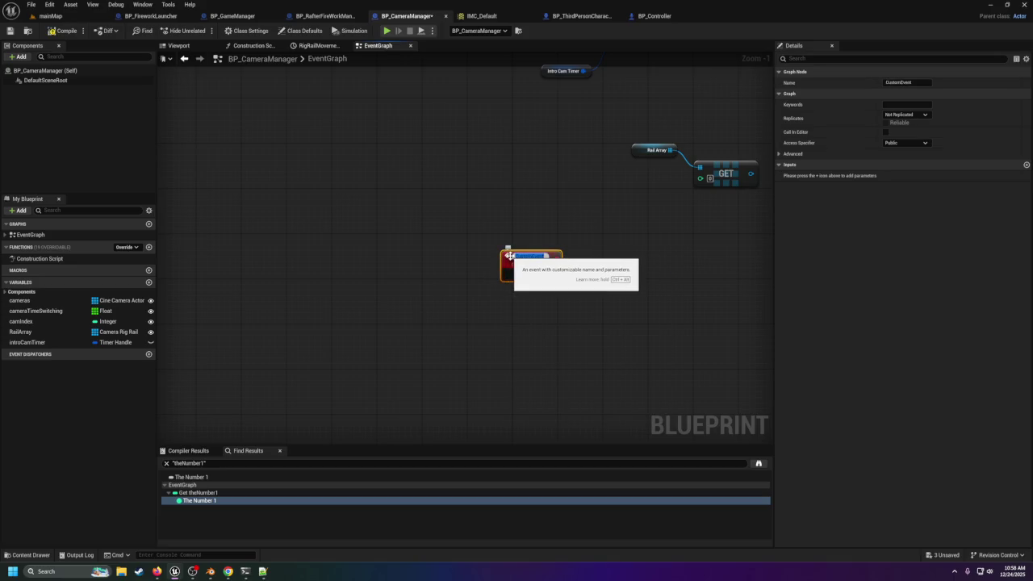
key(BackSpace)
text(B)
key(Return)
Step: Delete the Rail Array and GET nodes and move StartBRB up and left
drag(642, 126, 732, 223)
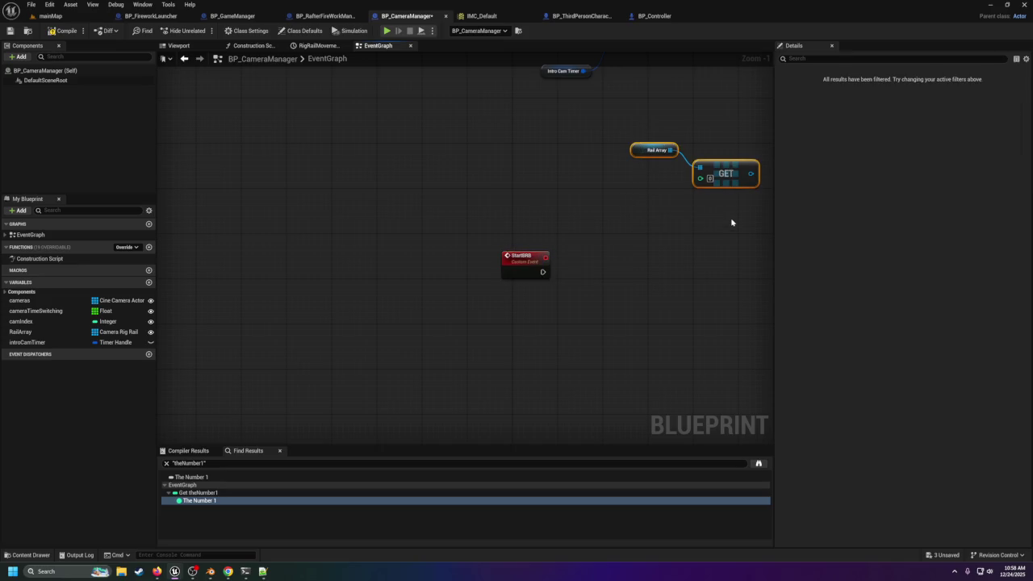
key(Delete)
drag(504, 256, 421, 151)
drag(513, 150, 527, 310)
scroll(527, 310, down, 5)
scroll(426, 260, up, 5)
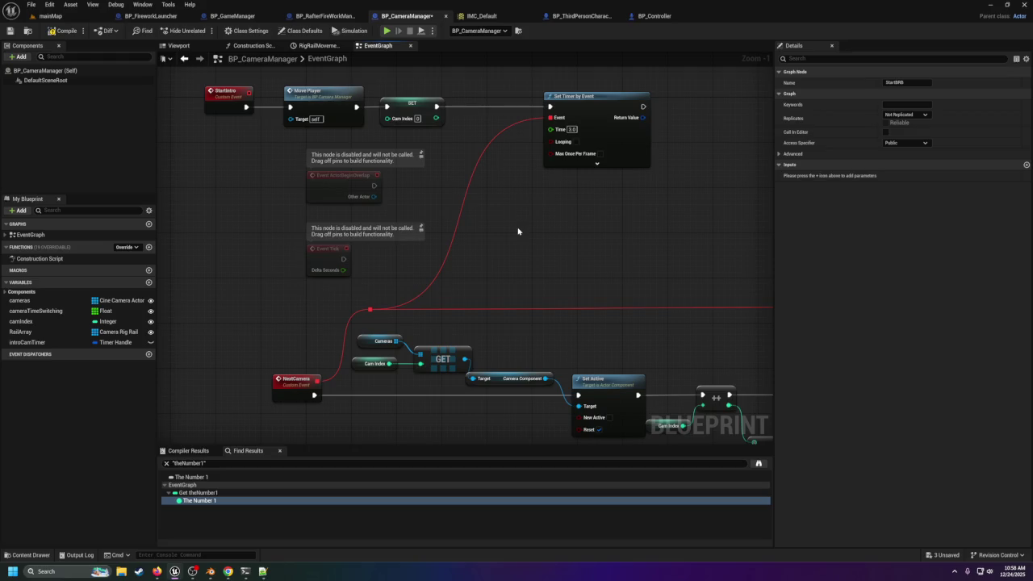
Step: Expand the Set Timer by Event node to show all its inputs
click(597, 164)
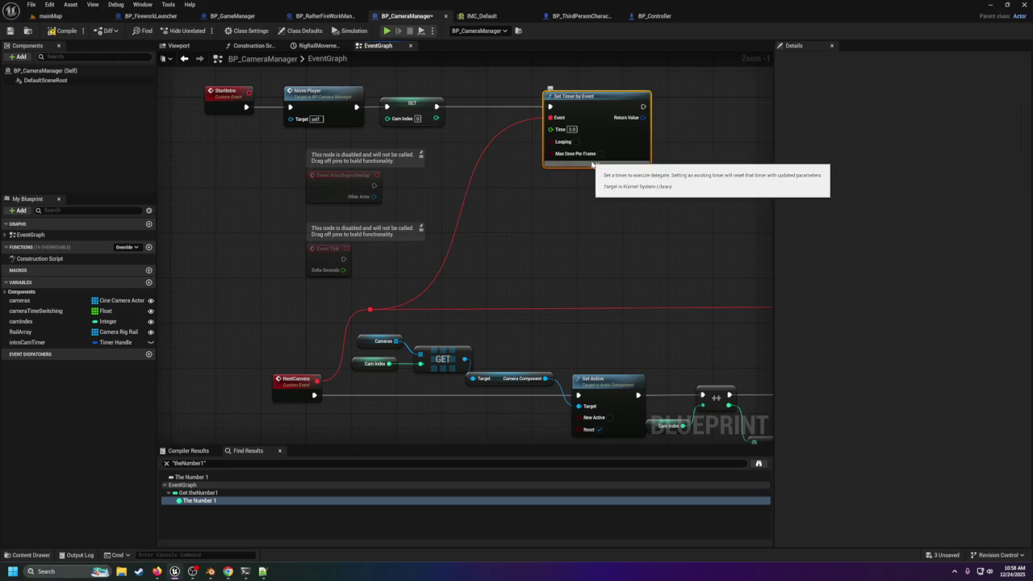
click(597, 164)
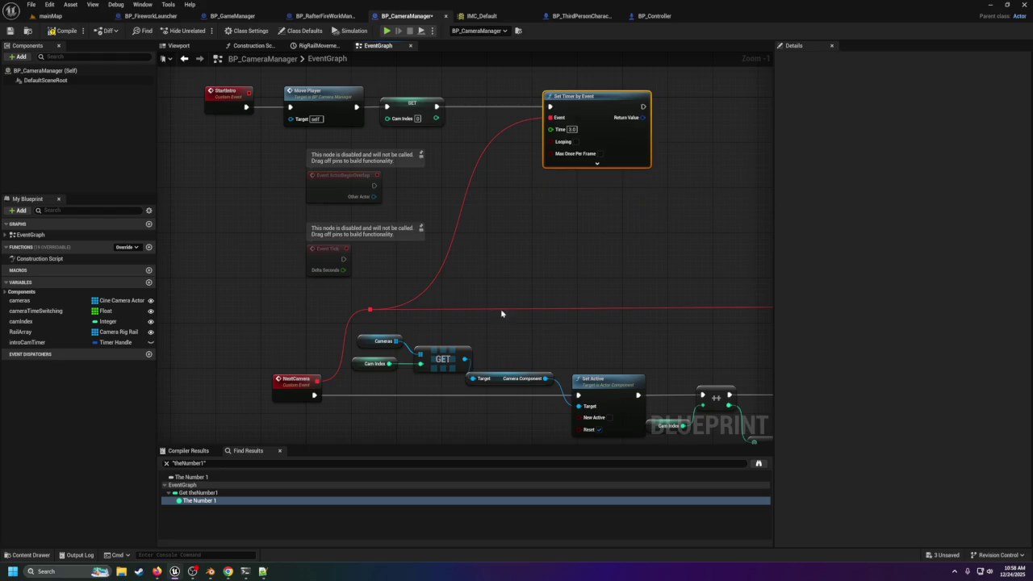
scroll(506, 311, down, 4)
scroll(506, 339, up, 4)
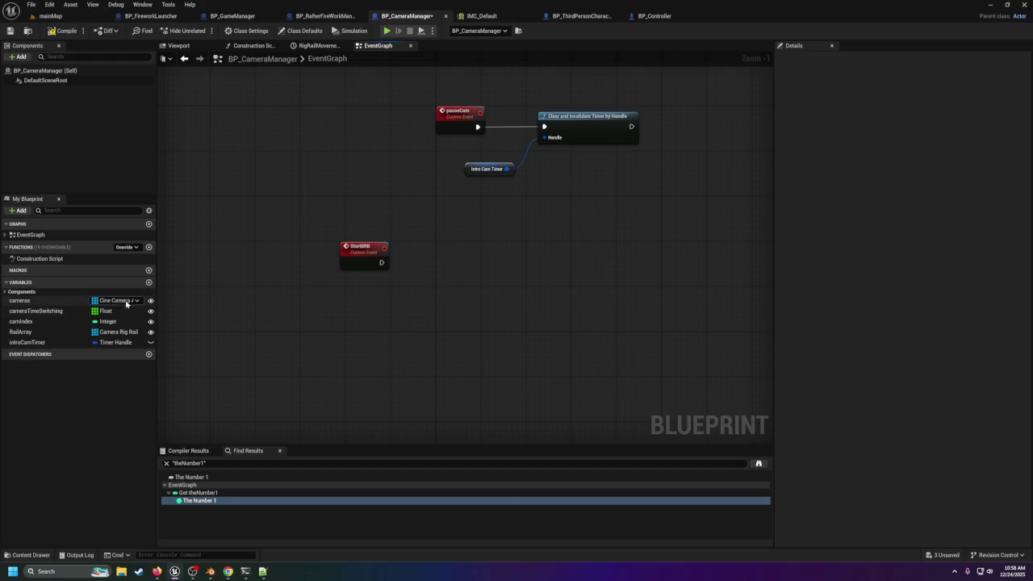
Step: Create brbCams as a Cine Camera Actor array, then add a Set camIndex node beside StartBRB
click(149, 281)
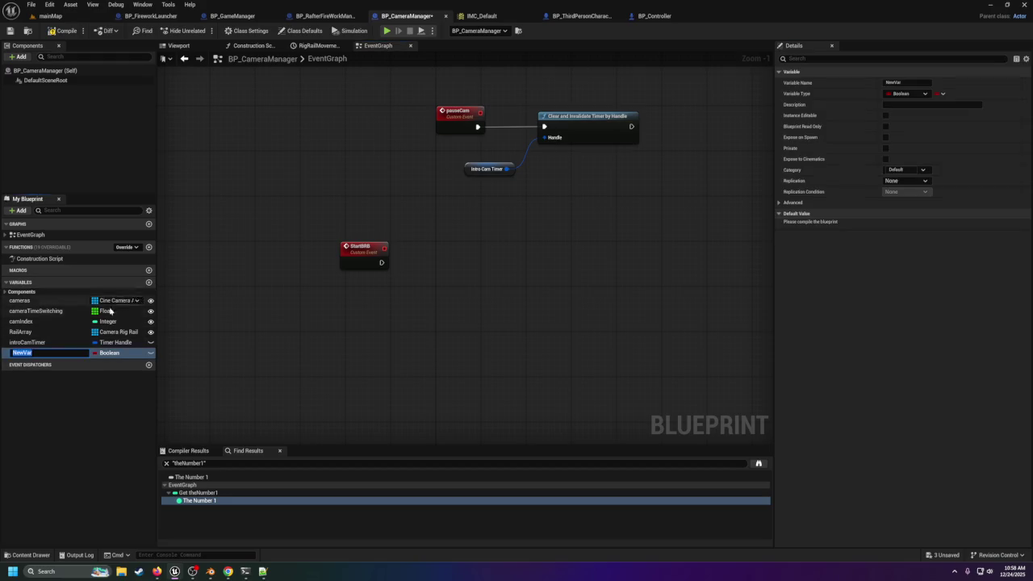
text(brbCams)
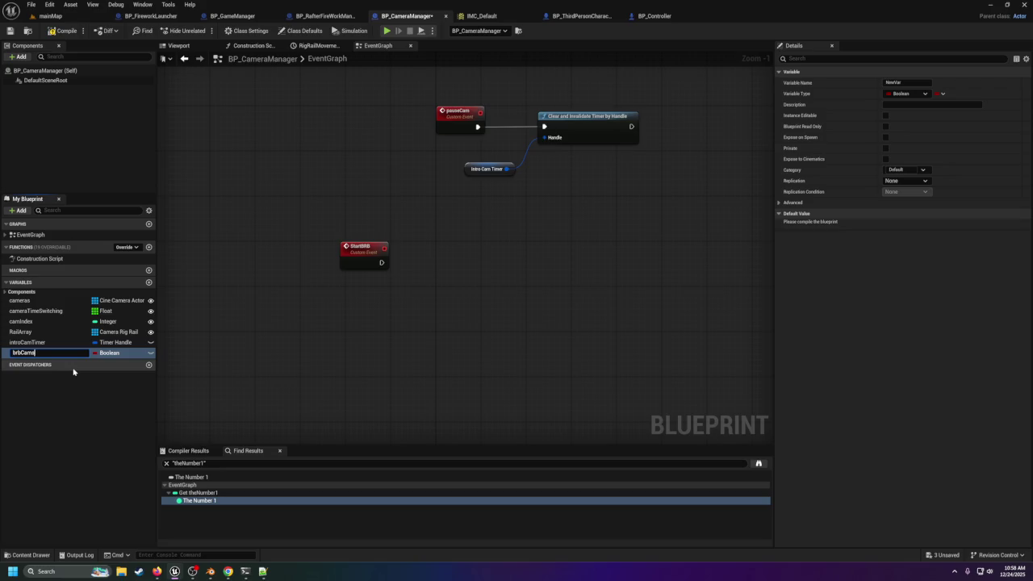
key(Return)
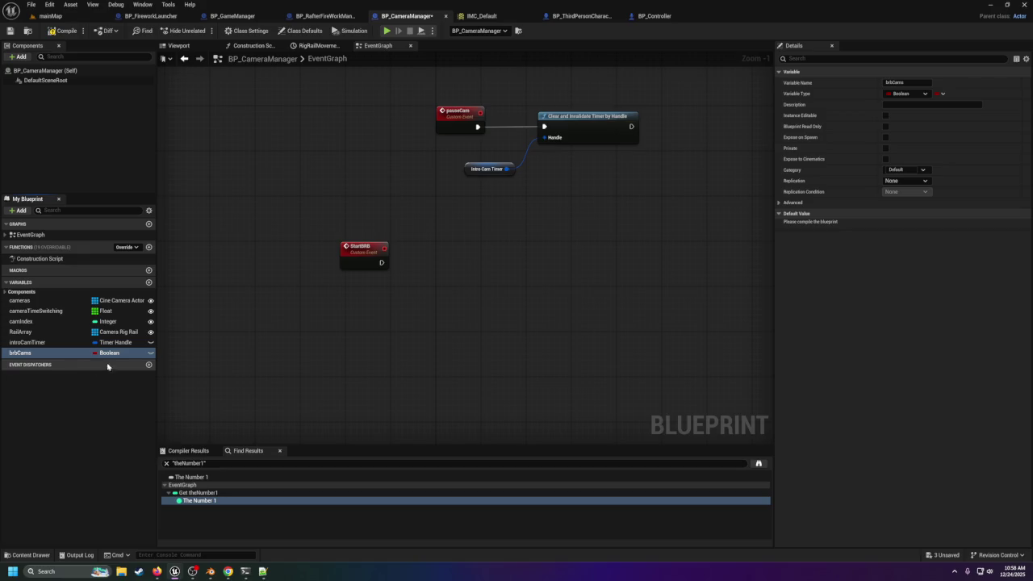
click(123, 354)
text(cinea)
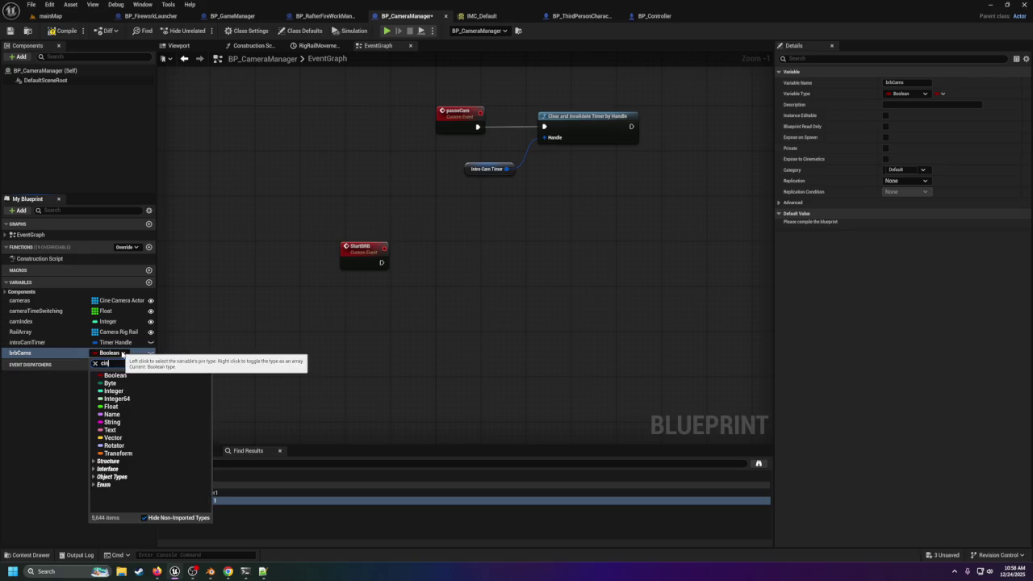
key(BackSpace)
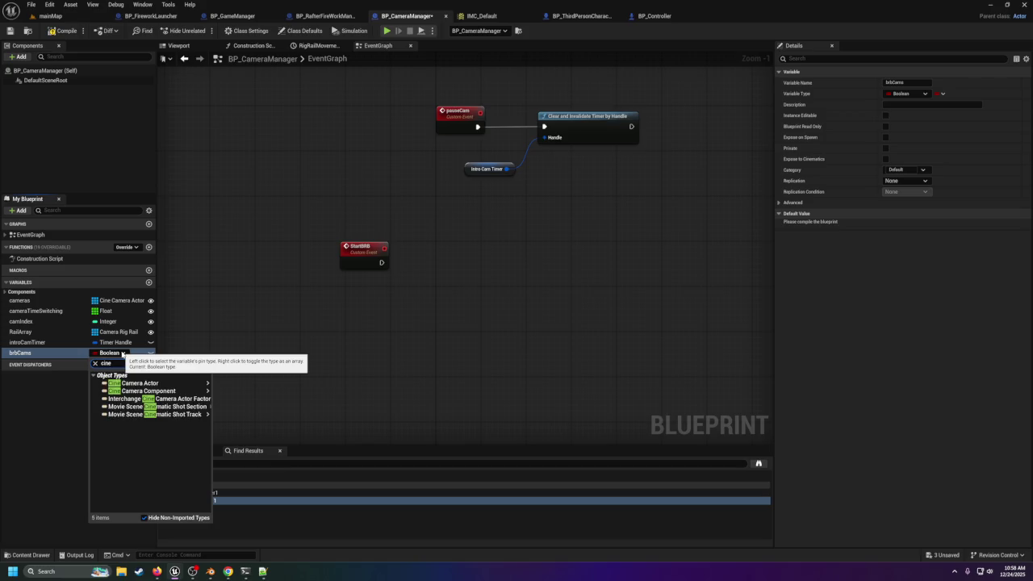
mouse_move(147, 391)
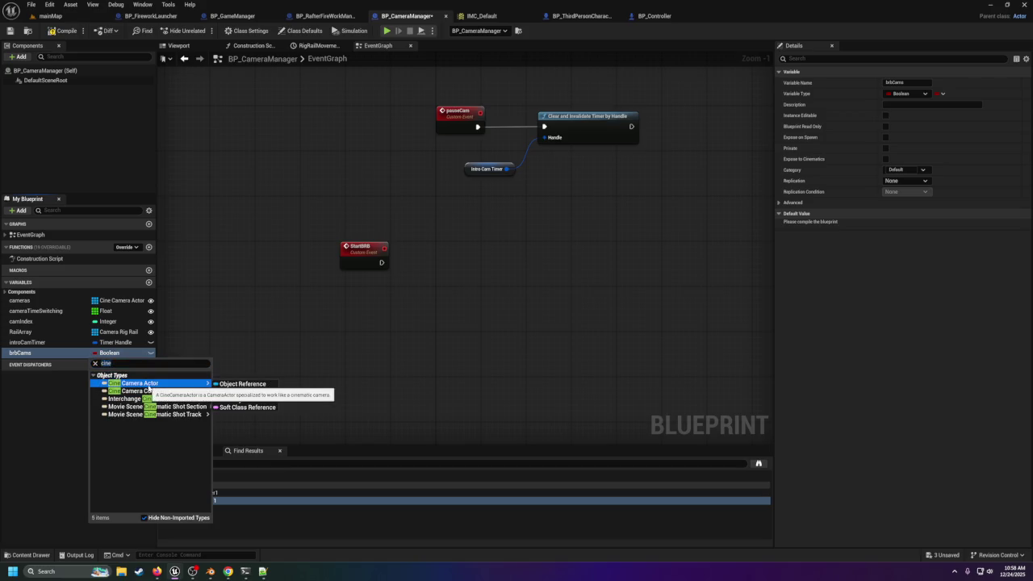
click(224, 391)
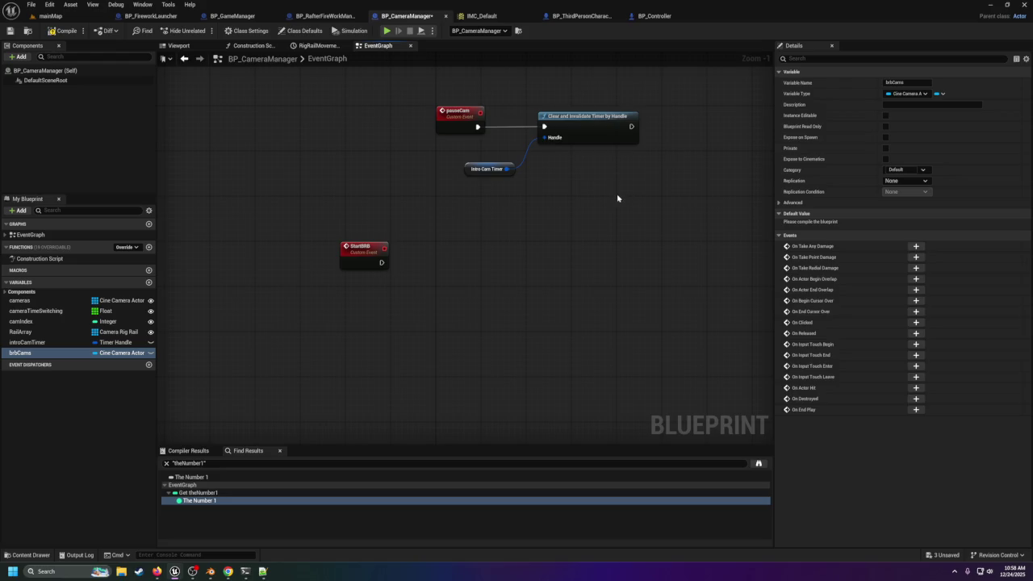
click(939, 94)
click(934, 117)
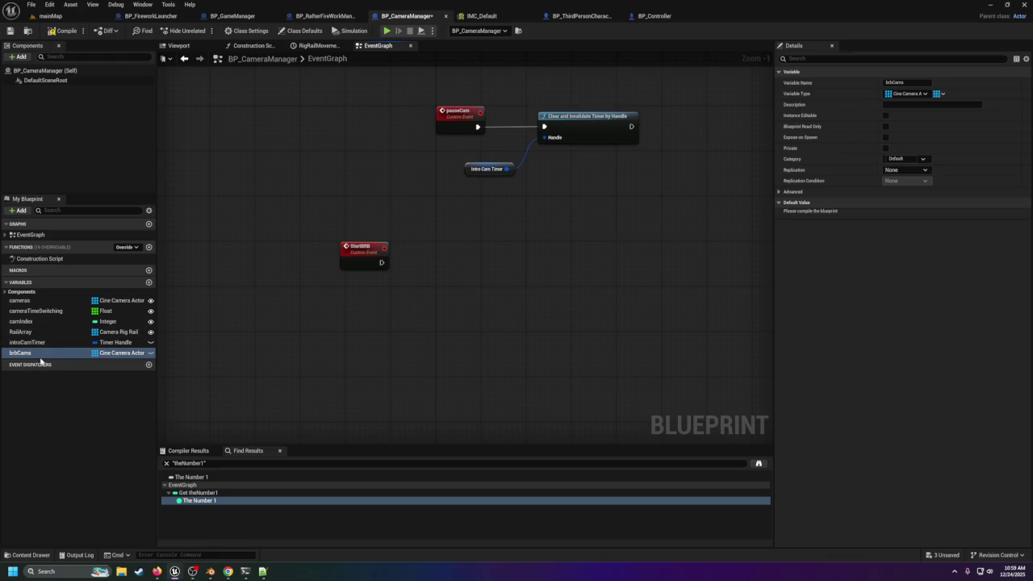
mouse_move(49, 321)
mouse_down()
mouse_move(419, 276)
mouse_move(435, 265)
mouse_move(415, 263)
mouse_move(435, 260)
mouse_up()
click(422, 297)
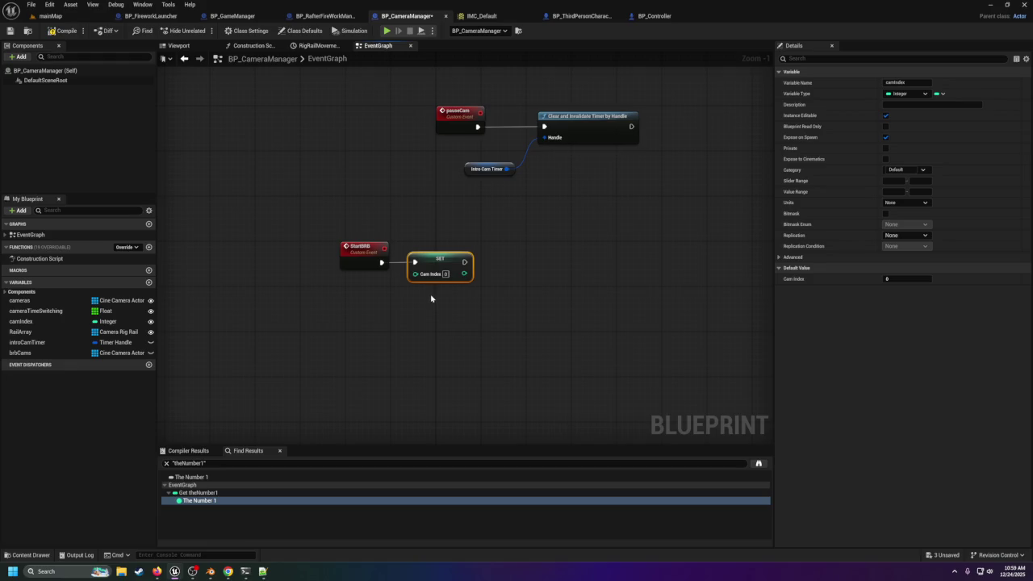
Step: Add a Set Timer by Event node wired after StartBRB's SET node
right_click(516, 273)
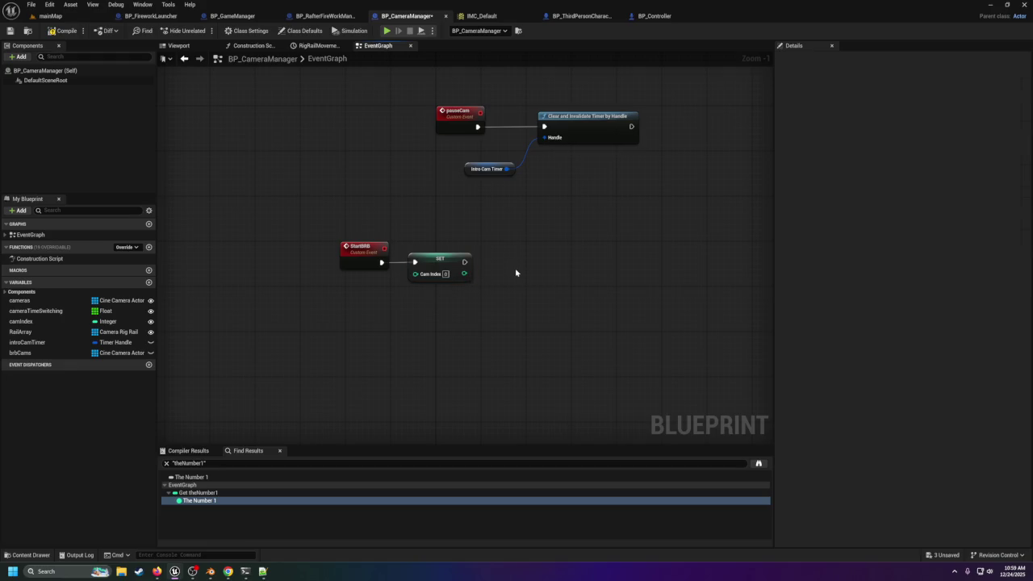
text(timer)
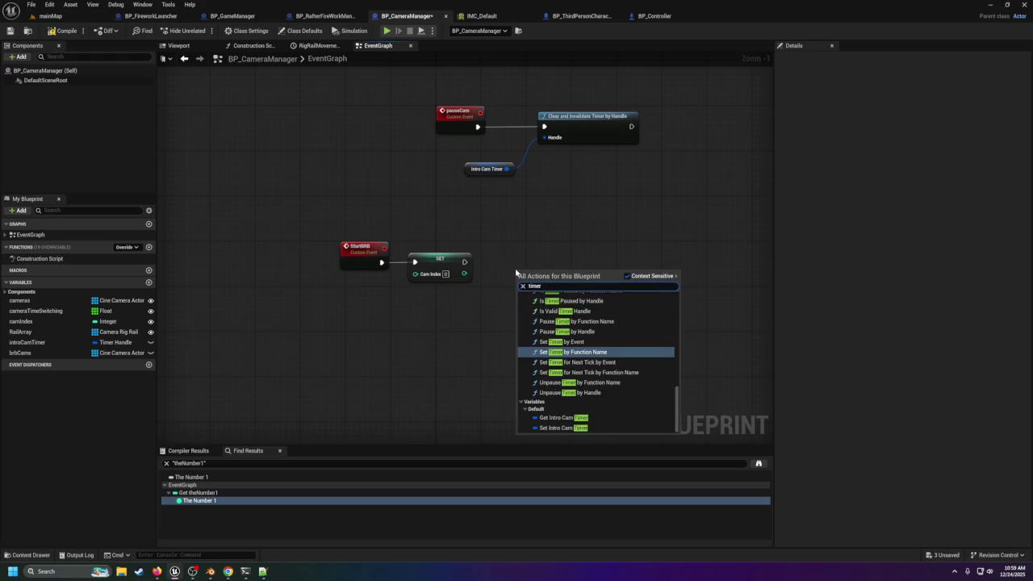
click(565, 342)
drag(550, 291, 550, 285)
drag(465, 261, 523, 274)
drag(544, 269, 543, 258)
Step: Bind a new SwapCams custom event to the timer's Event pin and enable Looping
right_click(354, 333)
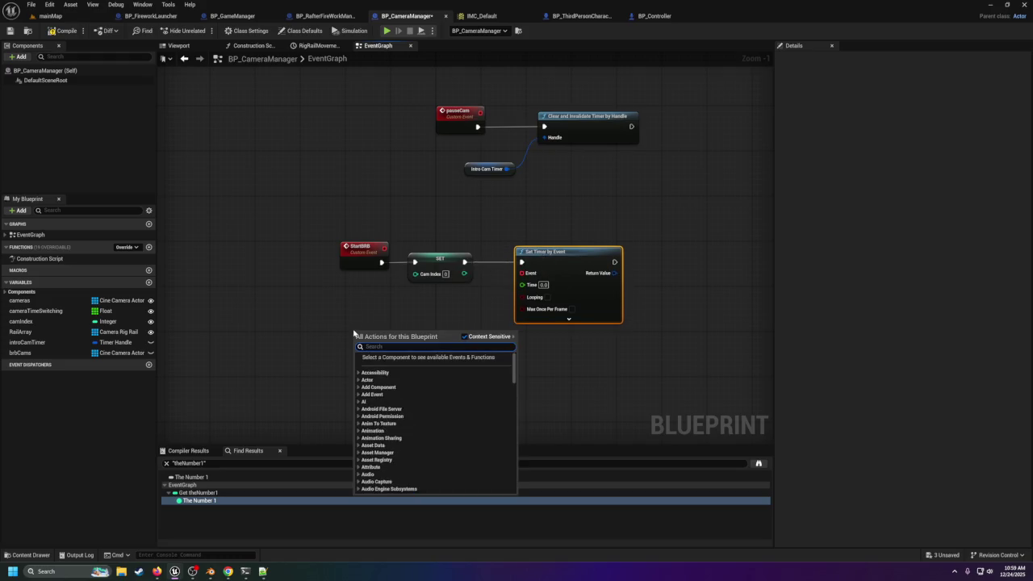
text(custom)
key(Return)
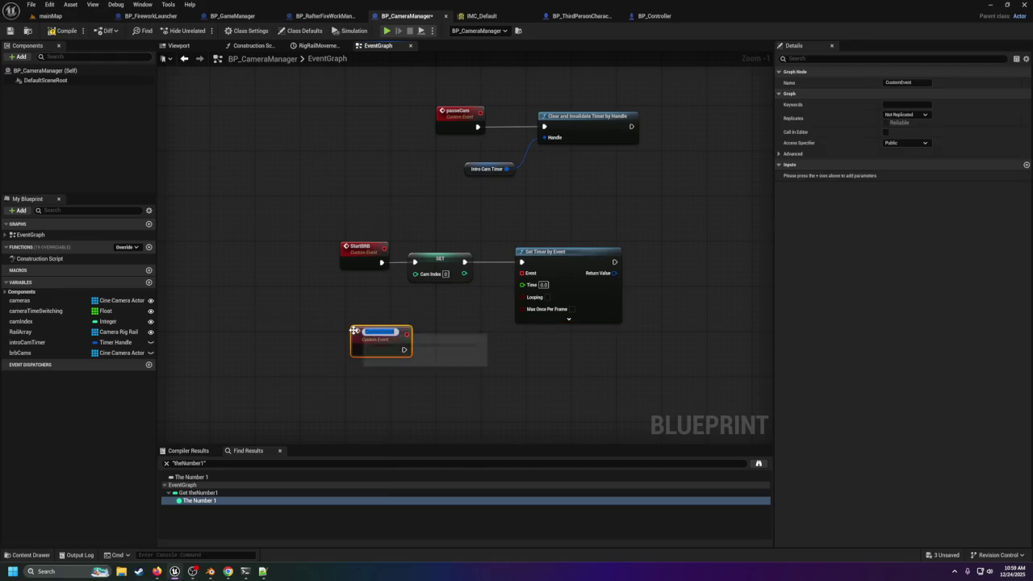
text(m)
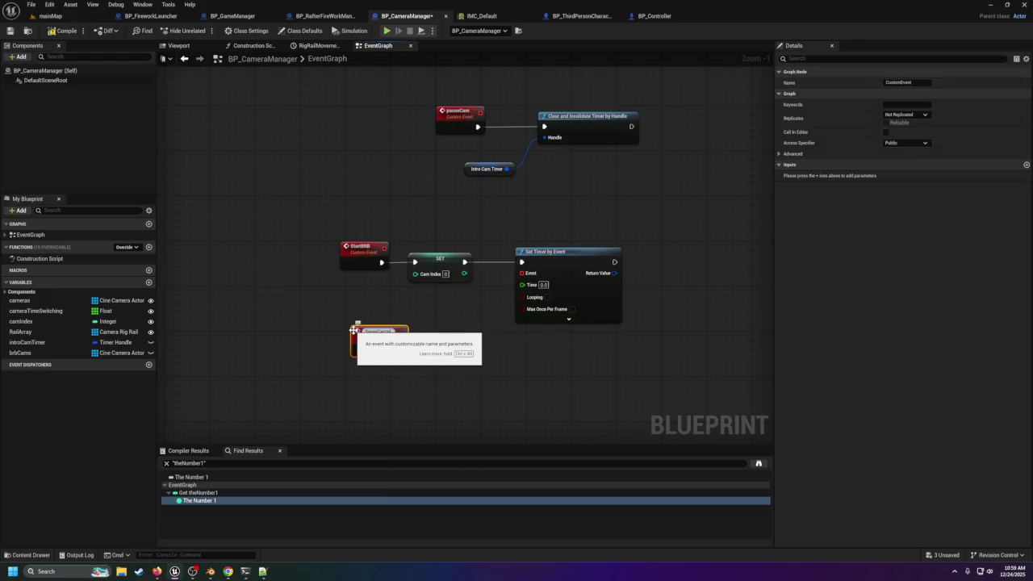
text(s)
key(Return)
mouse_move(530, 276)
mouse_down()
mouse_move(460, 292)
mouse_move(395, 333)
mouse_up()
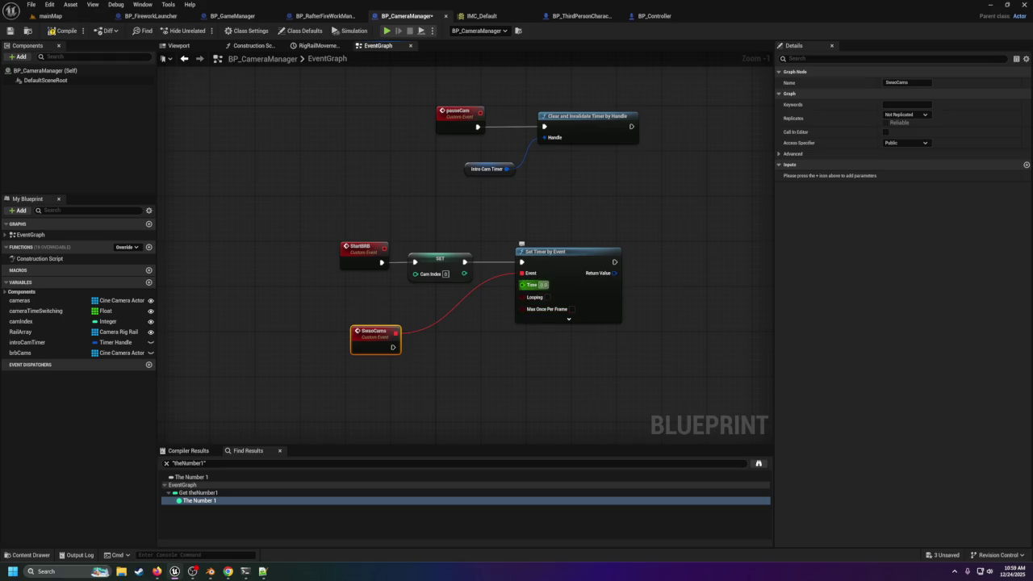
click(548, 297)
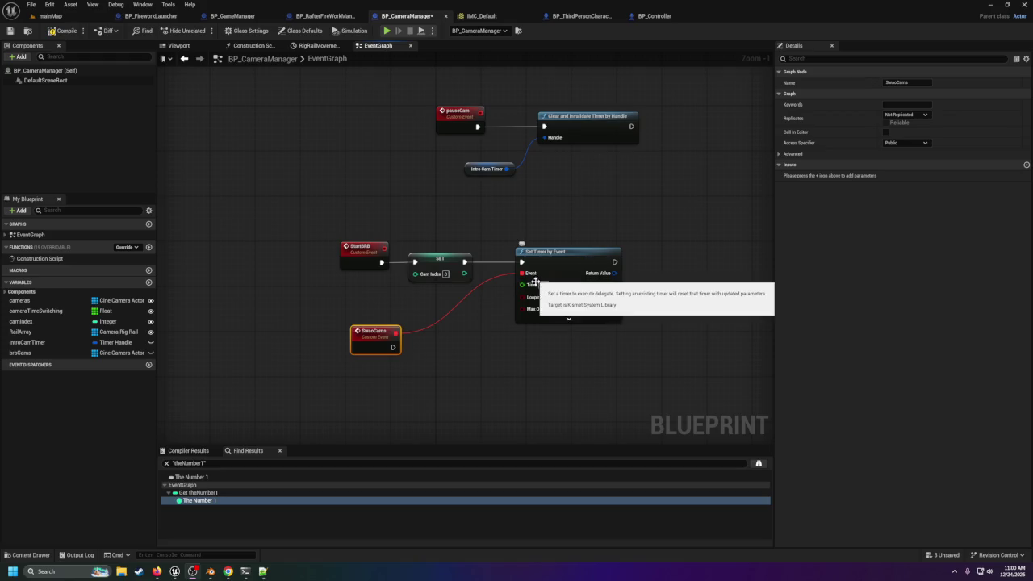
Step: Expand the Set Timer by Event node to reveal its Initial Start Delay pins
click(569, 319)
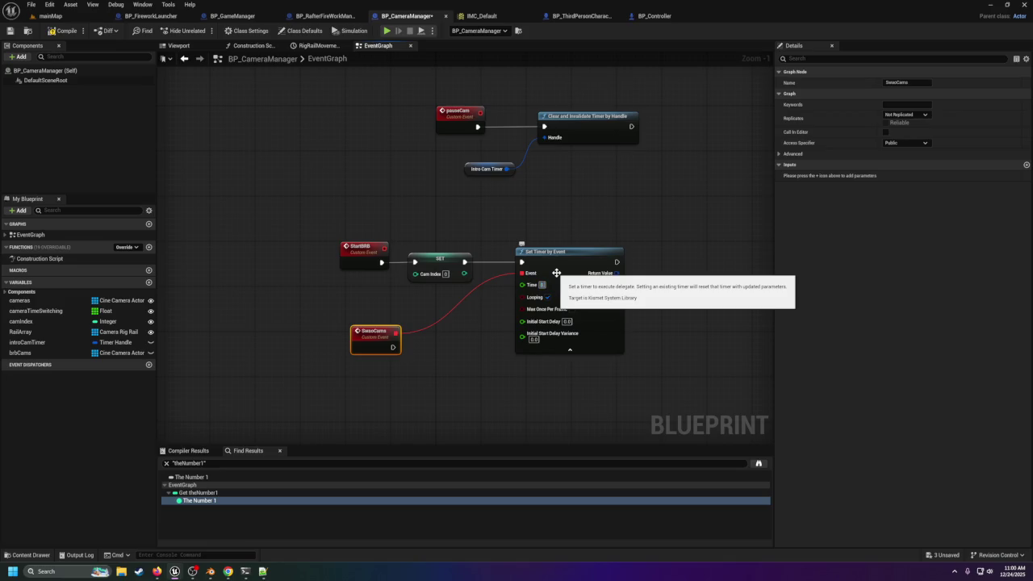
click(658, 295)
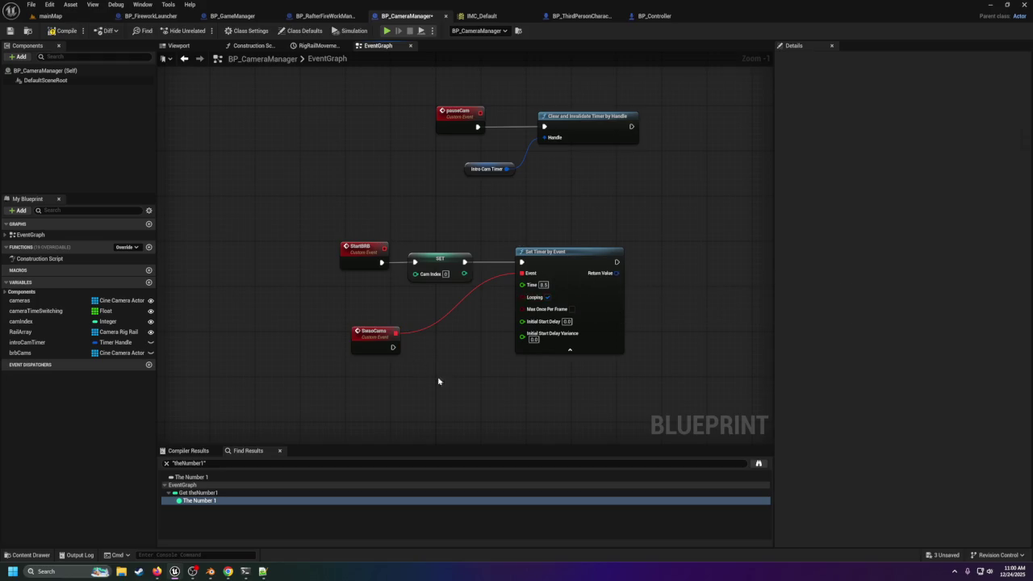
Step: Reposition SwapCams and place a camIndex getter below it
mouse_move(478, 234)
mouse_down()
mouse_move(438, 263)
mouse_move(528, 286)
mouse_move(510, 278)
mouse_up()
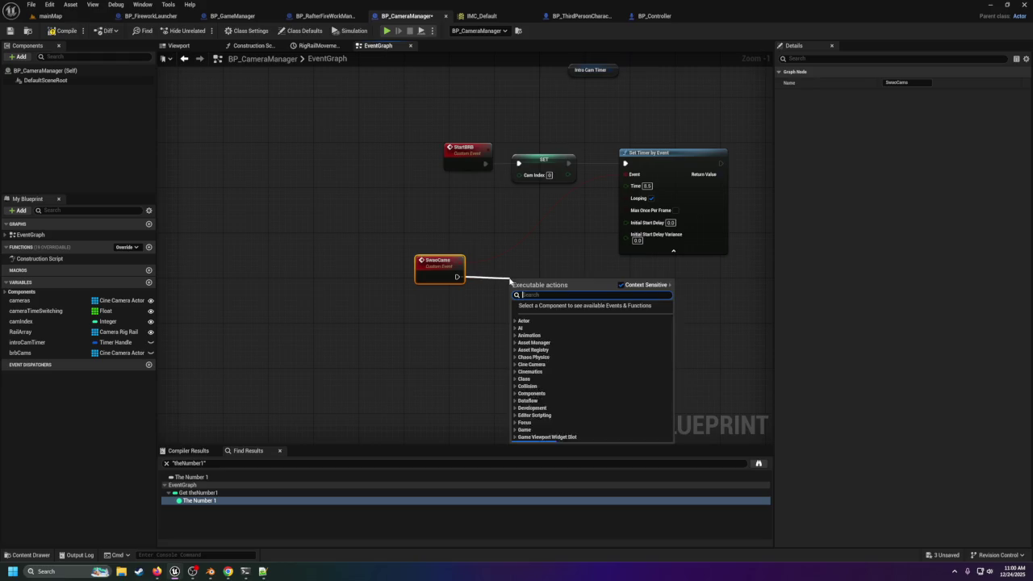
click(523, 271)
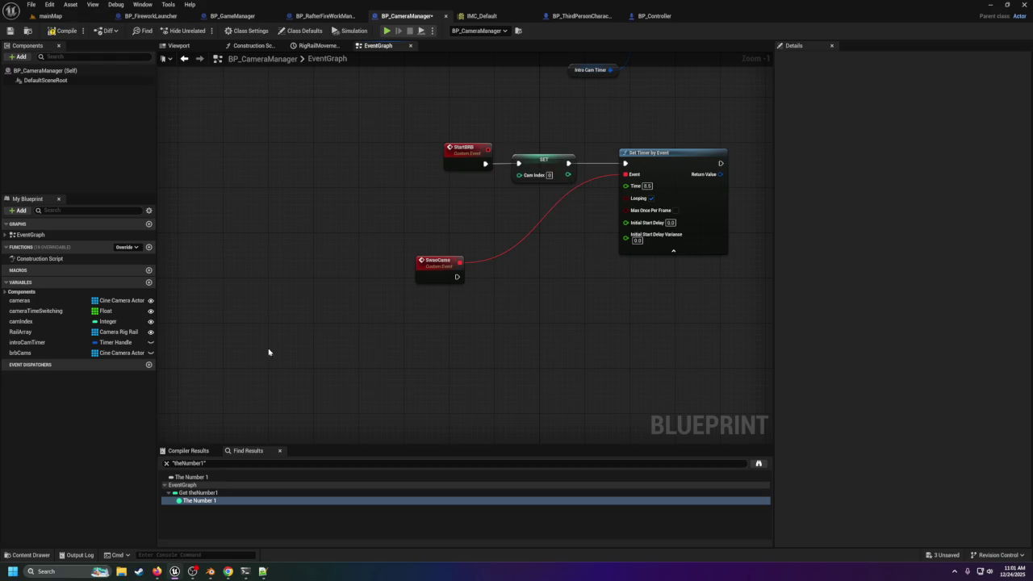
drag(25, 322, 428, 318)
click(449, 331)
Step: Add a brbCams getter feeding a GET array node, arranged beside the camIndex getter
mouse_move(24, 353)
mouse_down()
mouse_move(64, 361)
mouse_move(492, 292)
mouse_move(559, 322)
mouse_up()
click(511, 304)
text(get)
key(Escape)
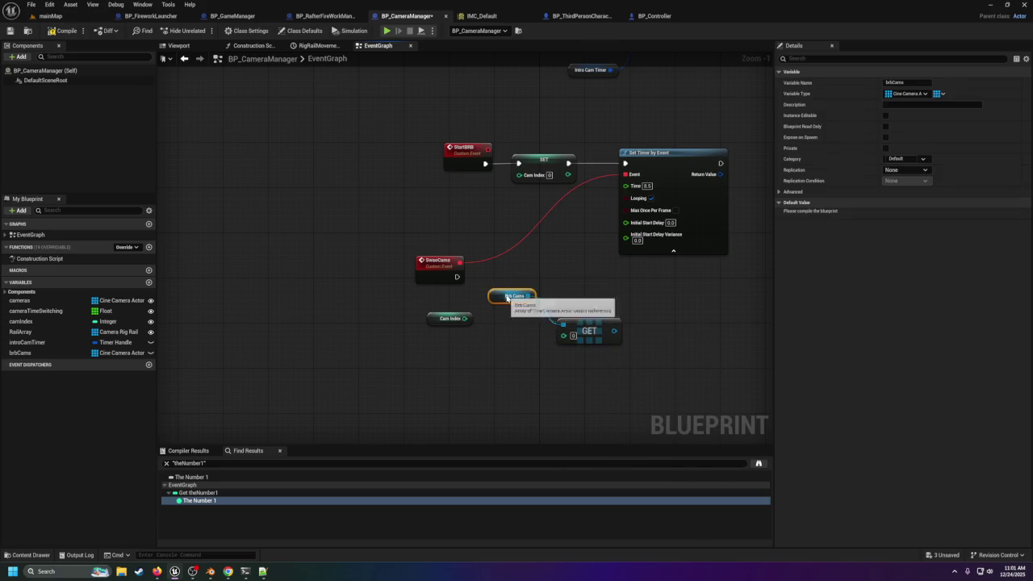
drag(508, 298, 439, 299)
mouse_move(580, 321)
mouse_down()
mouse_move(531, 299)
mouse_move(497, 331)
mouse_up()
drag(512, 152, 535, 325)
drag(538, 247, 506, 304)
Step: Copy the Camera Component and Set Active nodes from the reset logic and paste them beside GET
scroll(505, 304, down, 3)
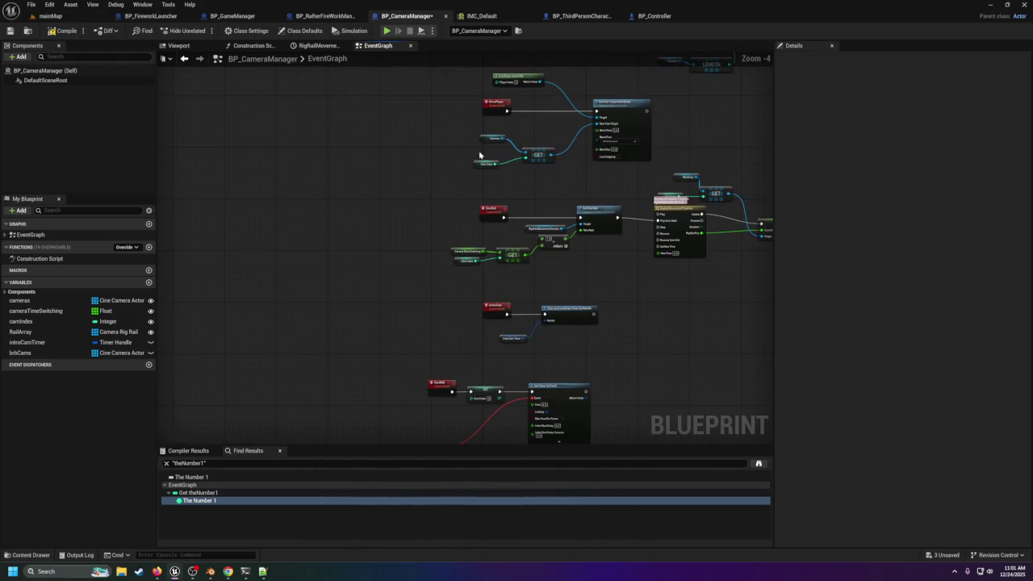
drag(482, 164, 509, 247)
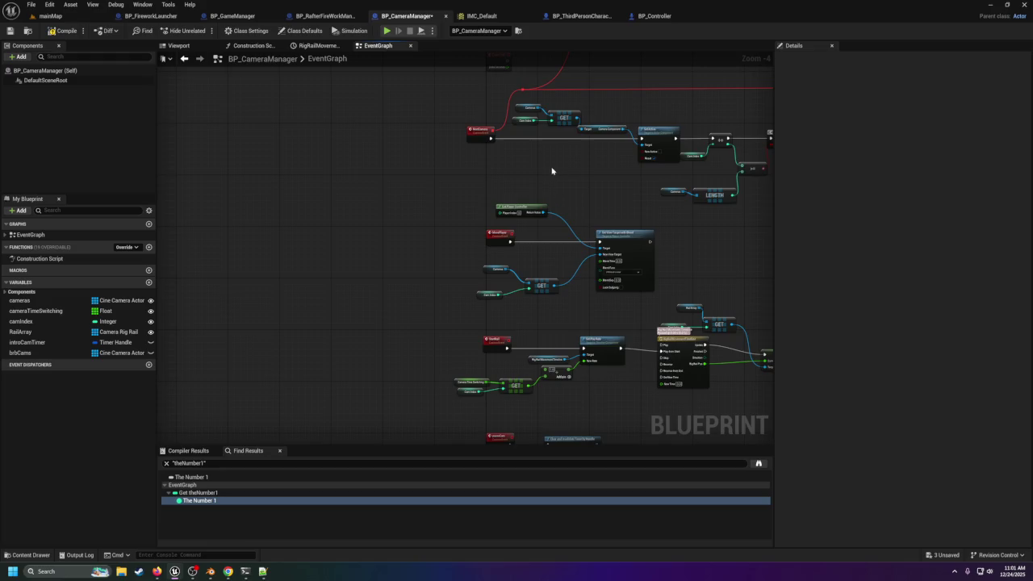
scroll(548, 175, up, 2)
drag(549, 175, 542, 231)
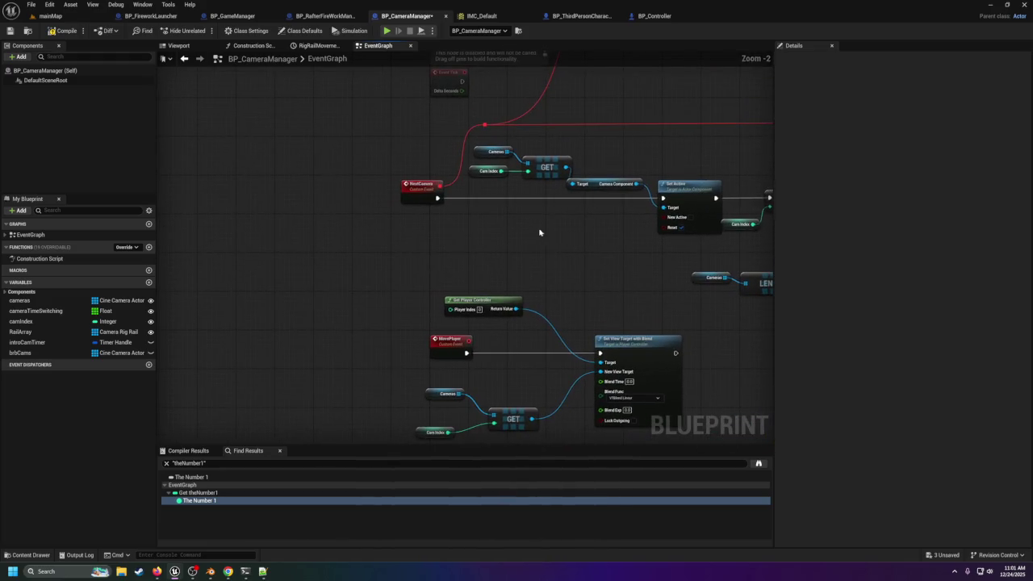
click(596, 183)
mouse_move(606, 167)
mouse_down()
mouse_move(680, 283)
mouse_move(472, 281)
mouse_up()
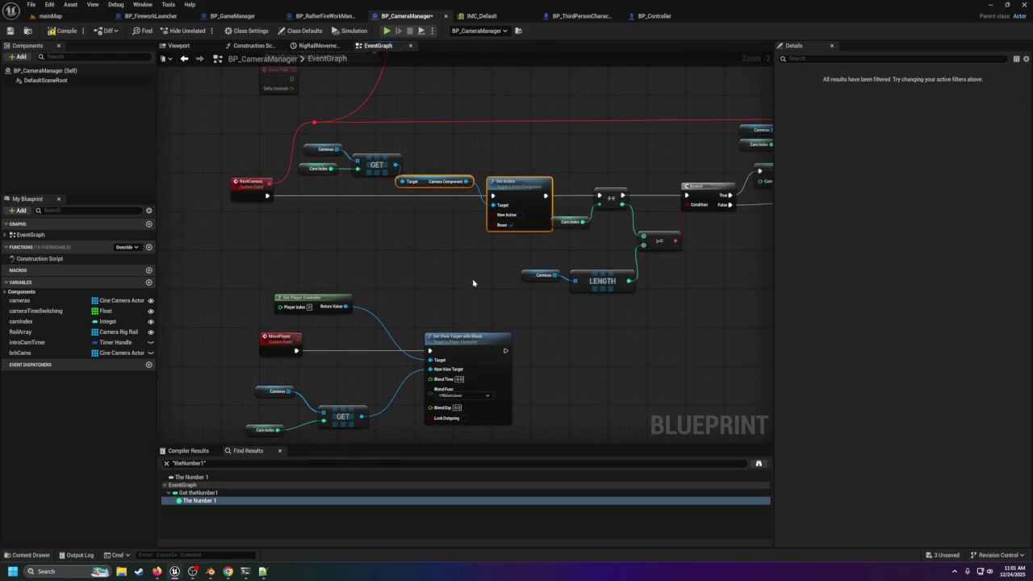
mouse_move(418, 324)
mouse_down()
mouse_move(452, 314)
mouse_move(411, 257)
mouse_up()
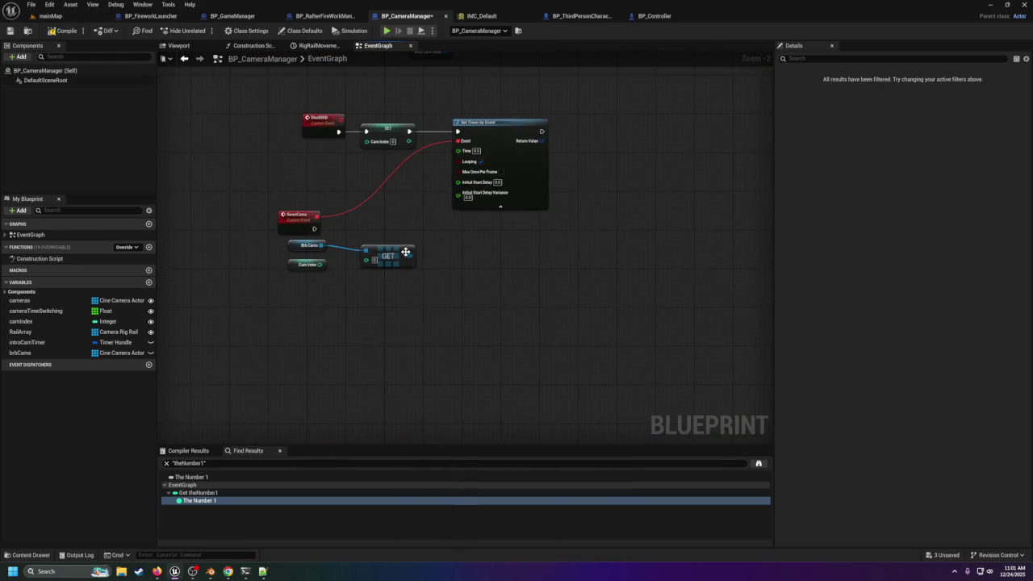
key(ctrl+v)
Step: Place the pasted Camera Component after GET and move Set Active beside it
click(451, 259)
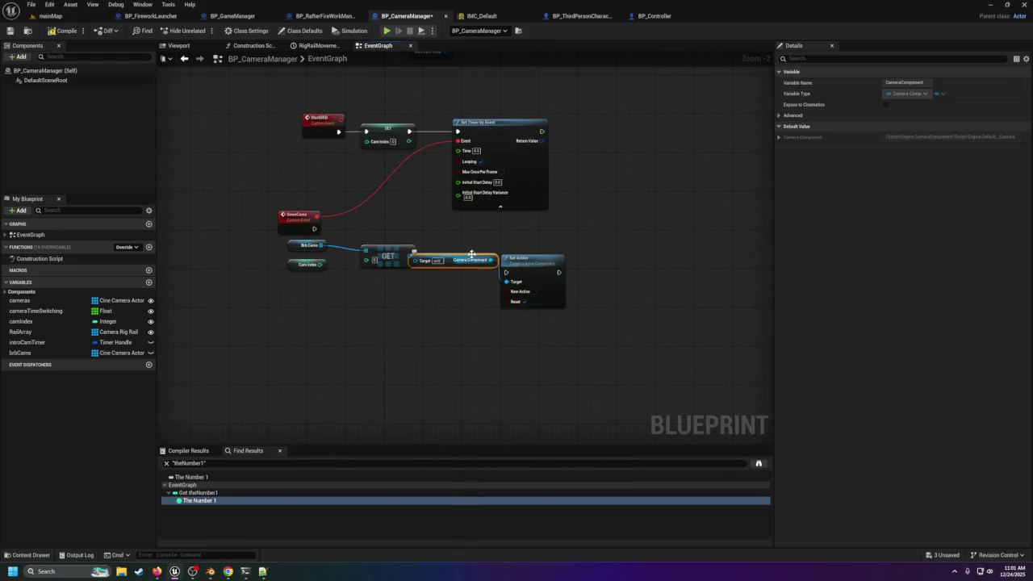
mouse_move(436, 260)
mouse_down()
mouse_move(461, 261)
mouse_move(428, 261)
mouse_move(439, 260)
mouse_up()
click(539, 266)
mouse_move(522, 264)
mouse_down()
mouse_move(561, 244)
mouse_move(521, 270)
mouse_move(466, 429)
mouse_up()
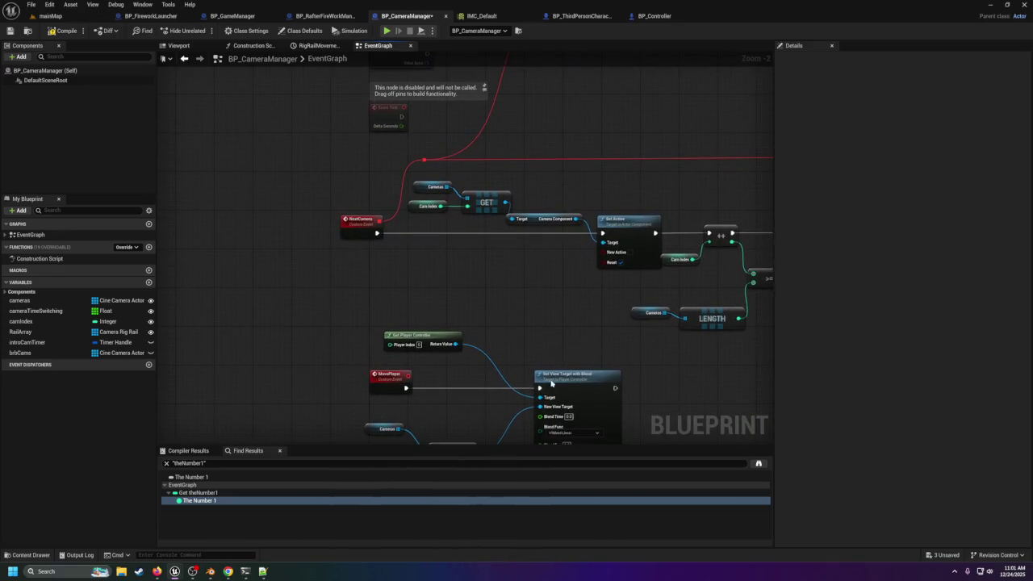
mouse_move(611, 313)
mouse_down()
mouse_move(263, 282)
mouse_move(537, 101)
mouse_move(500, 261)
mouse_move(561, 289)
mouse_up()
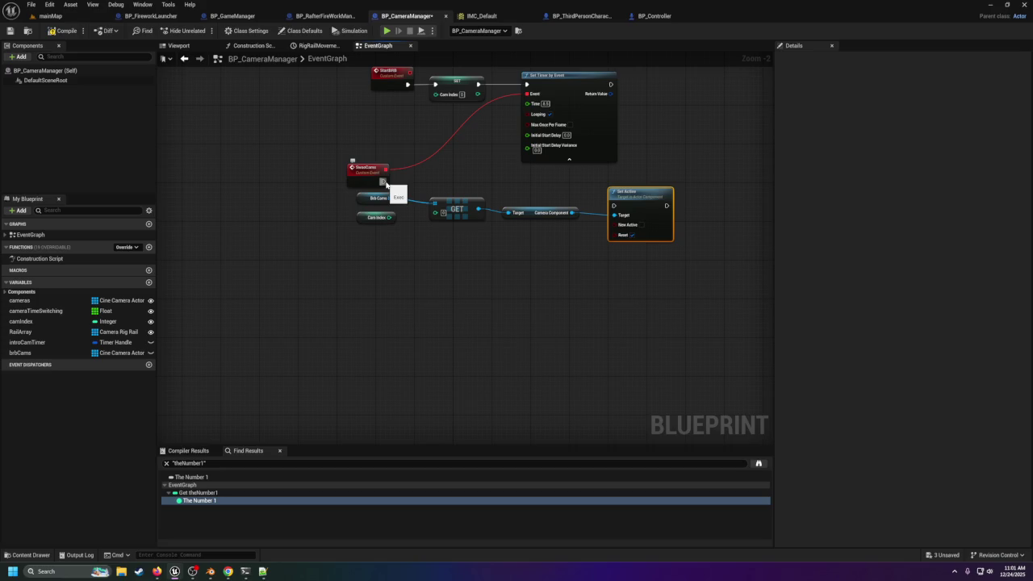
Step: Wire camIndex into GET's index and SwapCams' execution into Set Active
drag(389, 217, 440, 217)
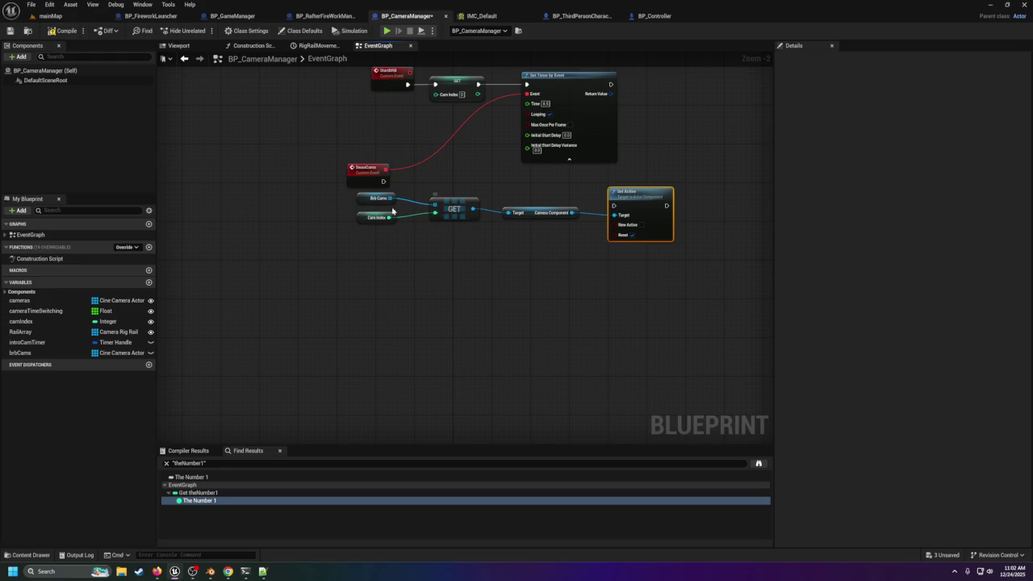
drag(347, 201, 623, 242)
mouse_move(626, 195)
mouse_down()
mouse_move(519, 239)
mouse_move(485, 229)
mouse_move(488, 205)
mouse_move(506, 204)
mouse_up()
click(496, 227)
mouse_move(384, 181)
mouse_down()
mouse_move(426, 201)
mouse_move(484, 206)
mouse_up()
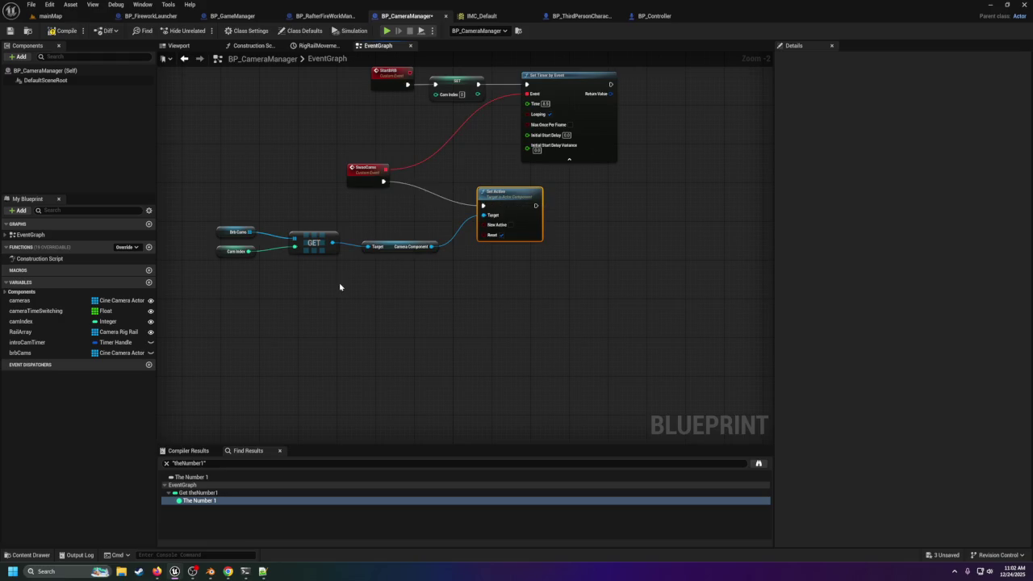
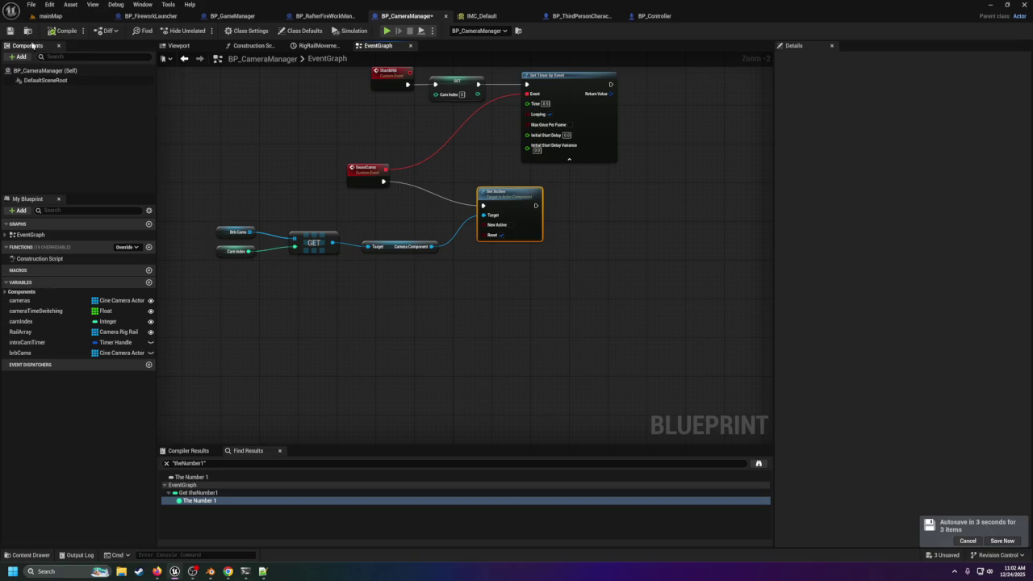
Step: Switch to the mainMap level and start a Play In Editor test session
click(50, 15)
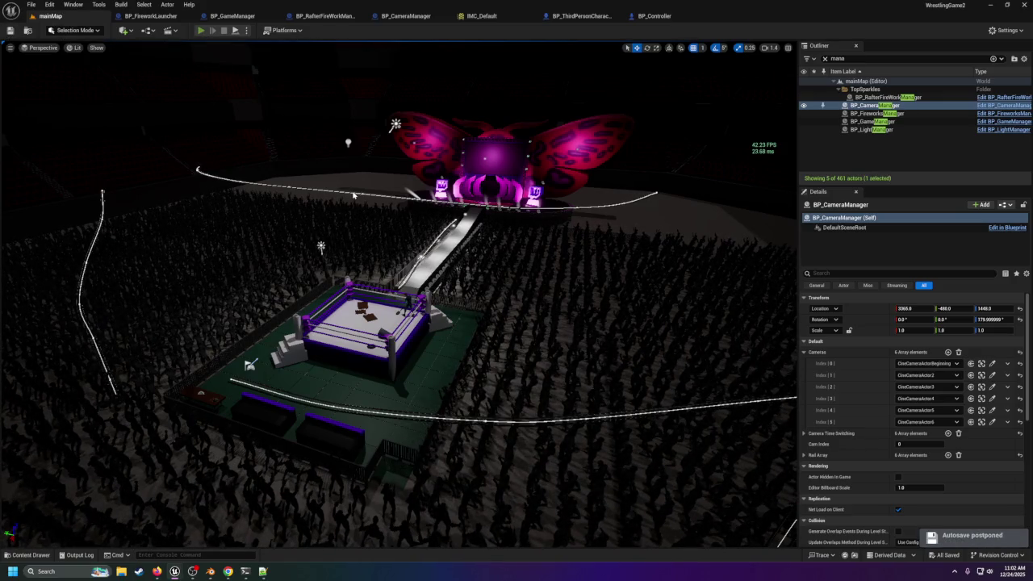
key(alt+p)
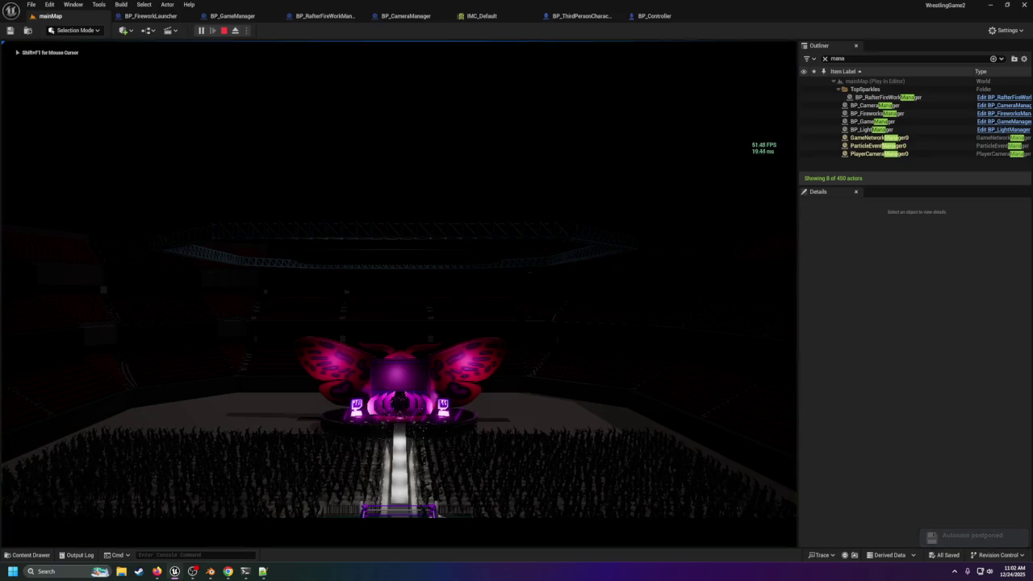
Step: Launch the arena fireworks with key 4 during play, then stop the session
key(4)
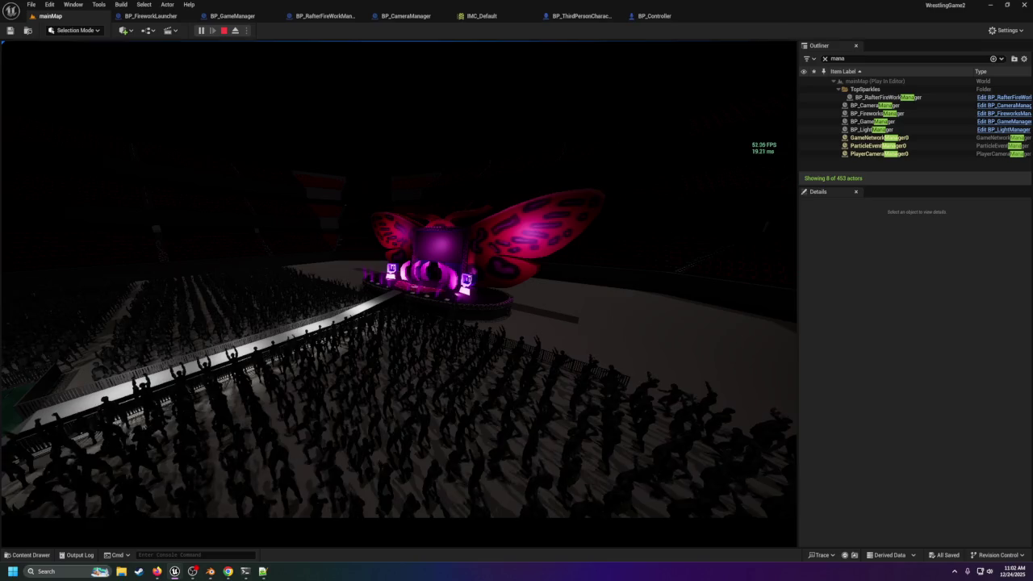
key(Escape)
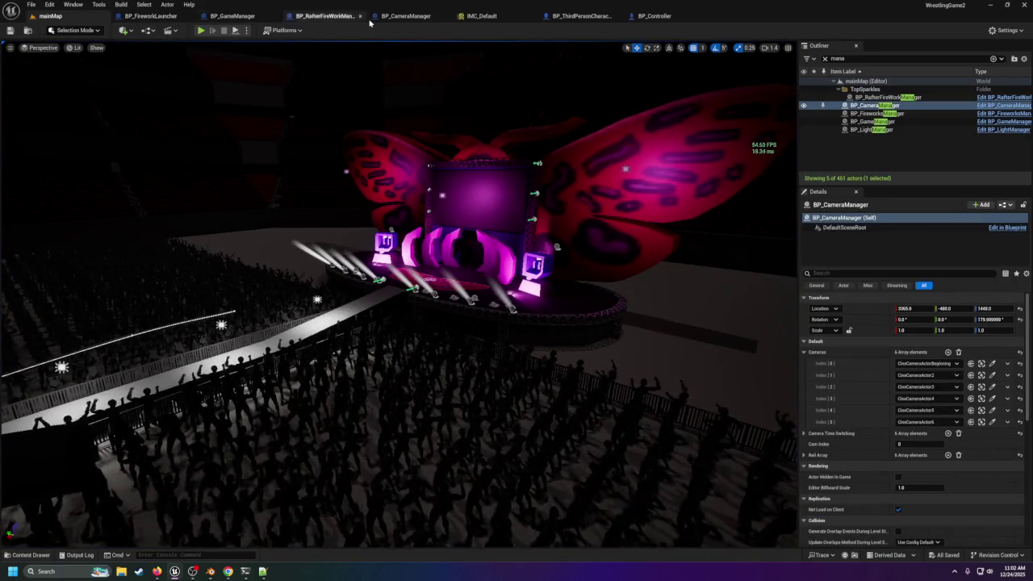
Step: Open BP_RafterFireWorkManager and frame its sparkler Branch and Set Timer by Event nodes
click(323, 16)
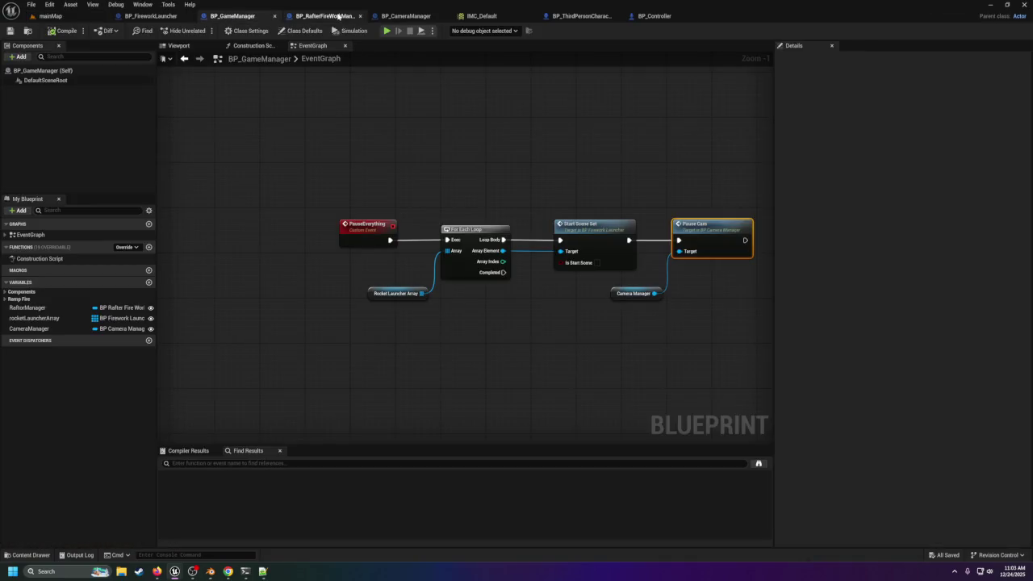
scroll(326, 89, down, 4)
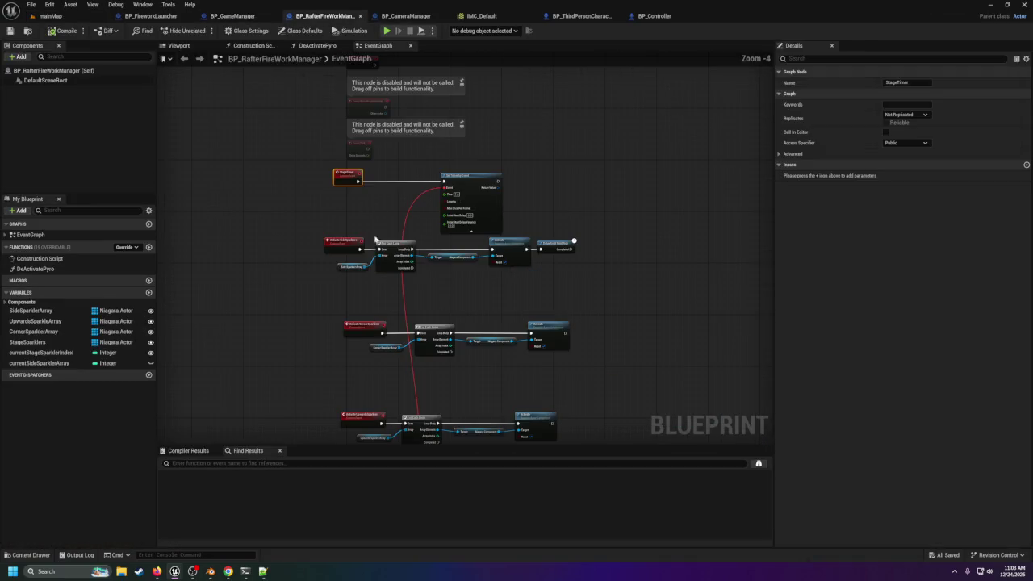
scroll(372, 260, up, 2)
mouse_move(417, 304)
mouse_down()
mouse_move(444, 226)
mouse_move(438, 217)
mouse_up()
scroll(452, 298, down, 3)
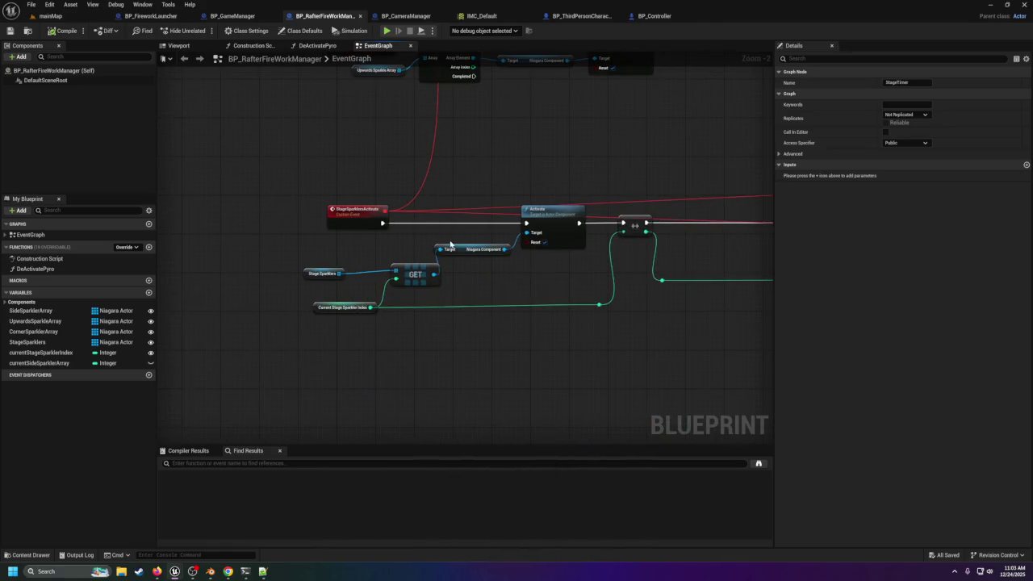
scroll(287, 186, up, 4)
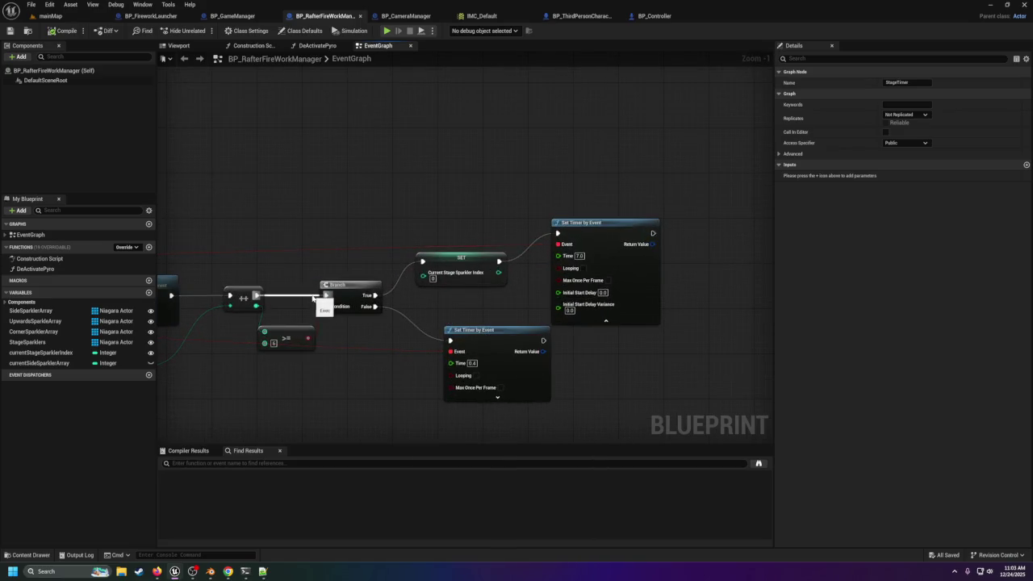
drag(284, 319, 568, 342)
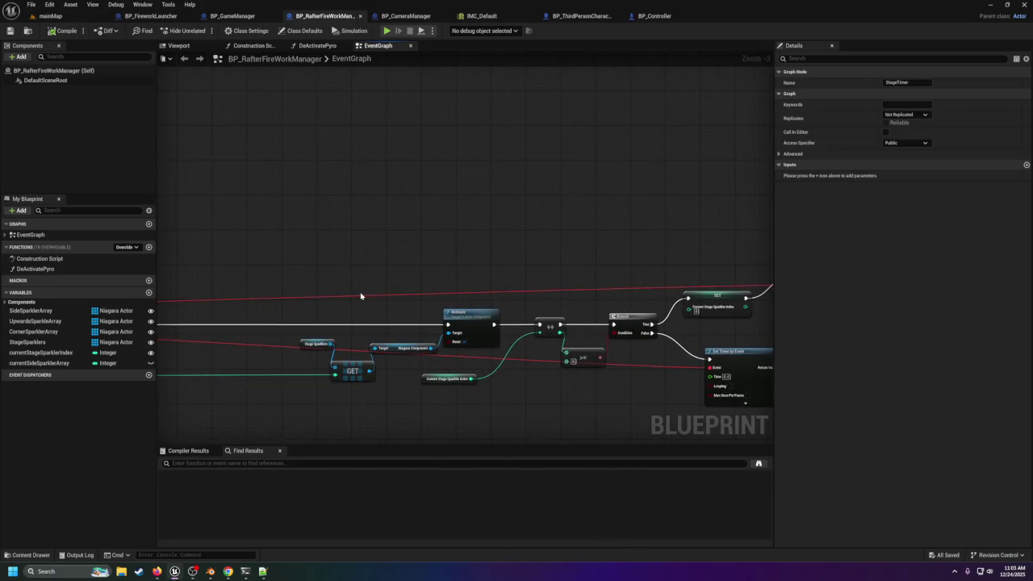
mouse_move(483, 267)
mouse_down()
mouse_move(401, 265)
mouse_move(556, 325)
mouse_move(651, 383)
mouse_move(595, 354)
mouse_up()
mouse_move(564, 258)
mouse_down()
mouse_move(360, 145)
mouse_move(599, 327)
mouse_move(533, 279)
mouse_move(605, 282)
mouse_move(539, 276)
mouse_up()
scroll(606, 282, up, 1)
Step: Promote both Set Timer by Event return values to variables NewVar and NewVar_0
right_click(546, 195)
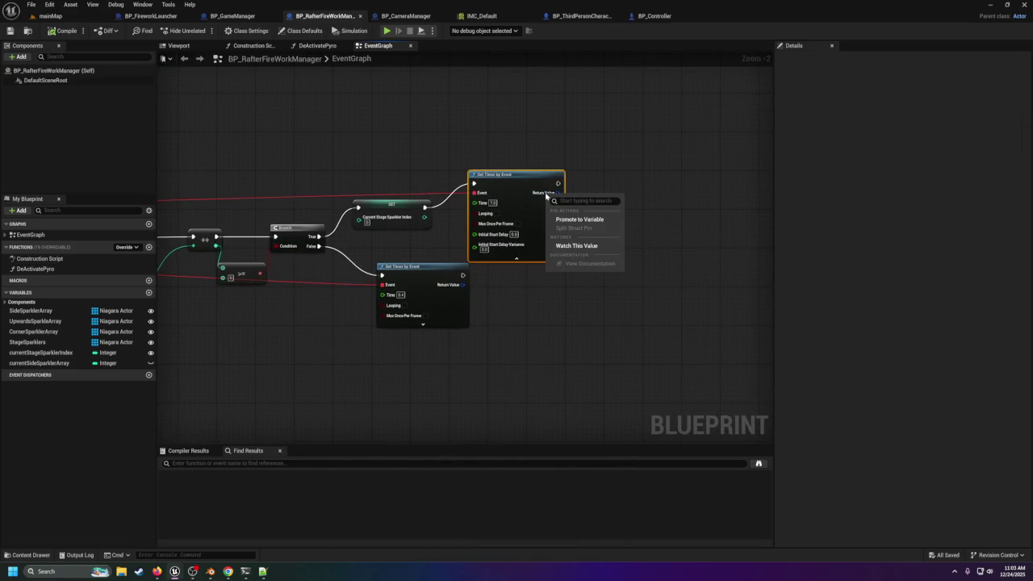
click(579, 219)
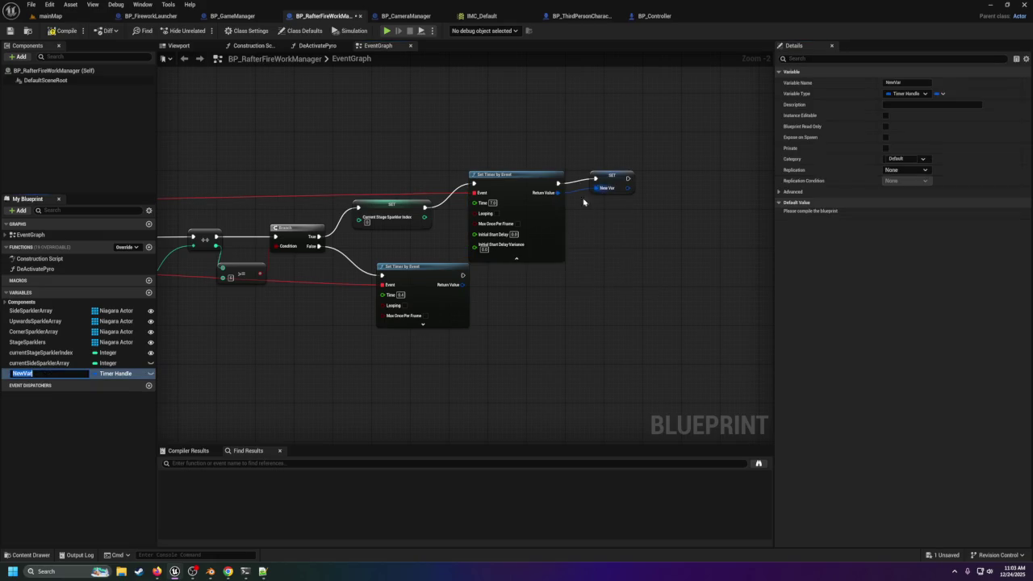
right_click(462, 285)
click(493, 313)
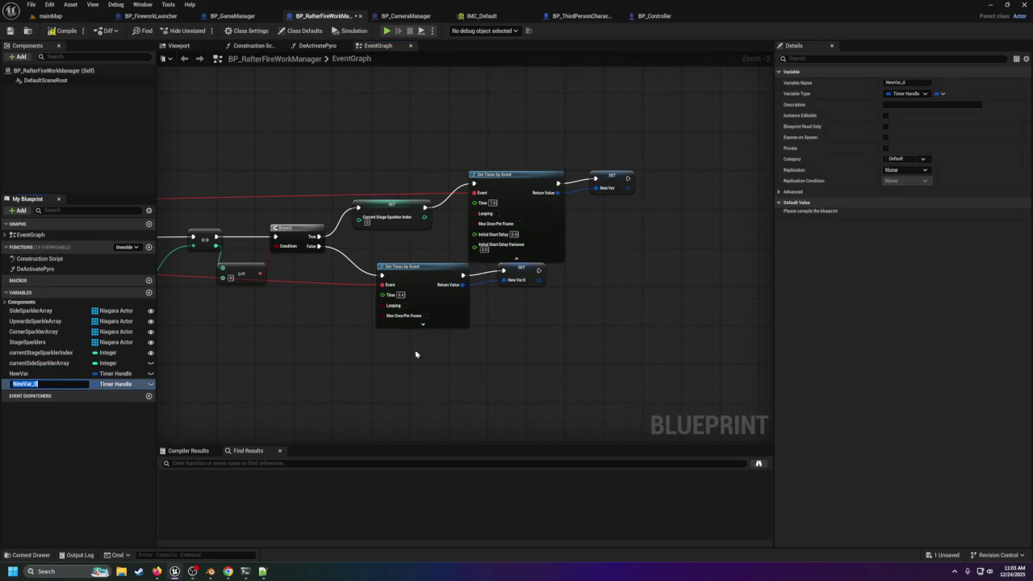
click(523, 278)
Step: Inspect the Current Stage Sparkler Index variable and the Activate and GET nodes
mouse_move(396, 362)
mouse_down()
mouse_move(339, 301)
mouse_move(563, 263)
mouse_move(533, 285)
mouse_move(164, 287)
mouse_move(283, 289)
mouse_up()
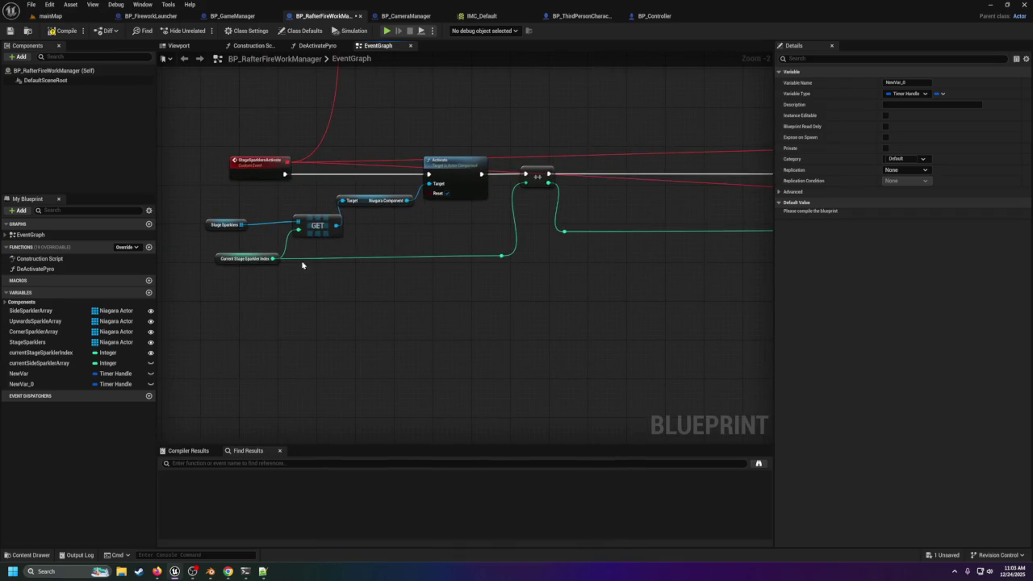
click(257, 257)
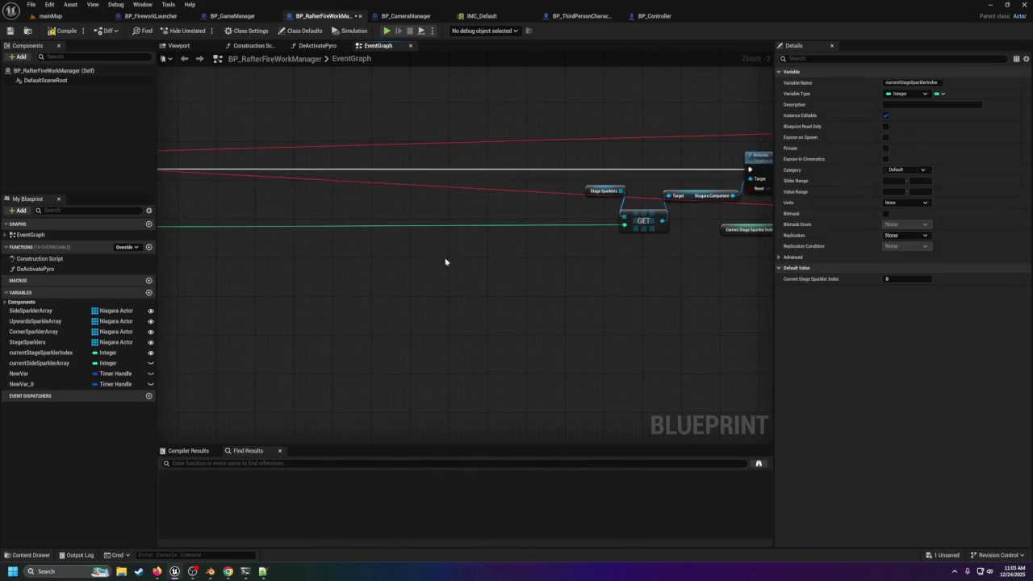
drag(442, 264, 160, 251)
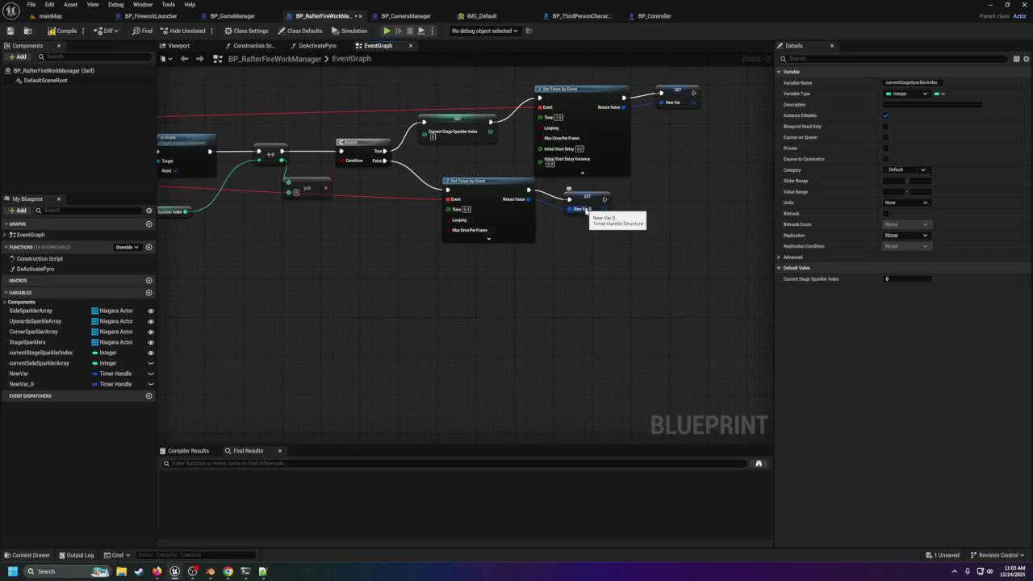
mouse_move(587, 212)
mouse_down()
mouse_move(553, 288)
mouse_move(707, 311)
mouse_move(490, 255)
mouse_up()
scroll(401, 250, down, 3)
mouse_move(401, 250)
mouse_down()
mouse_move(486, 267)
mouse_move(324, 252)
mouse_up()
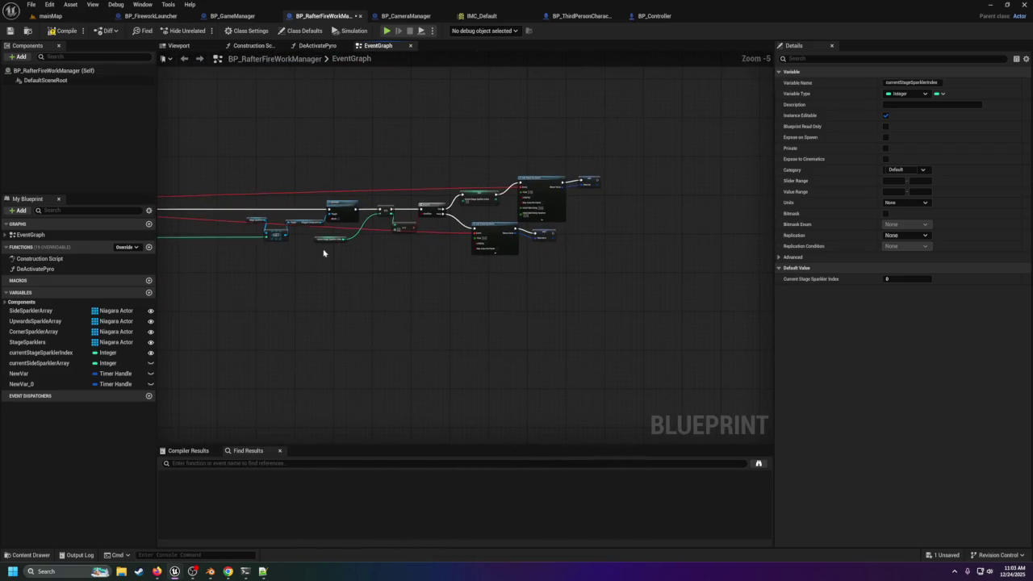
scroll(444, 261, up, 1)
scroll(670, 279, up, 1)
mouse_move(444, 260)
mouse_down()
mouse_move(670, 279)
mouse_move(548, 270)
mouse_up()
scroll(380, 166, up, 1)
drag(380, 166, 388, 303)
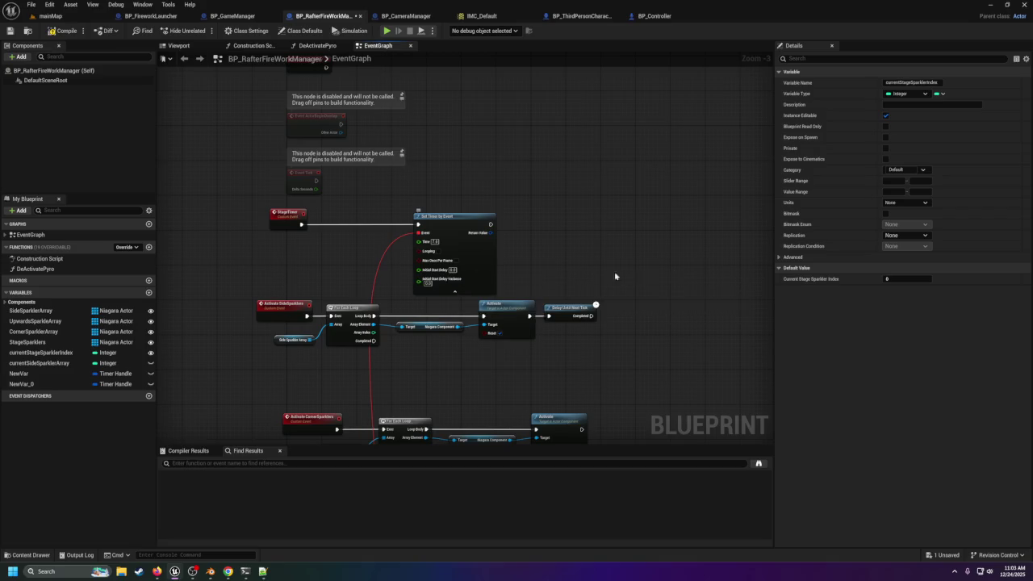
mouse_move(655, 320)
mouse_down()
mouse_move(511, 168)
mouse_move(530, 203)
mouse_move(507, 232)
mouse_move(427, 231)
mouse_up()
Step: Select the StageSparklersActivate event and bring the timers and their SET nodes into view
scroll(427, 230, down, 1)
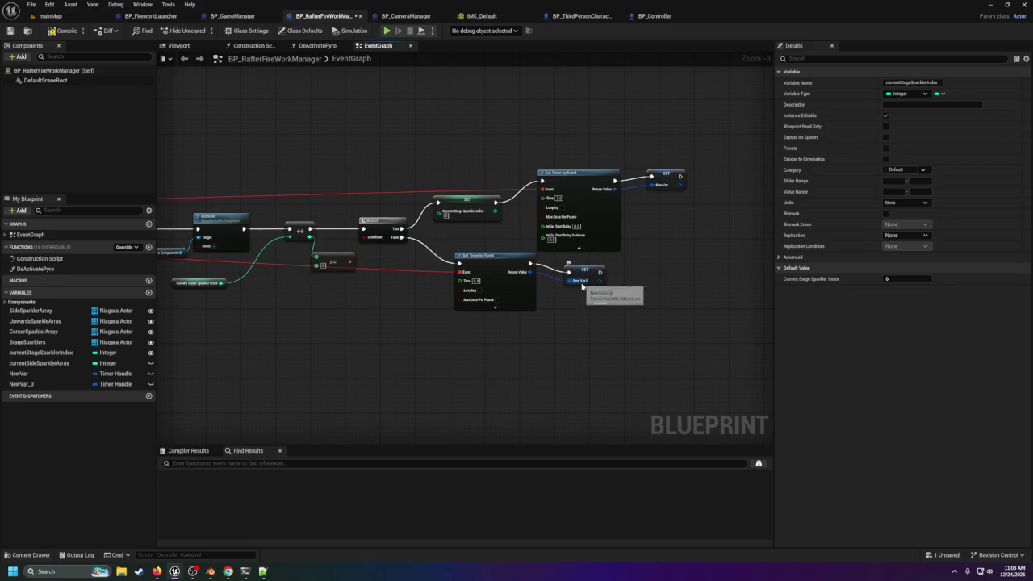
scroll(565, 267, down, 4)
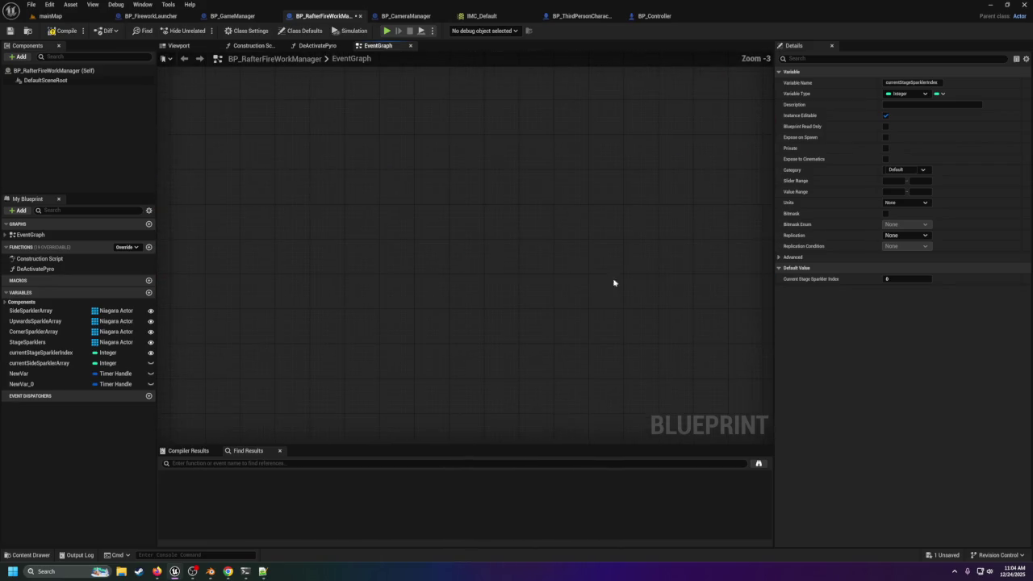
scroll(590, 283, up, 4)
click(429, 234)
scroll(377, 323, down, 3)
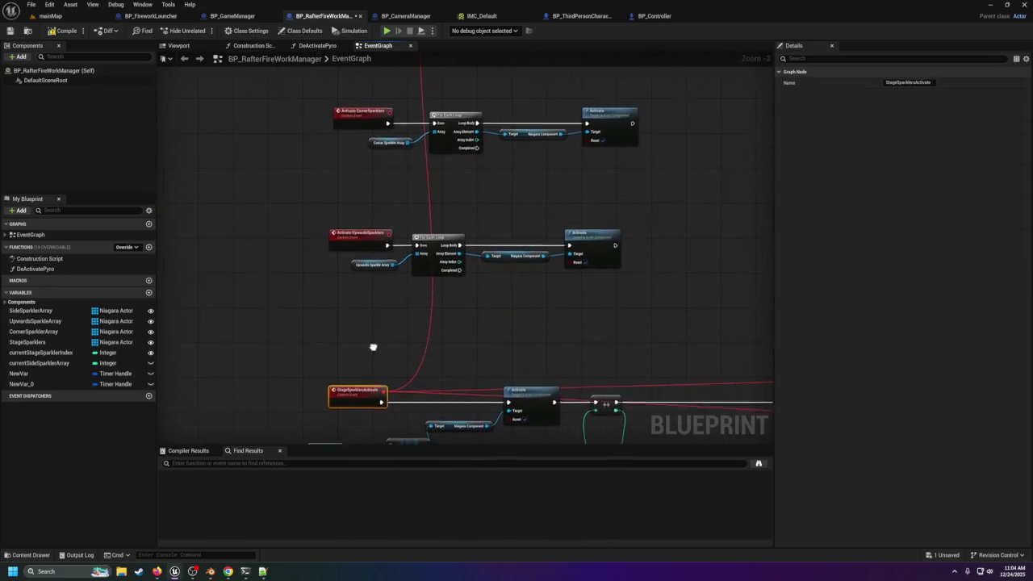
scroll(398, 246, up, 2)
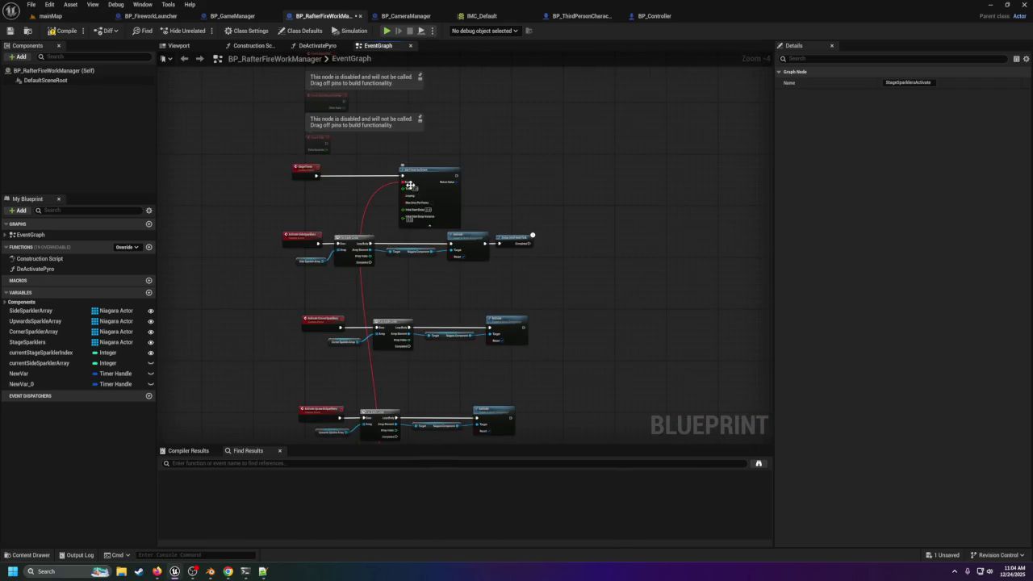
mouse_move(550, 325)
mouse_down()
mouse_move(485, 267)
mouse_move(380, 127)
mouse_move(444, 251)
mouse_up()
scroll(444, 251, down, 1)
scroll(445, 251, up, 2)
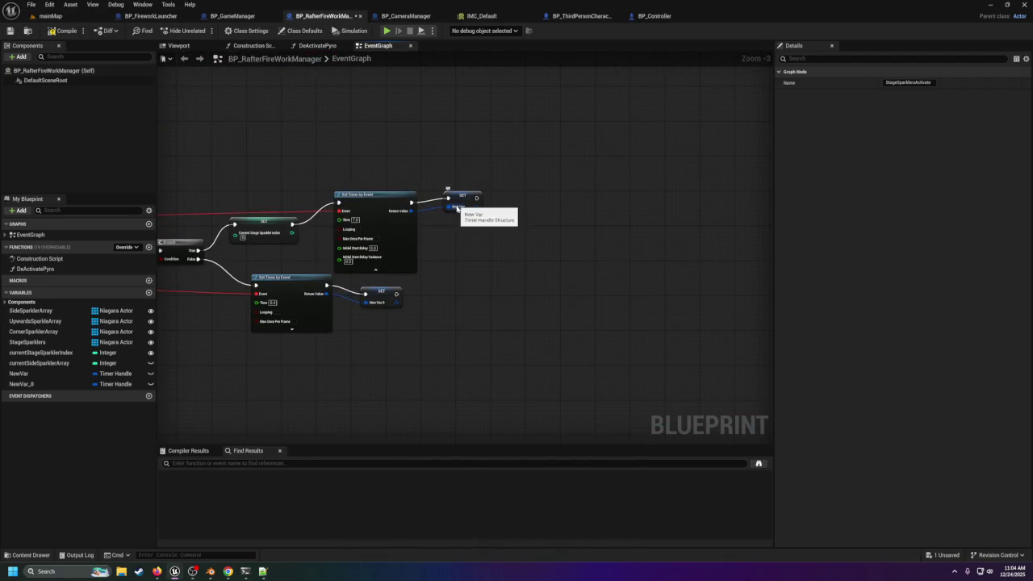
drag(436, 292, 595, 272)
mouse_move(279, 302)
mouse_down()
mouse_move(454, 256)
mouse_move(401, 237)
mouse_move(396, 299)
mouse_up()
Step: Add a new custom event node to act as the abort event and name it
right_click(397, 304)
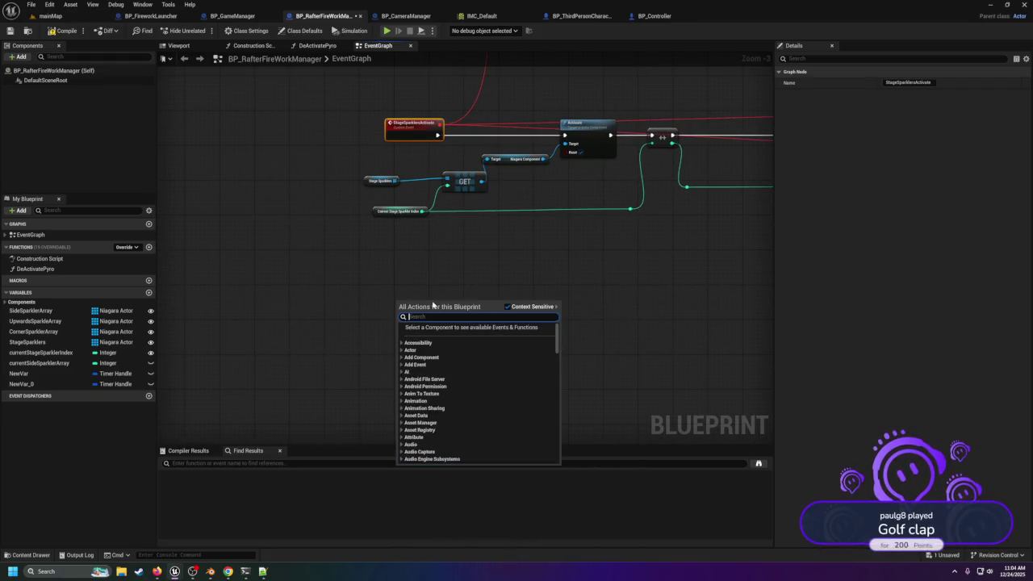
text(custom event)
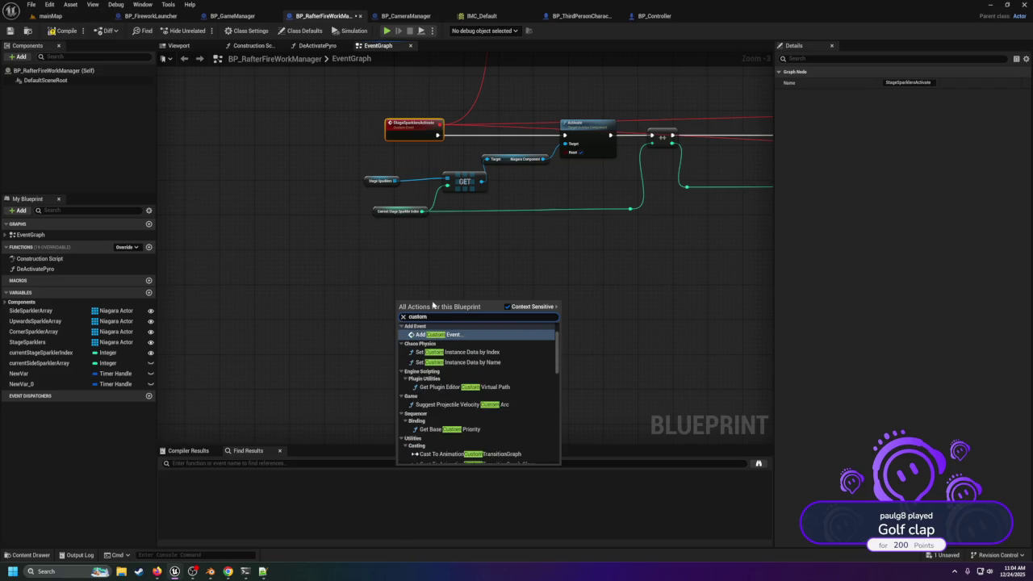
key(Return)
text(S)
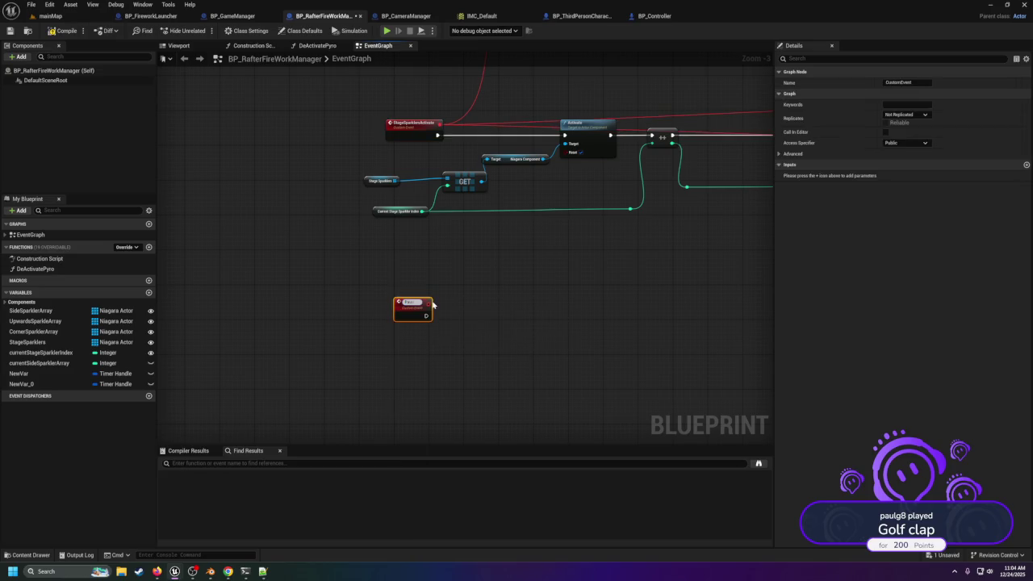
text(re)
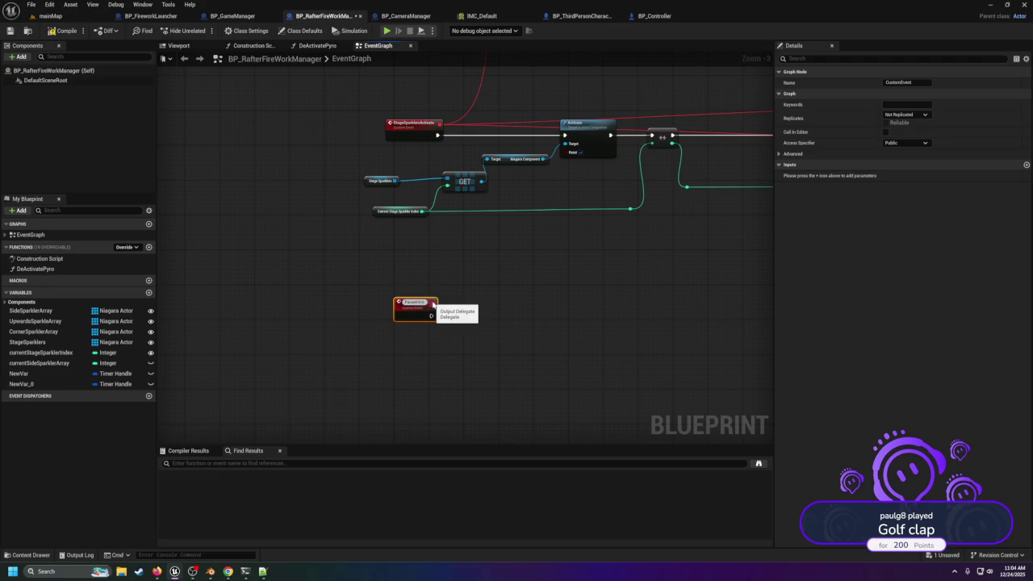
key(Return)
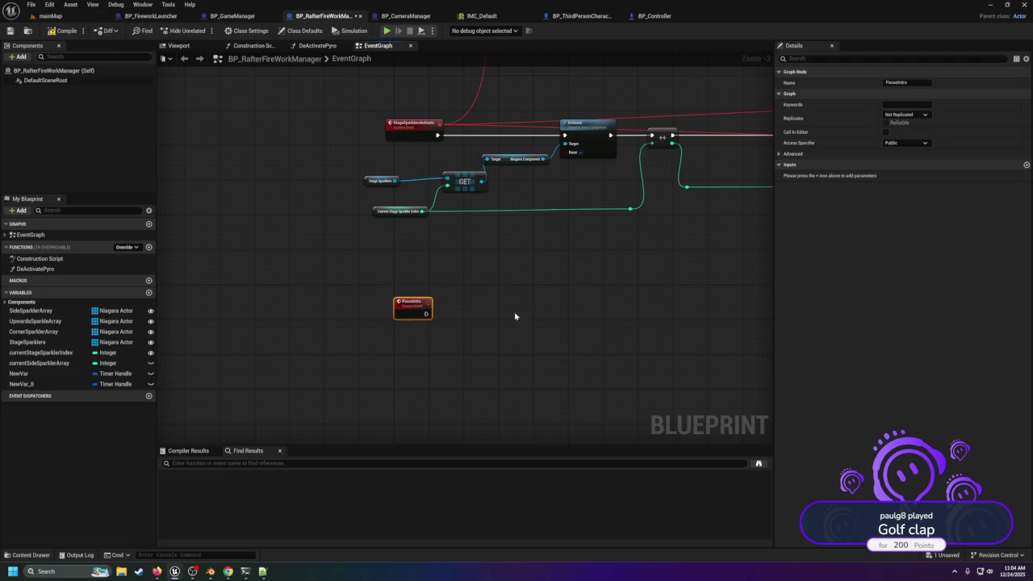
Step: Have the custom event run Clear and Invalidate Timer by Handle on a NewVar getter
mouse_move(19, 374)
mouse_down()
mouse_move(468, 330)
mouse_move(450, 349)
mouse_move(478, 355)
mouse_move(488, 315)
mouse_up()
click(476, 330)
text(stop)
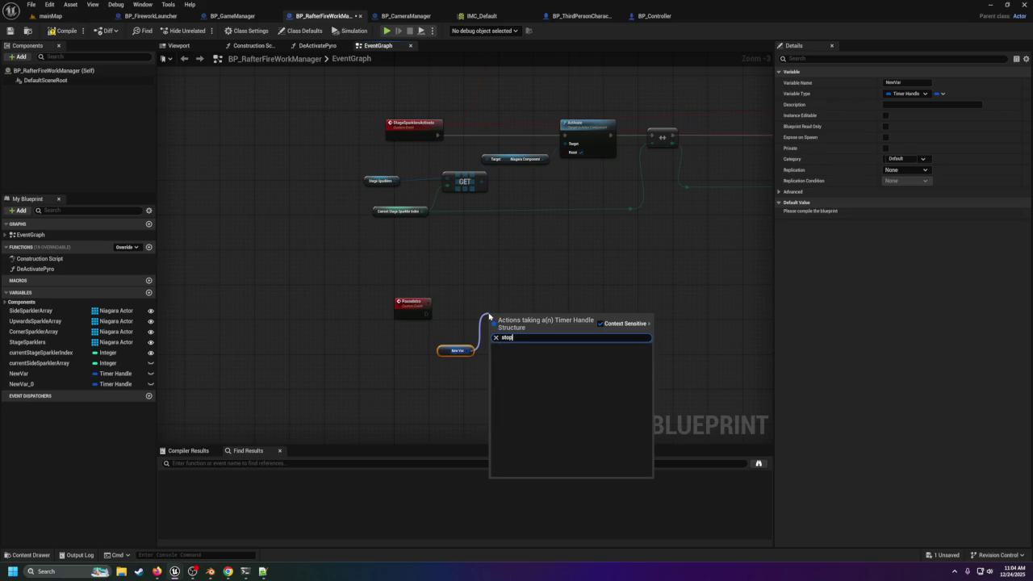
key(BackSpace)
key(BackSpace)
key(BackSpace)
text(inv)
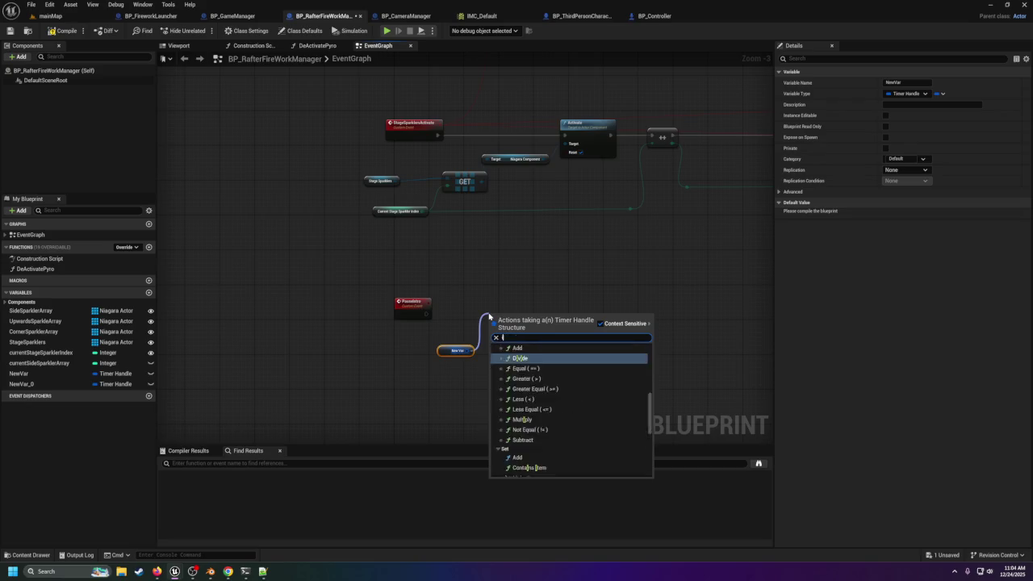
click(556, 362)
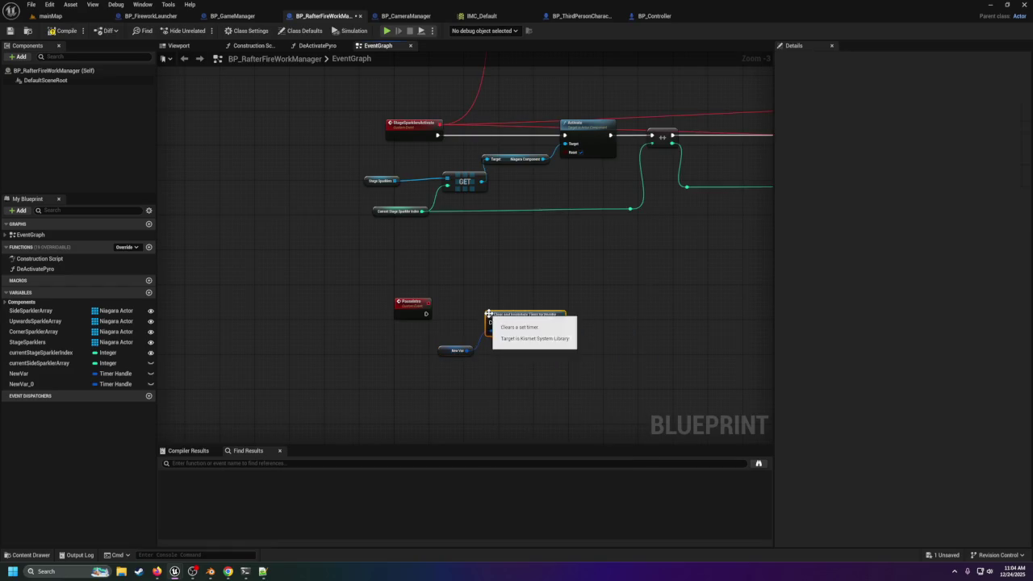
mouse_move(427, 313)
mouse_down()
mouse_move(489, 323)
mouse_move(504, 309)
mouse_up()
Step: Clear and invalidate NewVar_0 too, chained after the first clear node
drag(74, 388, 626, 326)
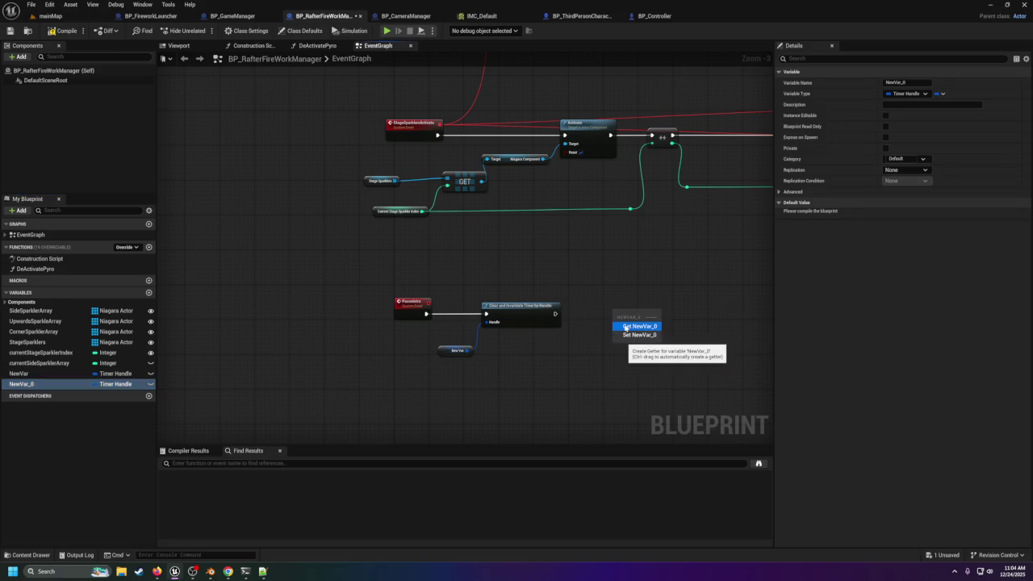
click(626, 326)
mouse_move(637, 313)
mouse_down()
mouse_move(570, 347)
mouse_move(611, 313)
mouse_up()
text(clear)
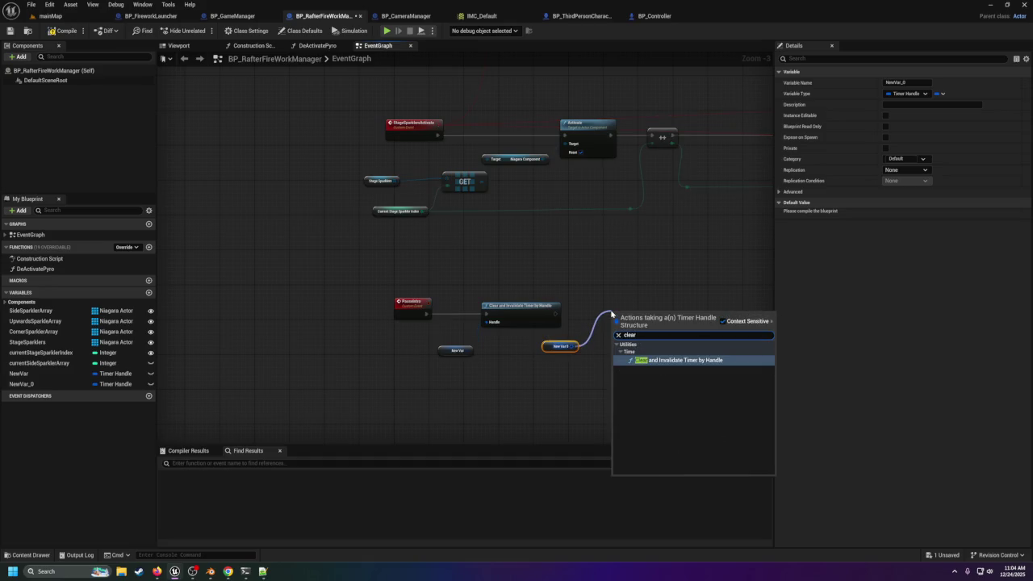
click(669, 360)
drag(640, 320, 583, 311)
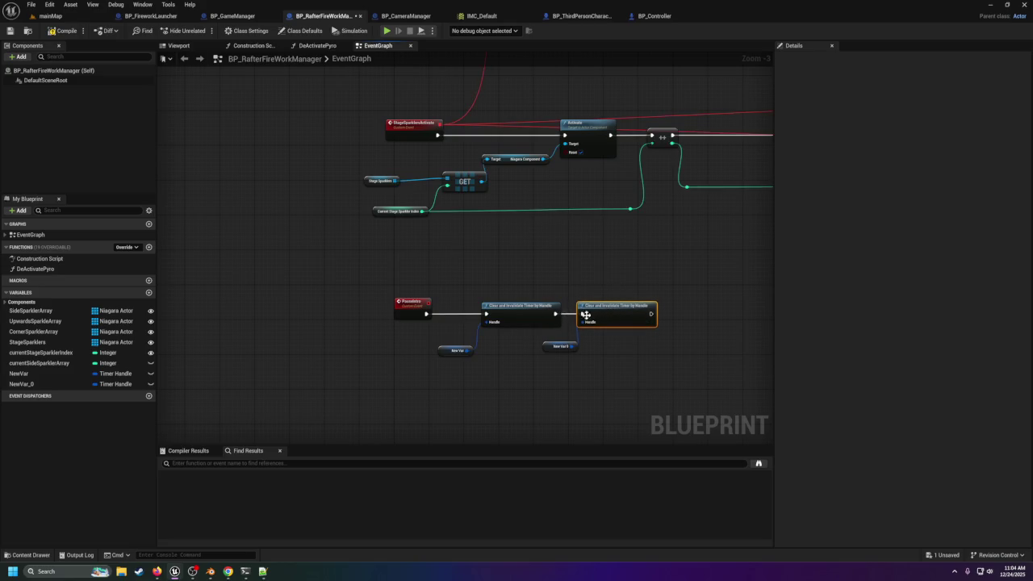
click(29, 375)
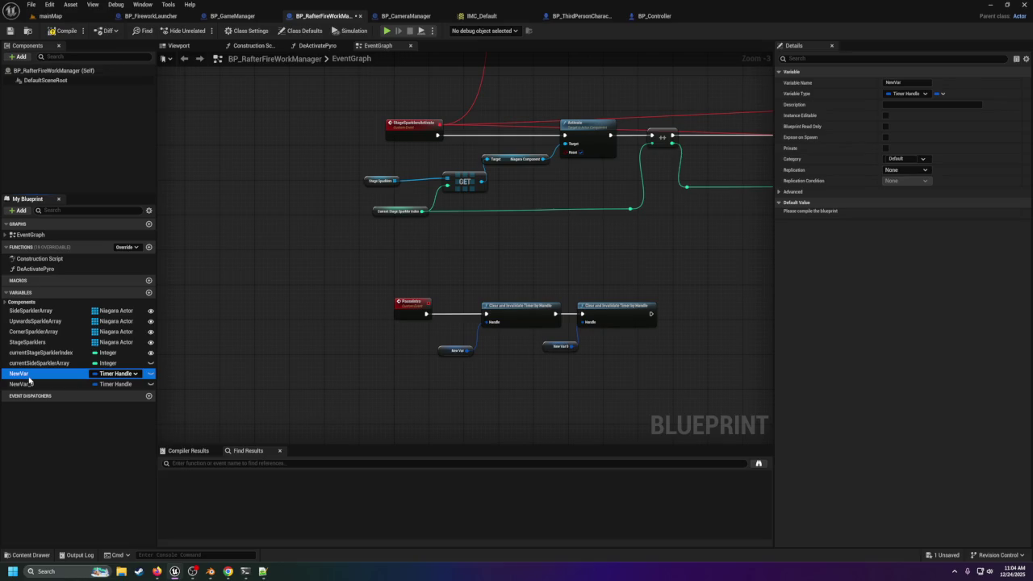
Step: Rename the NewVar variable to stageSparklerTimer1
click(29, 376)
text(StageSparklerTimer)
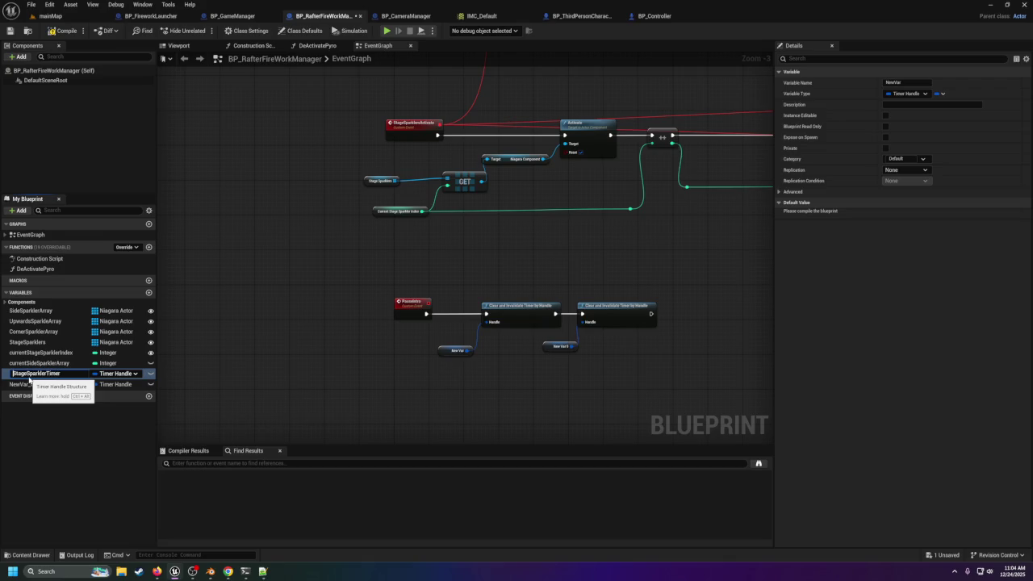
key(BackSpace)
text(s)
key(End)
key(Return)
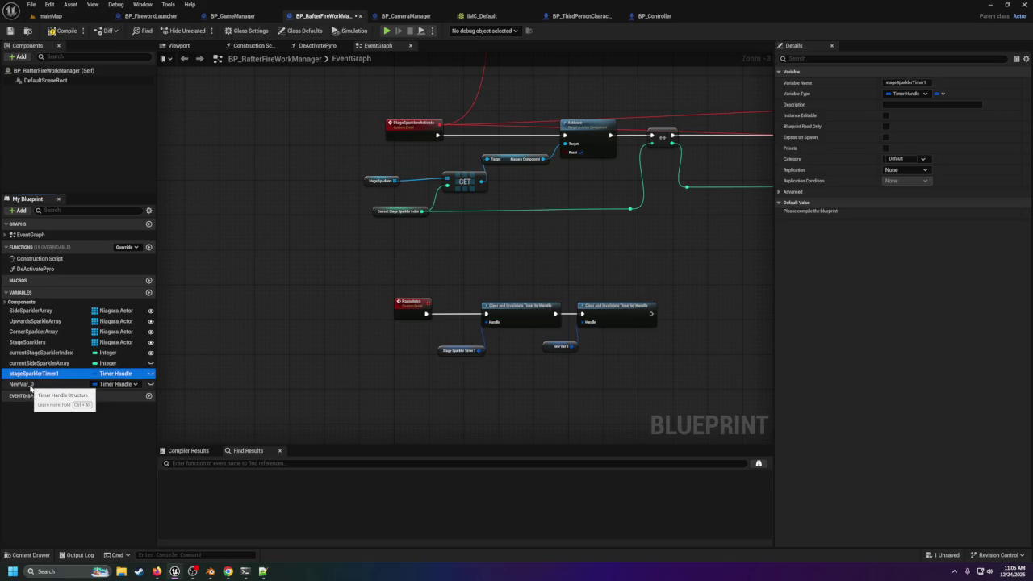
Step: Rename NewVar_0 to stageSparklerTimer2, then compile and save the blueprint
double_click(31, 385)
text(stageSparklerTimer2)
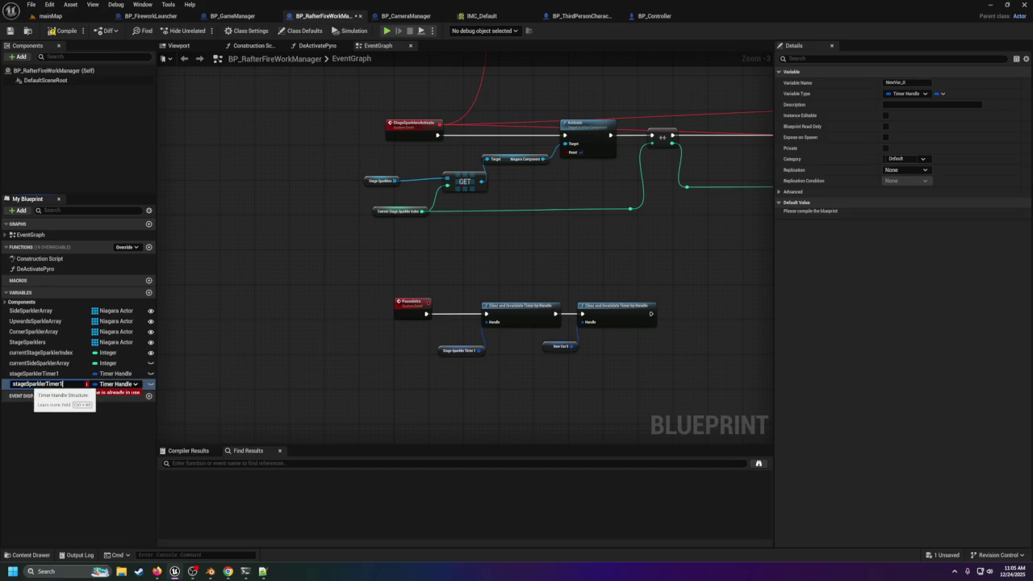
key(Return)
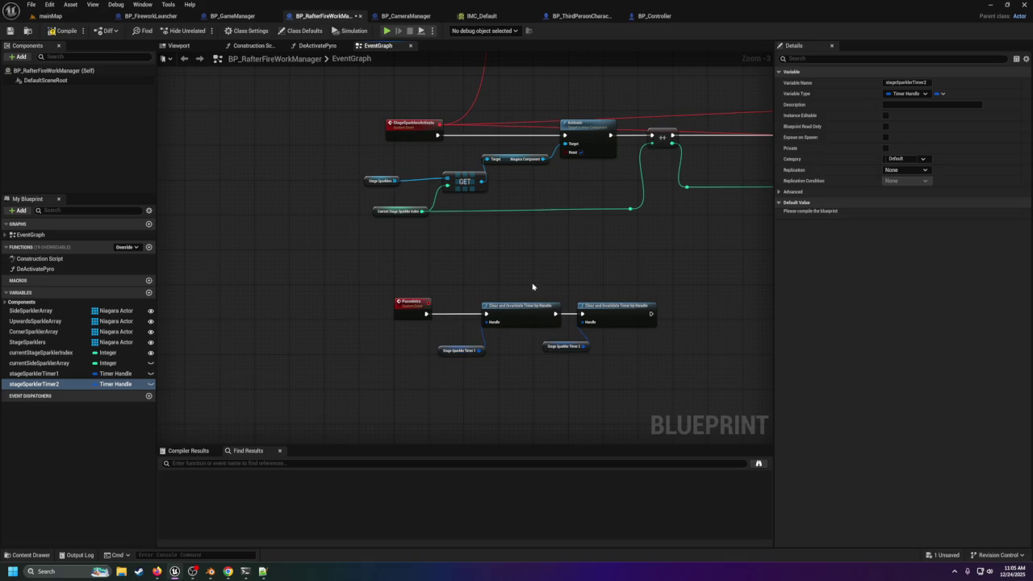
click(60, 30)
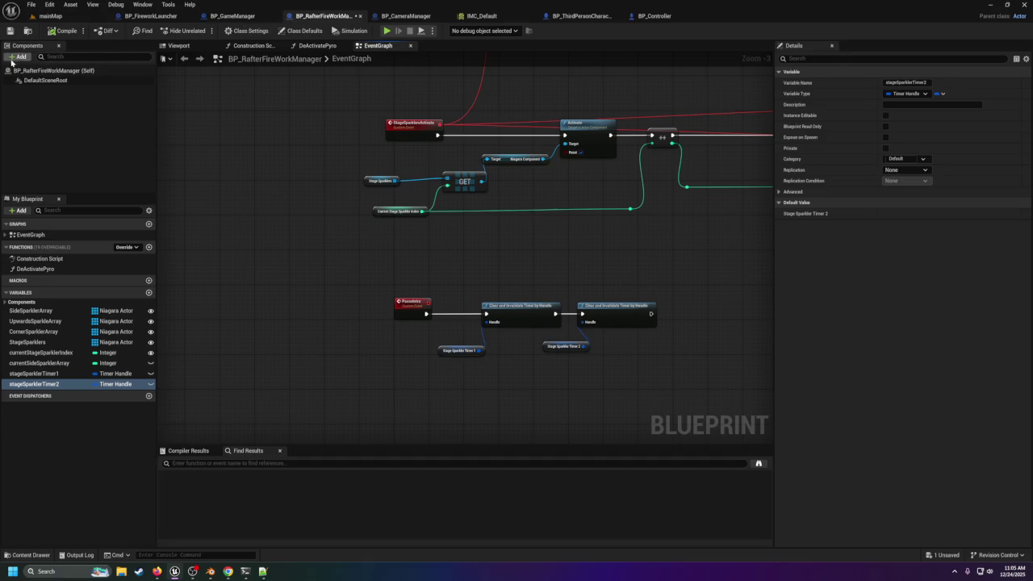
click(10, 30)
click(232, 16)
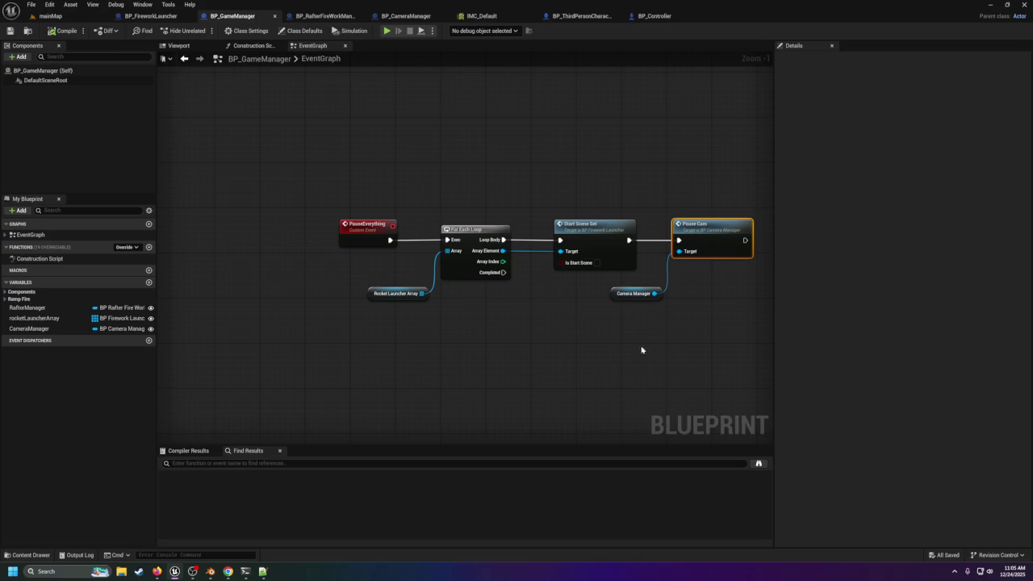
Step: Add a RafterManager getter node to BP_GameManager's pause graph
scroll(579, 349, down, 1)
mouse_move(579, 350)
mouse_down()
mouse_move(376, 342)
mouse_move(287, 359)
mouse_up()
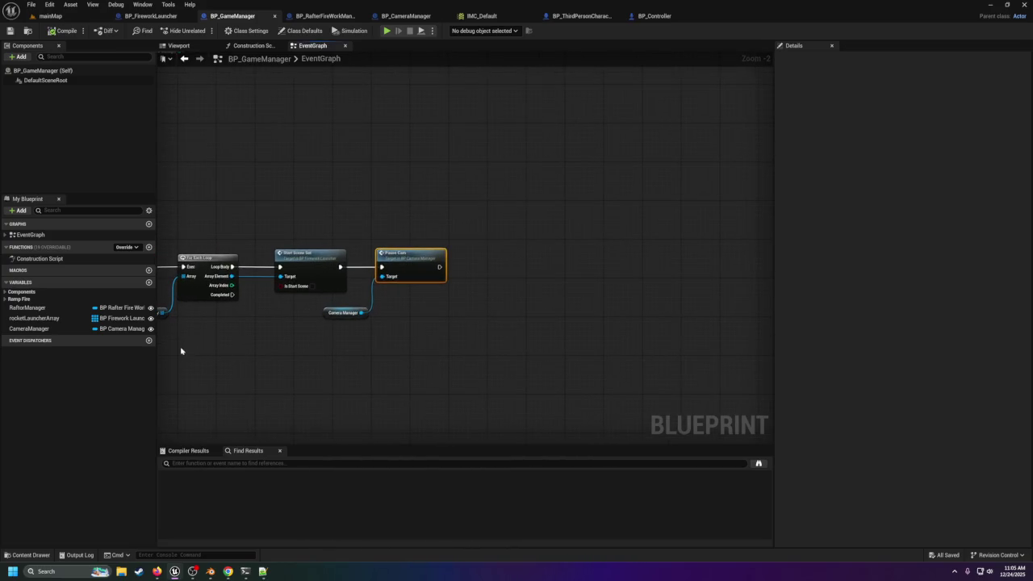
mouse_move(28, 307)
mouse_down()
mouse_move(444, 324)
mouse_move(489, 284)
mouse_up()
click(492, 332)
text(poa)
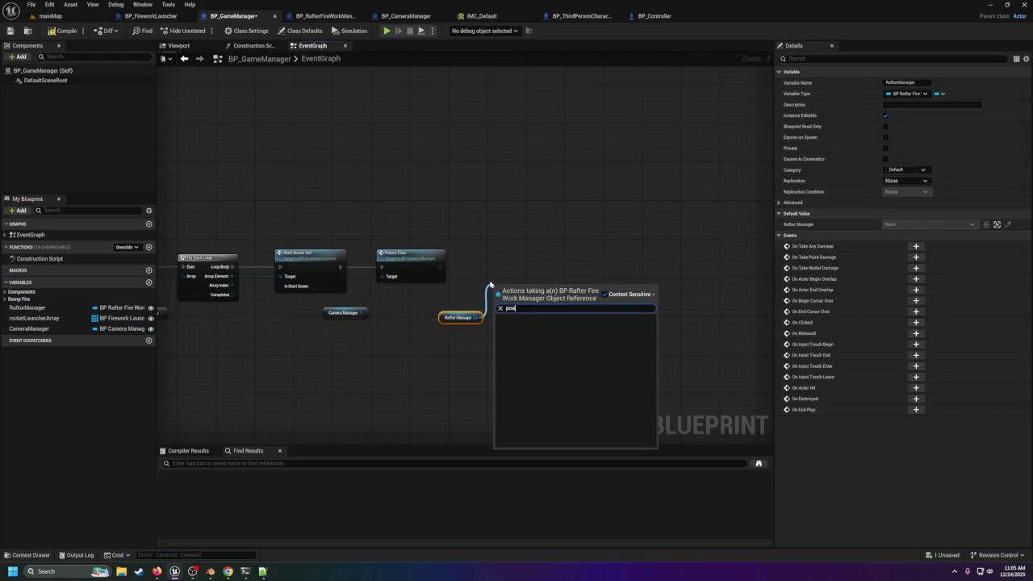
key(BackSpace)
key(BackSpace)
text(ause)
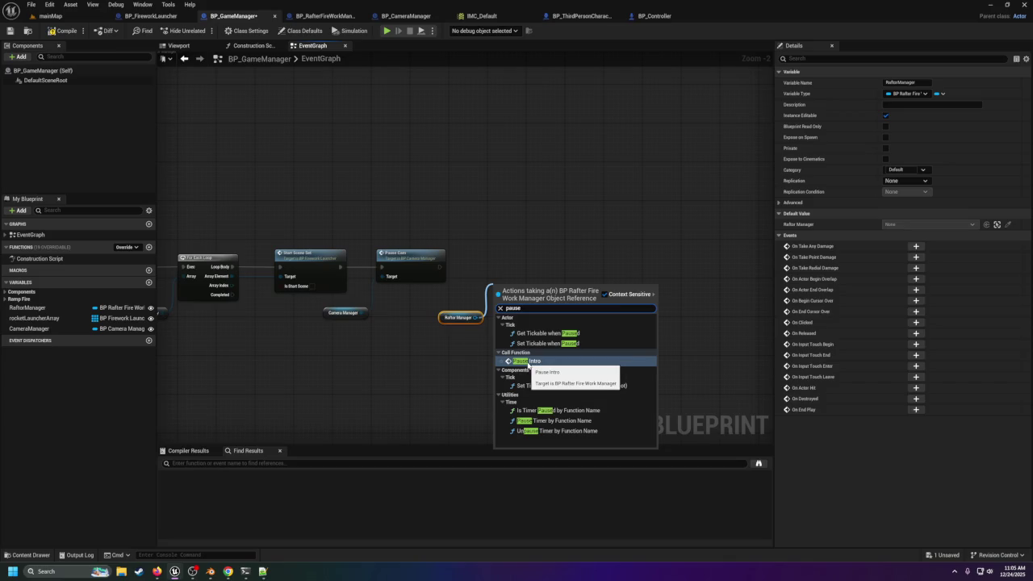
click(529, 208)
click(529, 208)
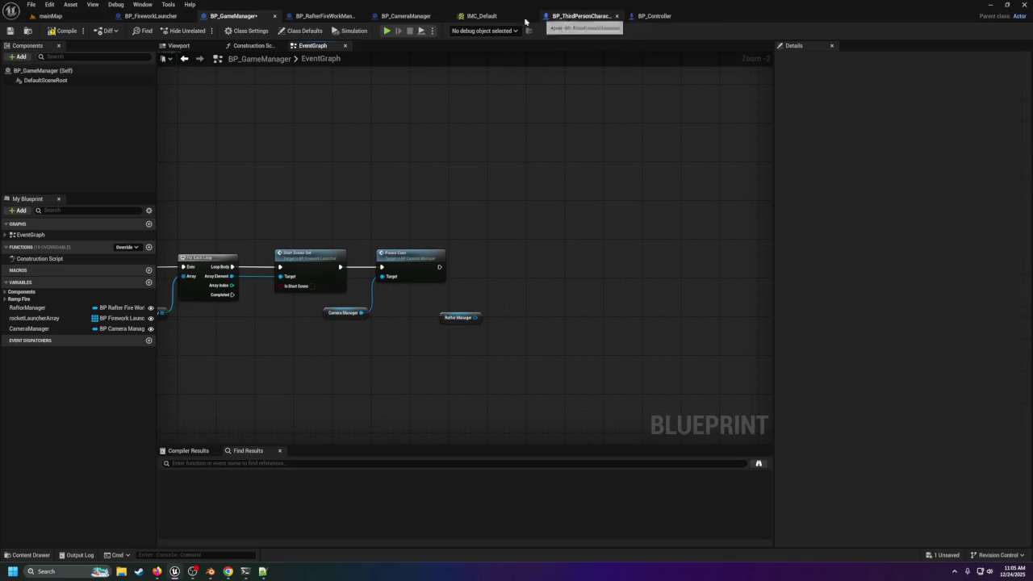
Step: Call Pause Intro on RafterManager, chained right after Pause Cam
click(327, 18)
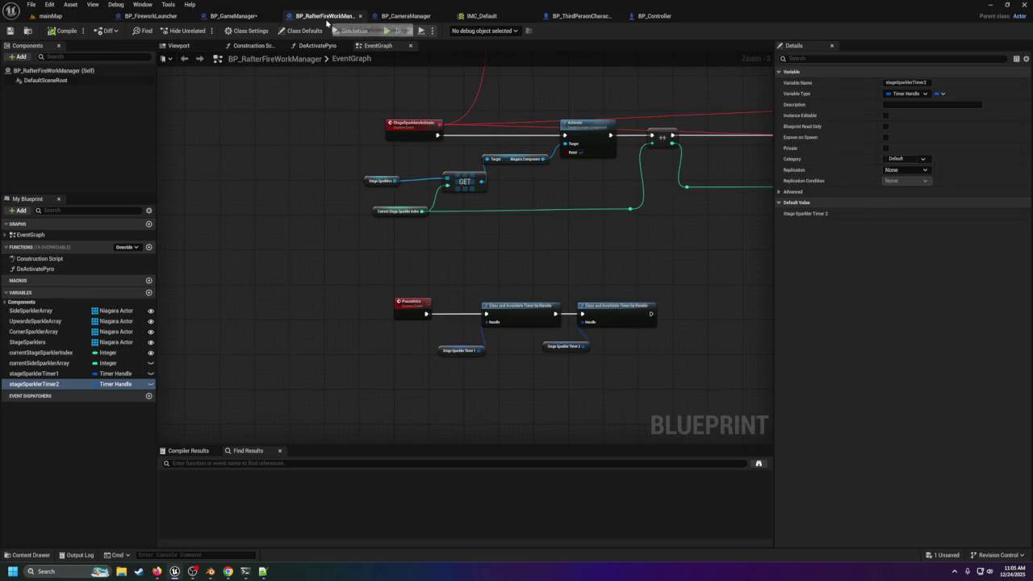
click(234, 16)
drag(479, 317, 507, 285)
text(pause)
key(Return)
mouse_move(440, 266)
mouse_down()
mouse_move(512, 295)
mouse_move(527, 265)
mouse_up()
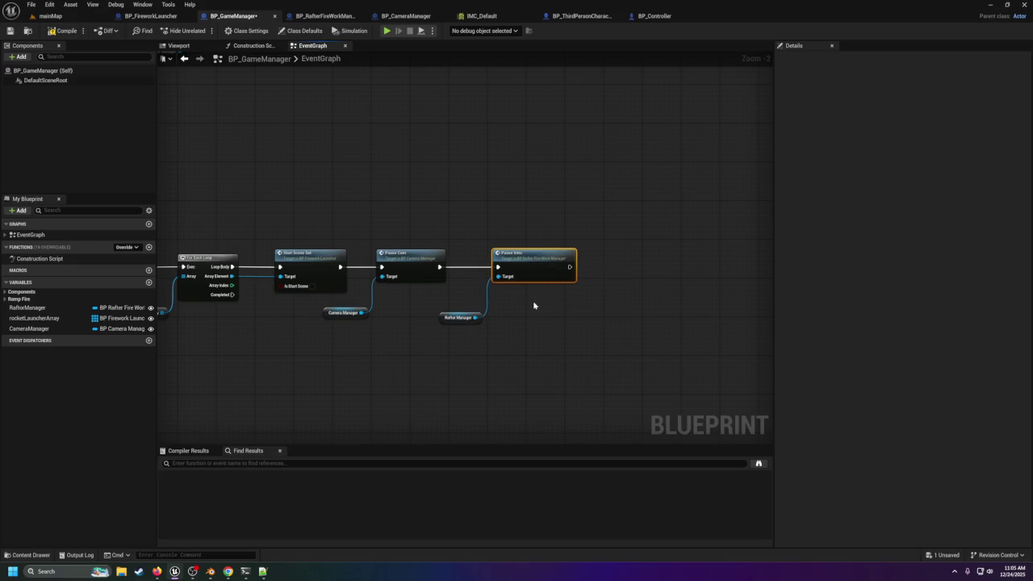
Step: Save BP_GameManager, then cycle through the open blueprint tabs back to mainMap
click(10, 31)
click(581, 16)
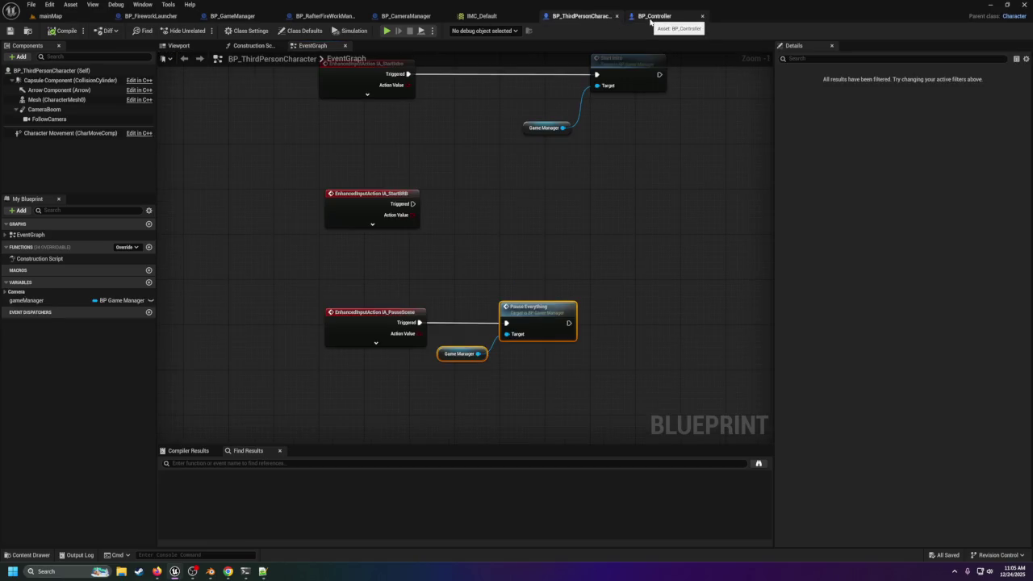
click(652, 18)
click(333, 18)
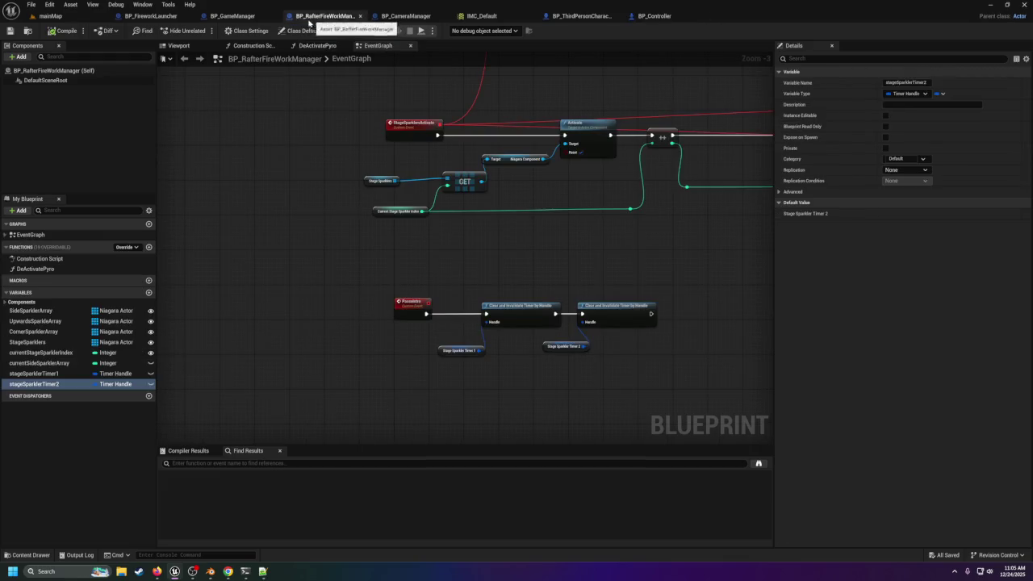
click(232, 16)
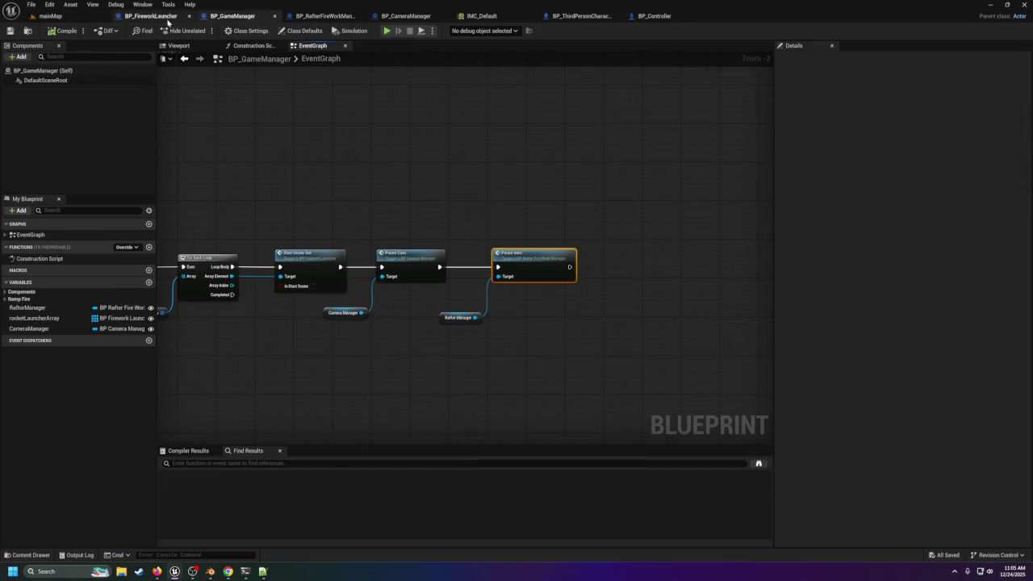
click(161, 17)
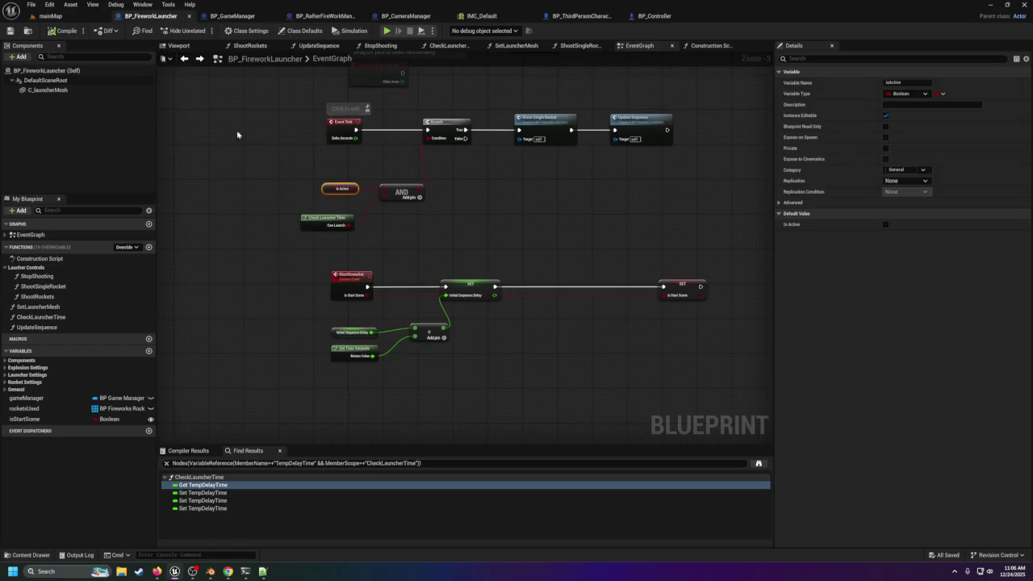
click(50, 16)
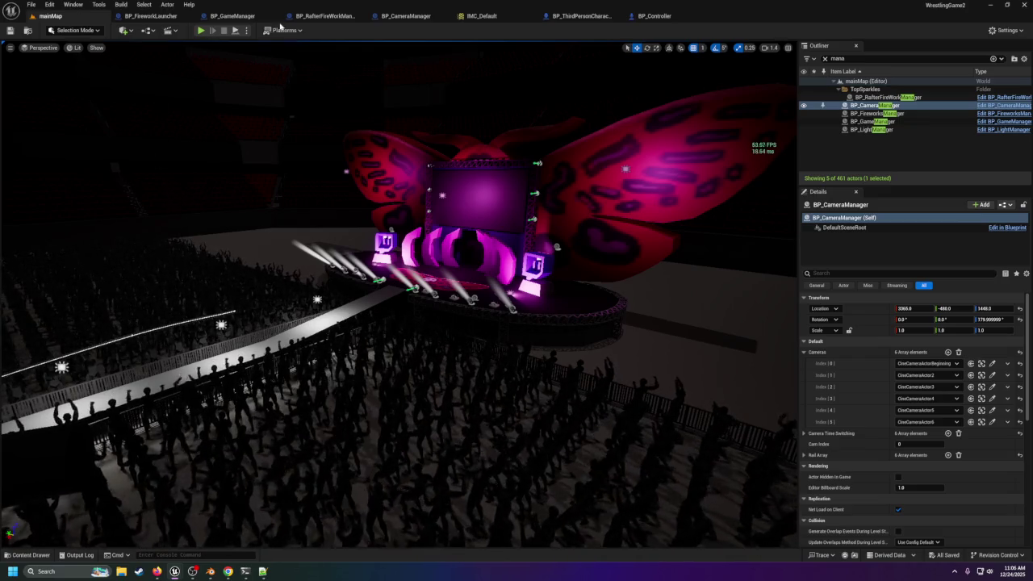
Step: In BP_CameraManager, break the Cam Index link into the brbCams GET index pin
click(421, 16)
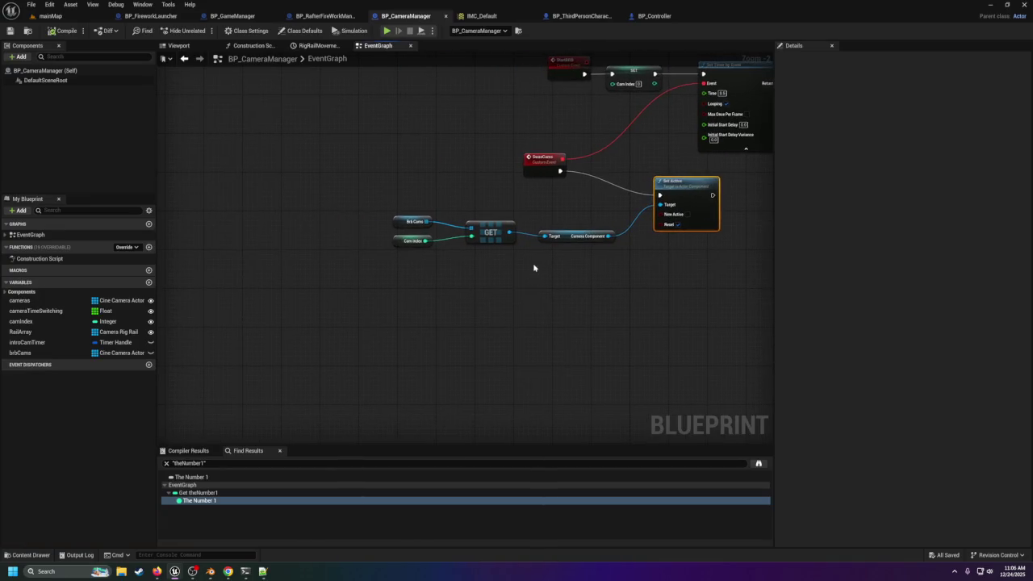
scroll(403, 256, down, 3)
scroll(509, 212, up, 3)
scroll(476, 242, up, 1)
mouse_move(250, 259)
mouse_down()
mouse_move(618, 322)
mouse_move(465, 302)
mouse_up()
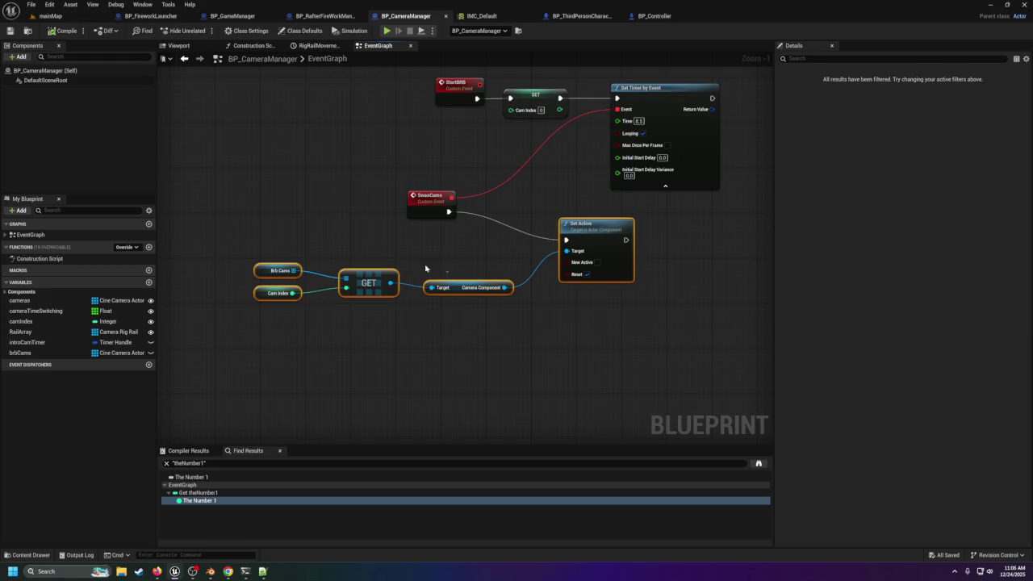
mouse_move(266, 261)
mouse_down()
mouse_move(474, 331)
mouse_move(605, 353)
mouse_up()
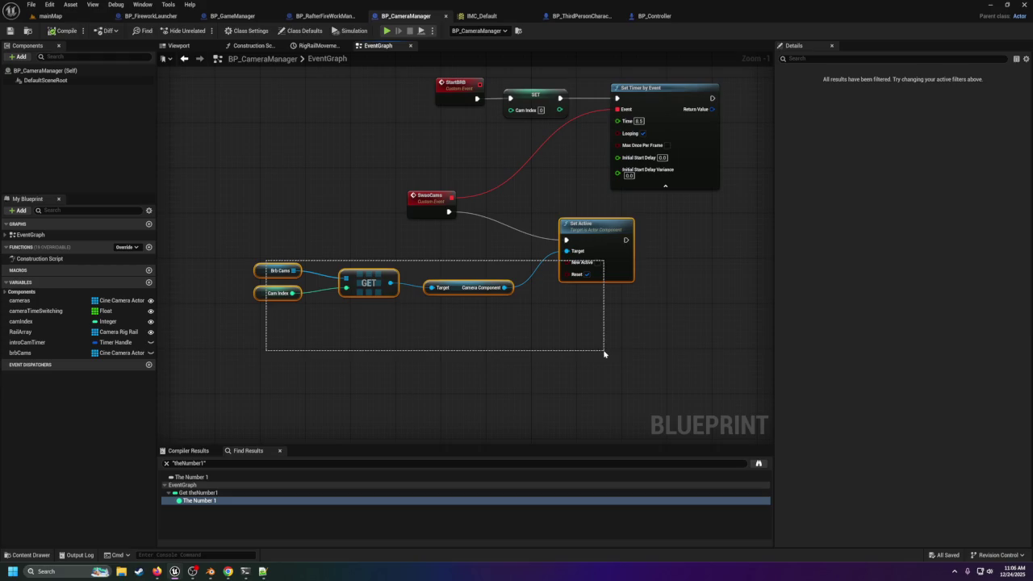
drag(604, 353, 521, 346)
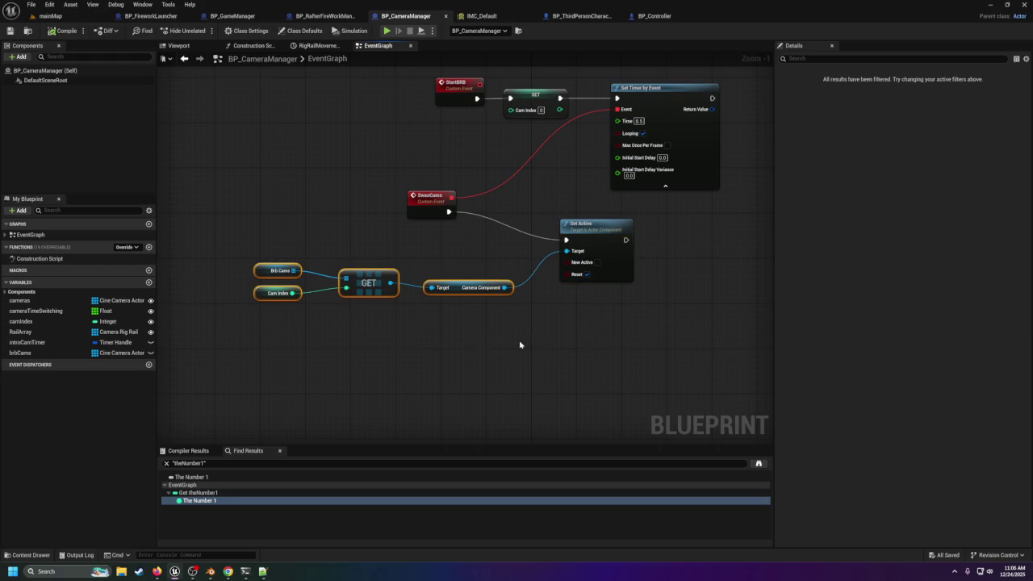
click(5, 283)
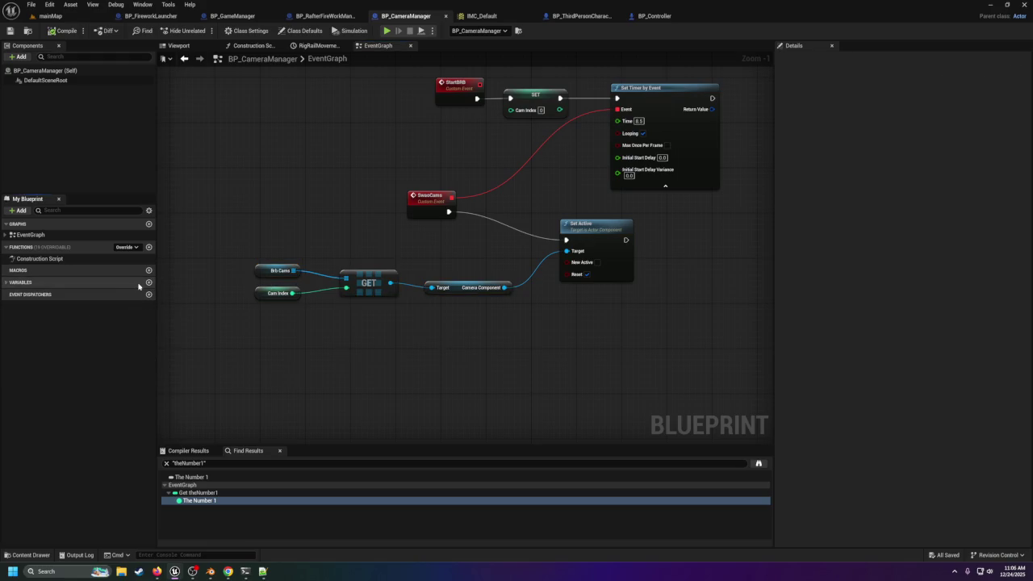
click(5, 283)
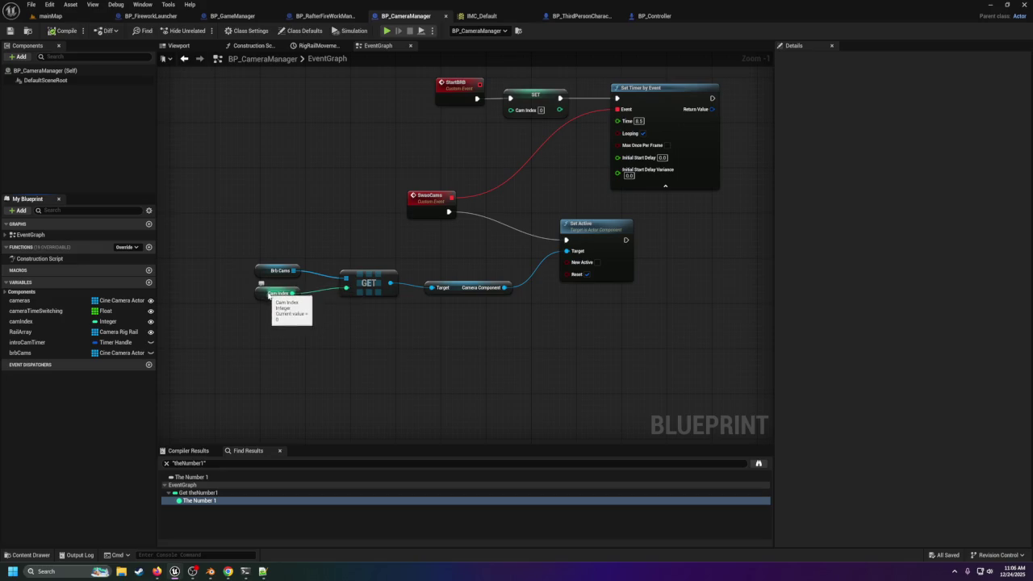
right_click(349, 290)
click(370, 323)
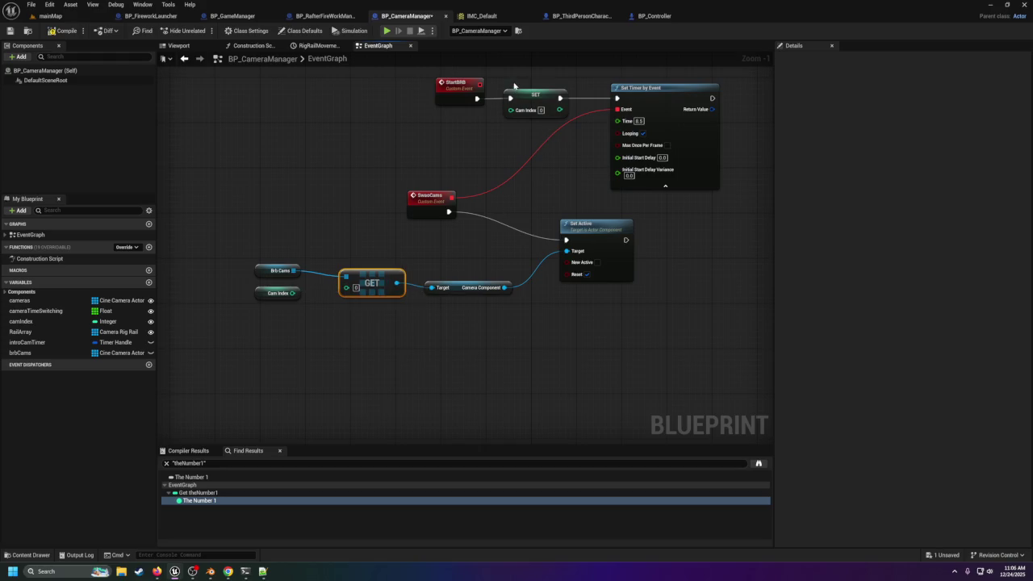
Step: Delete the SET Cam Index node and unused Cam Index getter, wiring StartBRB to Set Timer by Event
click(522, 100)
key(Delete)
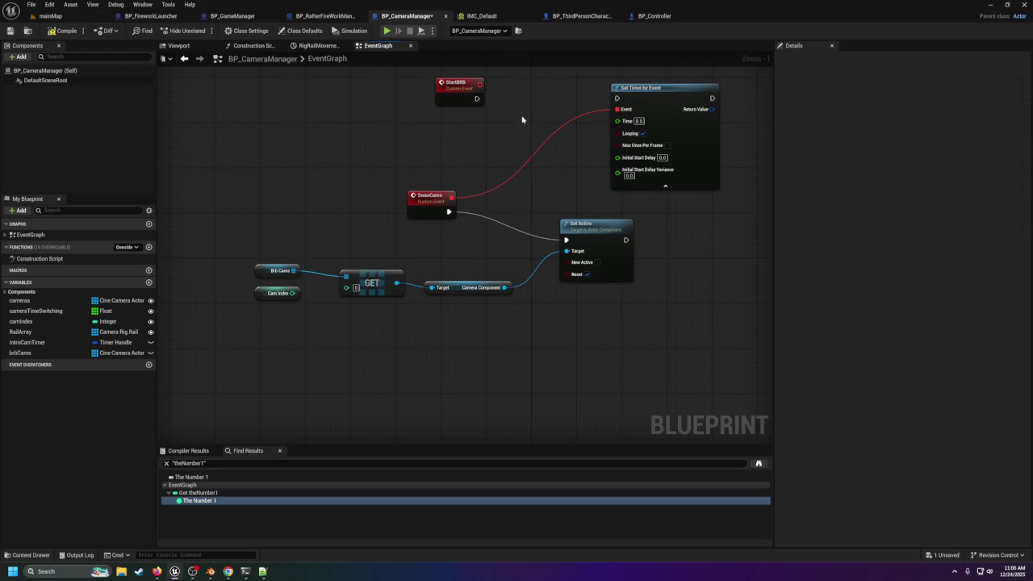
mouse_move(482, 98)
mouse_down()
mouse_move(618, 110)
mouse_move(618, 99)
mouse_up()
click(274, 290)
key(Delete)
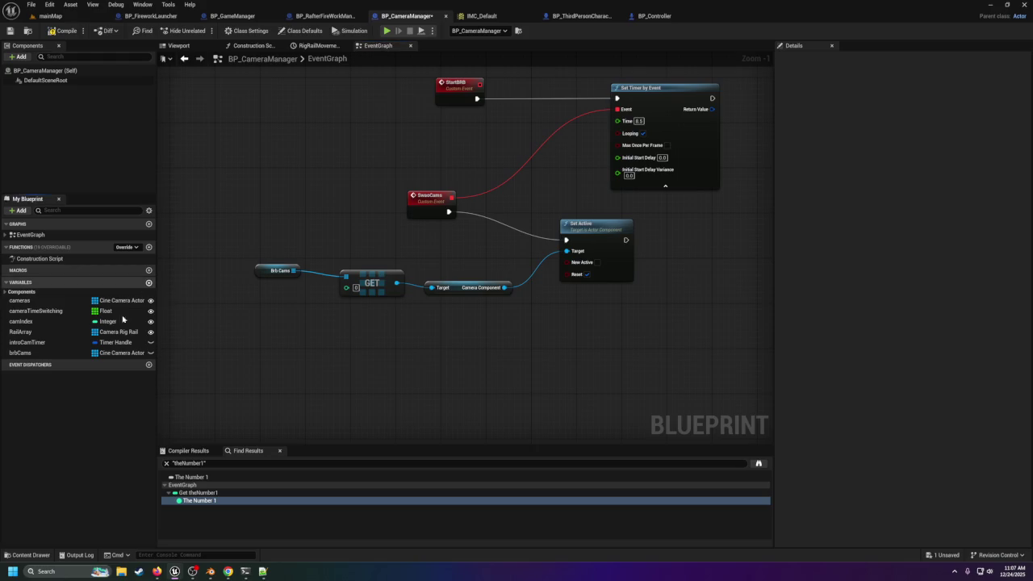
Step: Add a new single Boolean variable named brbCamFlag
click(148, 282)
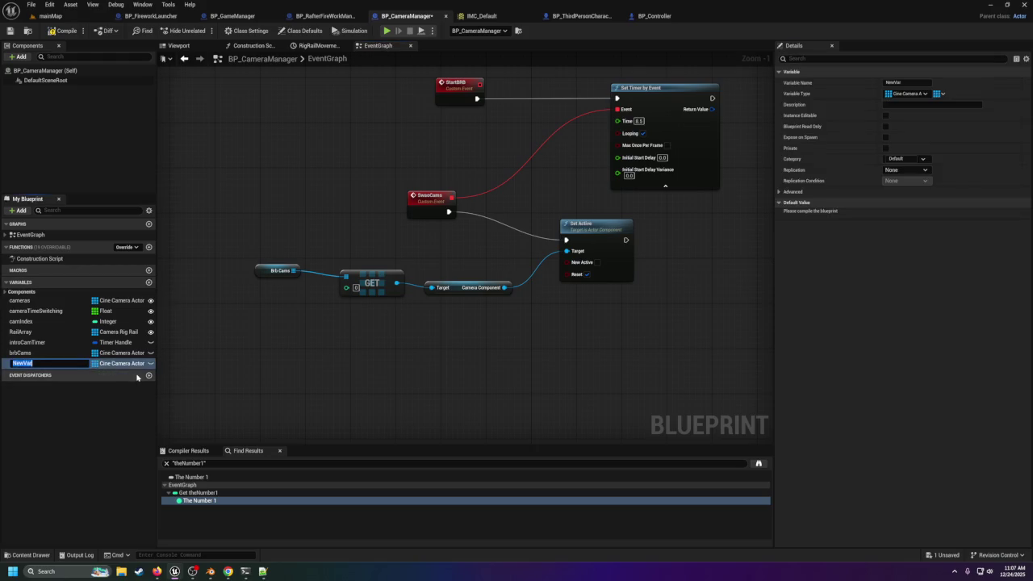
text(brbCamFlag)
key(Return)
click(121, 364)
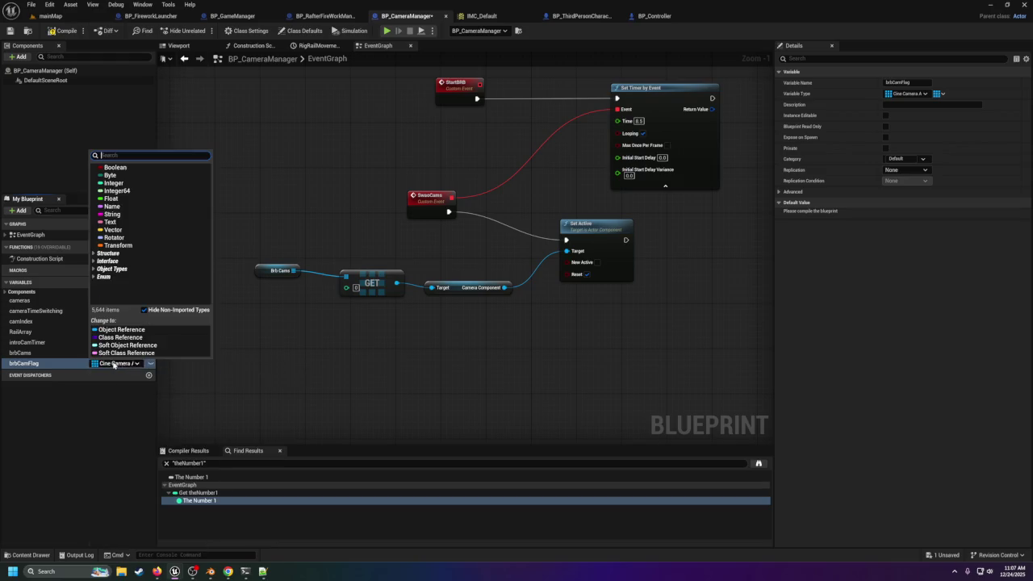
click(115, 167)
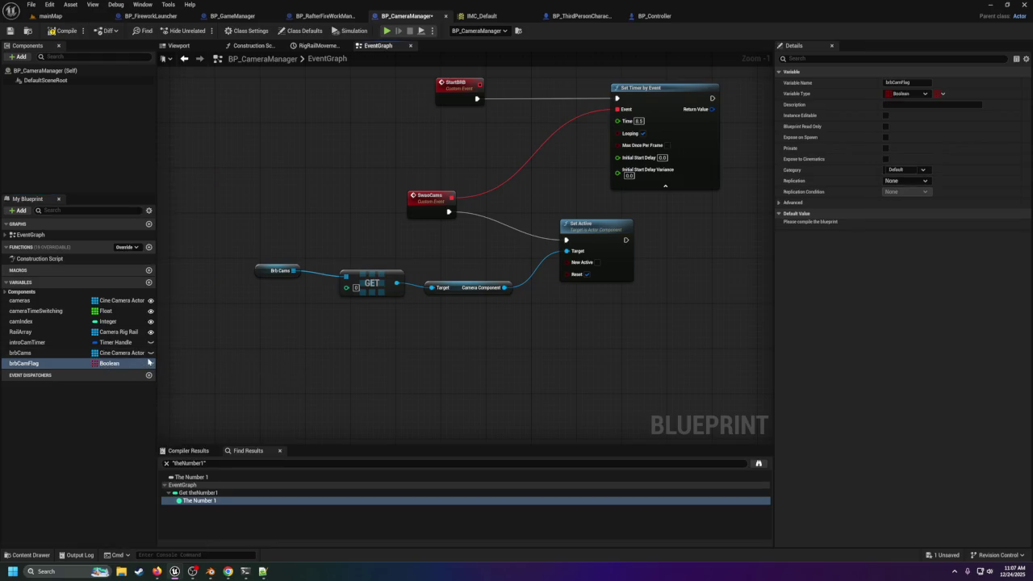
click(942, 93)
key(Escape)
mouse_move(297, 267)
mouse_down()
mouse_move(410, 317)
mouse_move(479, 318)
mouse_up()
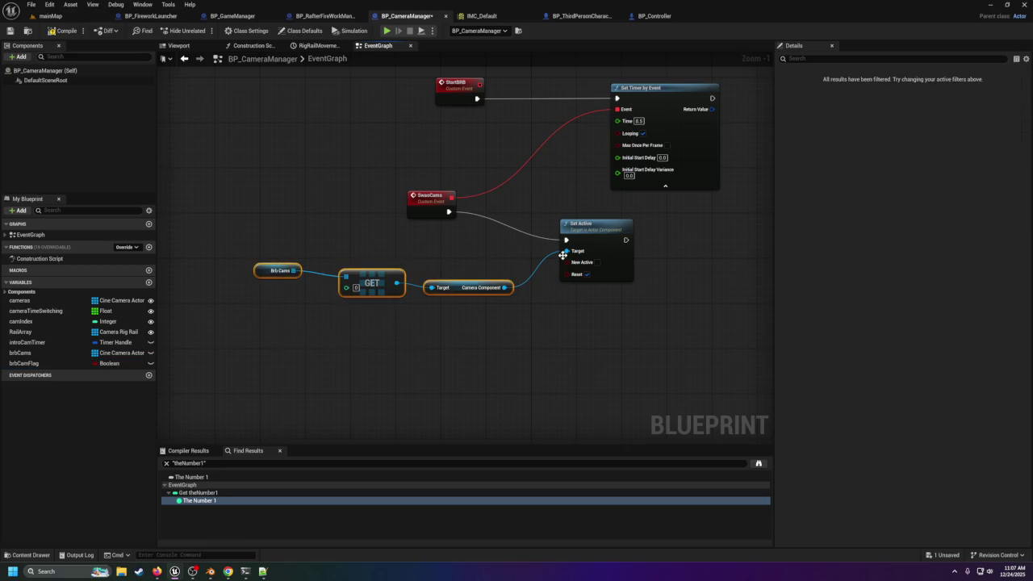
Step: Branch SwapCams on a brbCamFlag getter, running Set Active with New Active ticked from False
drag(563, 255, 579, 260)
mouse_move(92, 363)
mouse_down()
mouse_move(159, 359)
mouse_move(415, 256)
mouse_move(487, 249)
mouse_move(524, 228)
mouse_up()
click(438, 268)
drag(449, 212, 503, 222)
mouse_move(589, 229)
mouse_down()
mouse_move(598, 274)
mouse_move(616, 268)
mouse_up()
drag(552, 233, 611, 284)
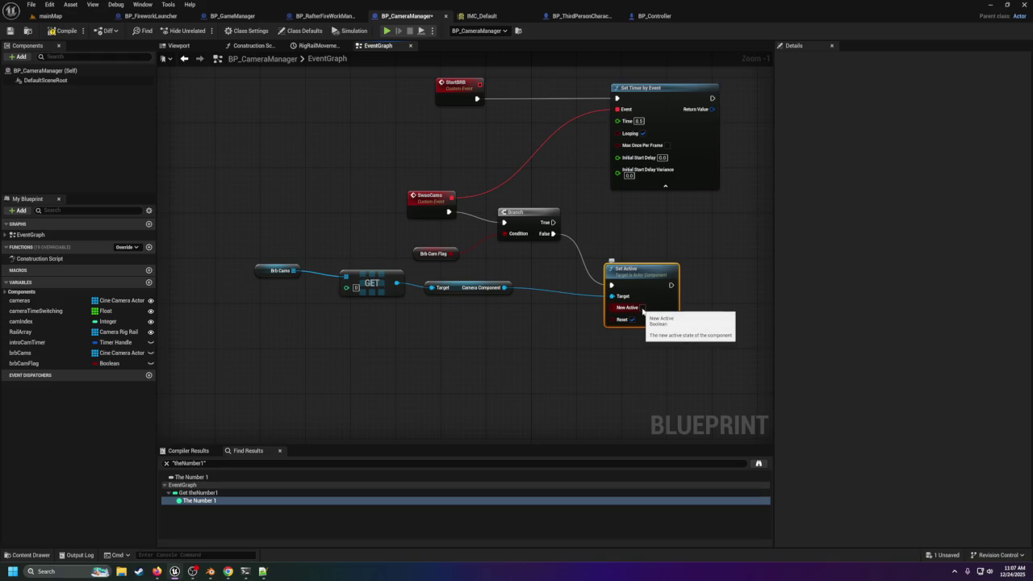
click(642, 308)
scroll(657, 262, down, 2)
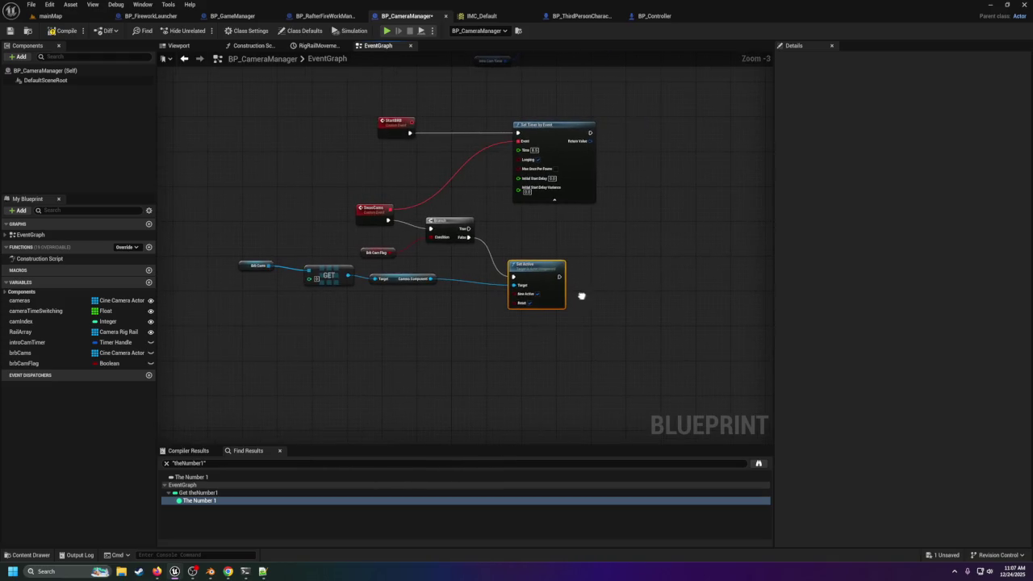
Step: Duplicate the Brb Cams GET camera-component chain and the Set Active node
click(258, 264)
mouse_move(253, 252)
mouse_down()
mouse_move(346, 291)
mouse_move(431, 296)
mouse_up()
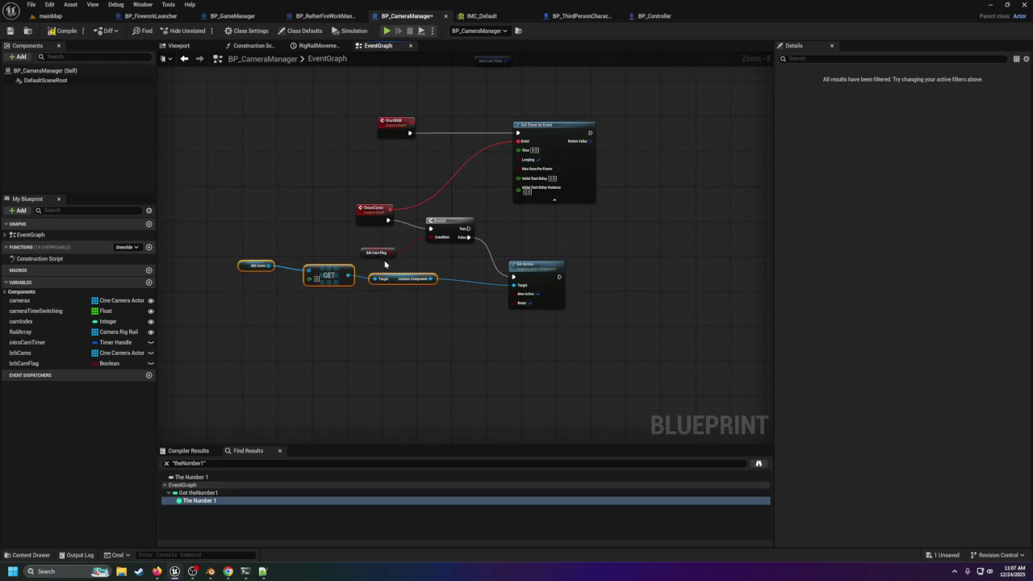
key(ctrl+c)
key(ctrl+v)
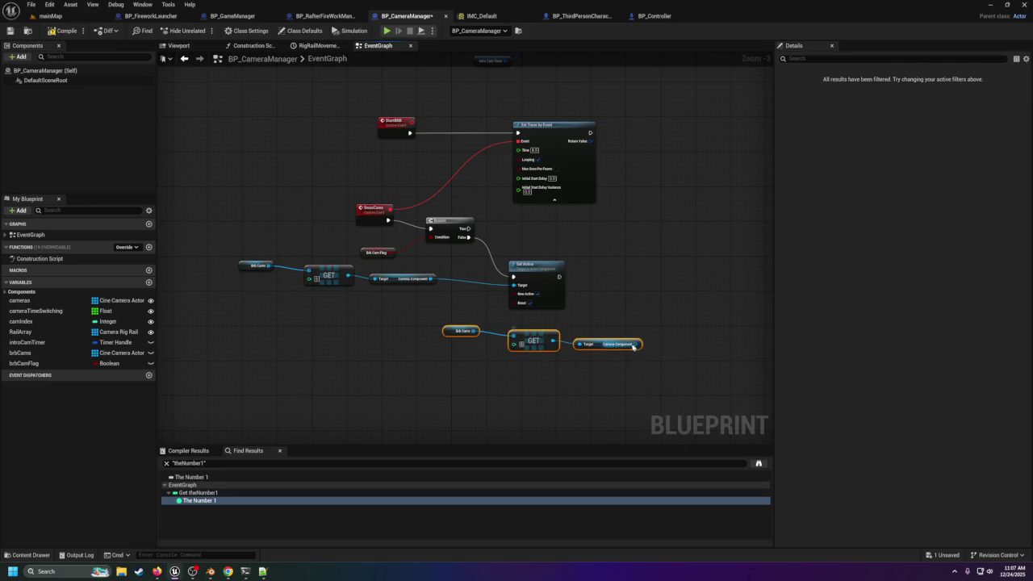
click(520, 278)
key(ctrl+c)
key(ctrl+v)
Step: Feed the second camera into the new Set Active with New Active ticked, then copy both rows
mouse_move(690, 318)
mouse_down()
mouse_move(587, 269)
mouse_move(607, 286)
mouse_move(596, 276)
mouse_up()
drag(636, 344, 598, 290)
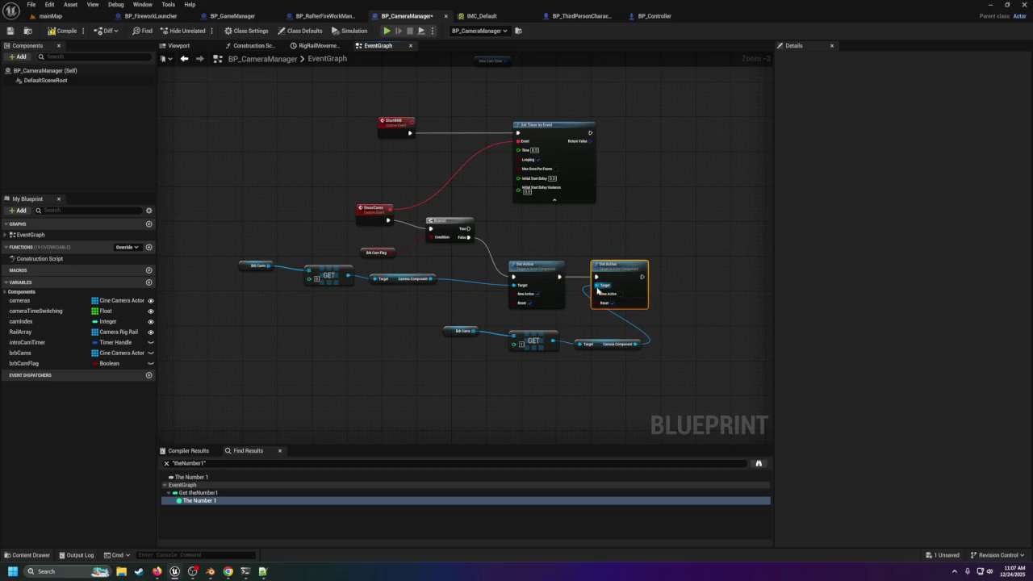
mouse_move(442, 322)
mouse_down()
mouse_move(620, 368)
mouse_move(496, 346)
mouse_up()
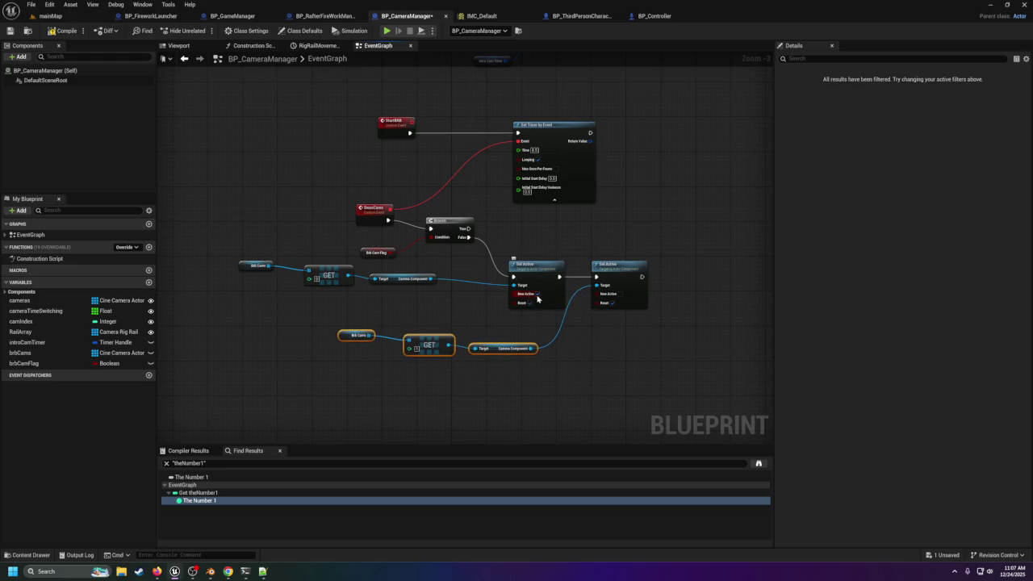
click(619, 294)
mouse_move(233, 266)
mouse_down()
mouse_move(484, 359)
mouse_move(635, 399)
mouse_up()
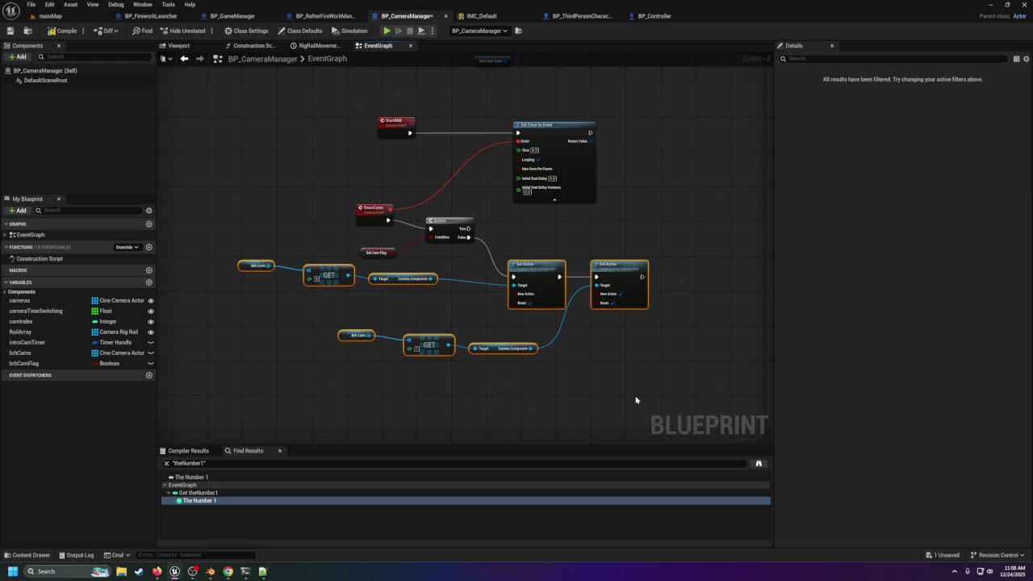
key(ctrl+c)
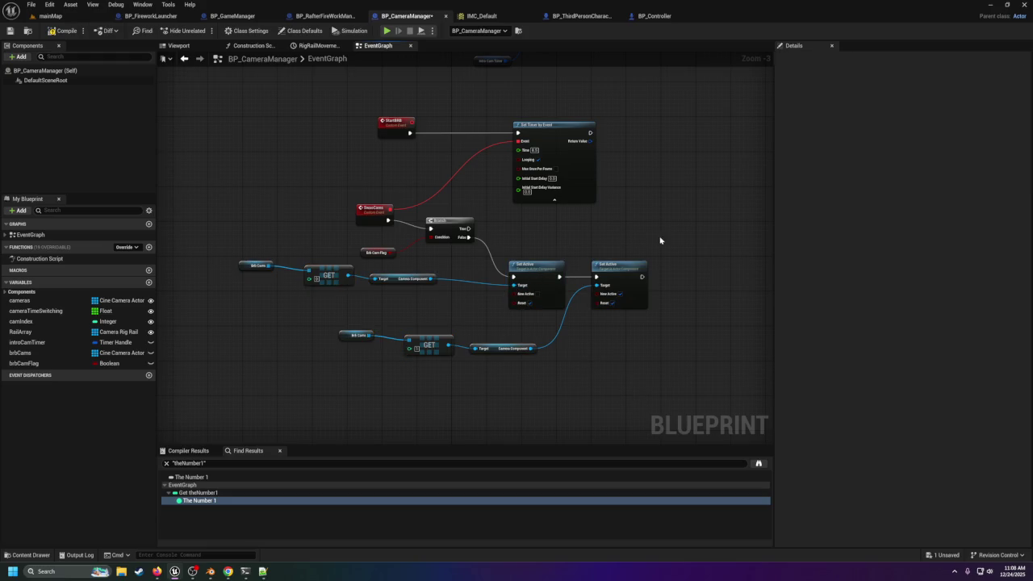
Step: Paste a copy of the camera activation nodes and rearrange the graph to fit them
key(ctrl+v)
click(556, 278)
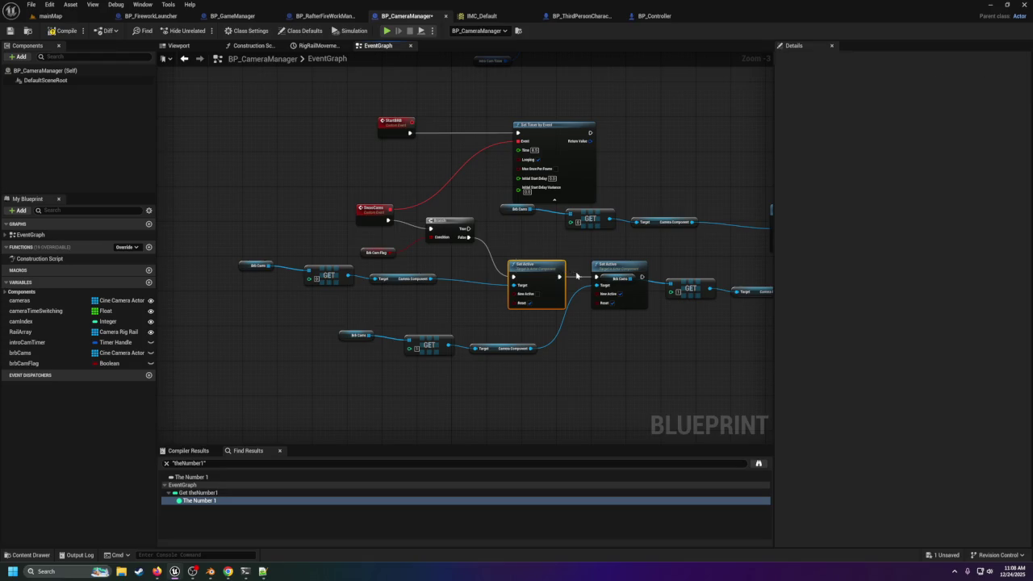
ctrl+click(603, 263)
mouse_move(604, 263)
mouse_down()
mouse_move(607, 326)
mouse_move(623, 304)
mouse_move(648, 305)
mouse_move(654, 317)
mouse_up()
scroll(576, 369, down, 2)
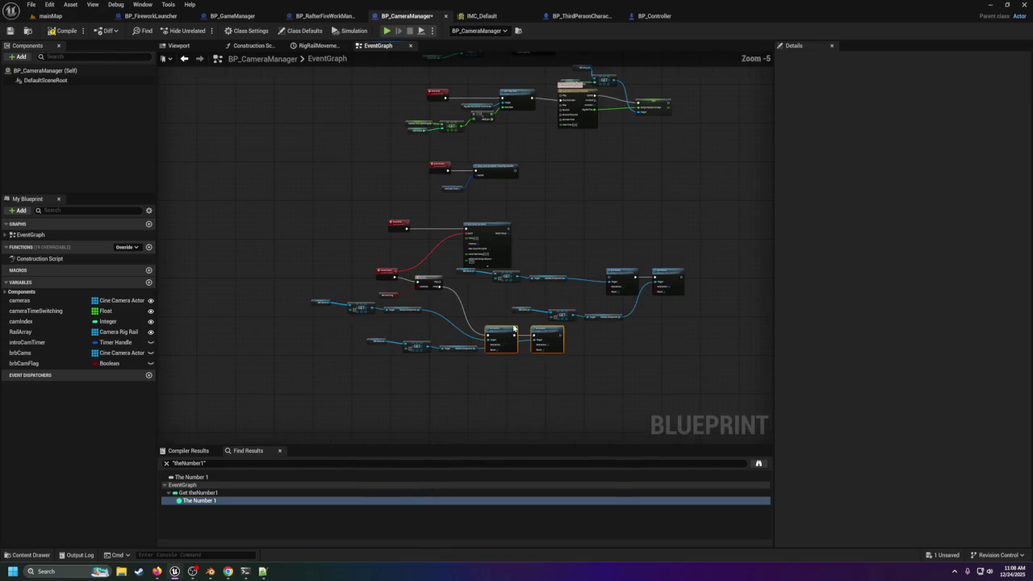
mouse_move(456, 278)
mouse_down()
mouse_move(513, 222)
mouse_move(554, 295)
mouse_up()
drag(500, 235, 487, 229)
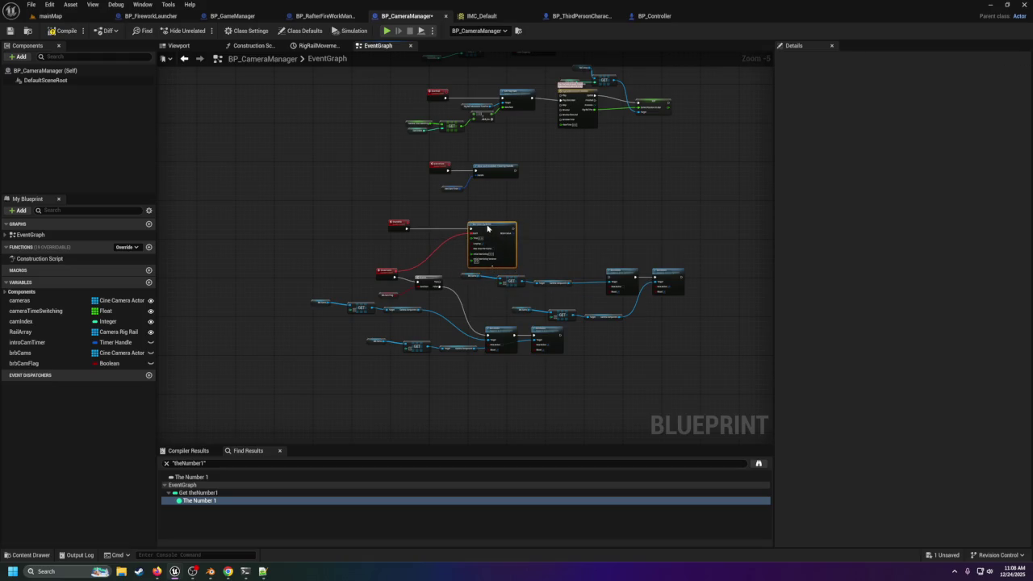
mouse_move(466, 277)
mouse_down()
mouse_move(573, 308)
mouse_move(586, 299)
mouse_up()
scroll(480, 295, up, 3)
Step: Connect the Branch True output to the copied Set Active nodes
mouse_move(401, 267)
mouse_down()
mouse_move(704, 275)
mouse_move(739, 259)
mouse_up()
drag(734, 396, 555, 328)
scroll(555, 328, down, 1)
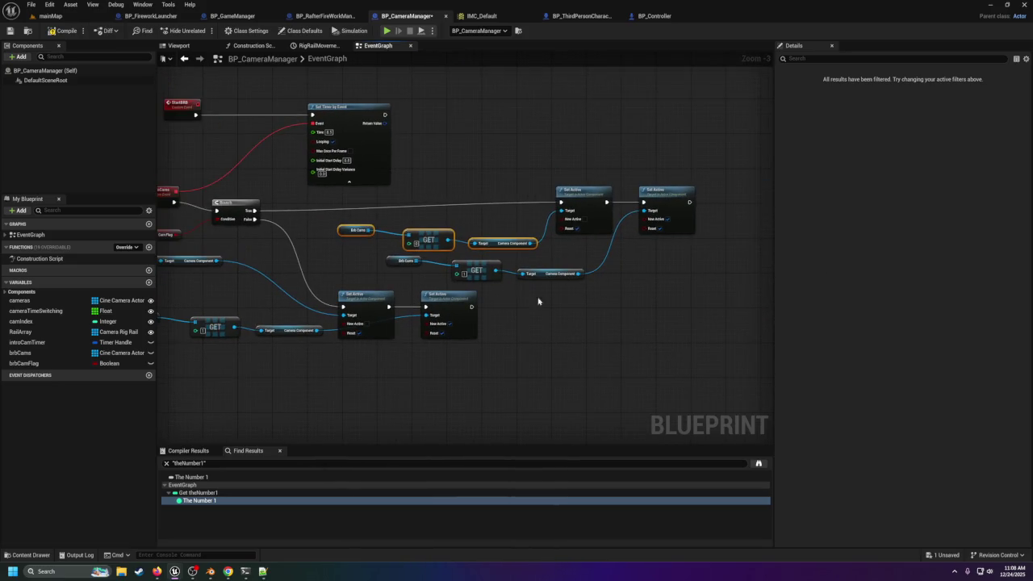
click(419, 247)
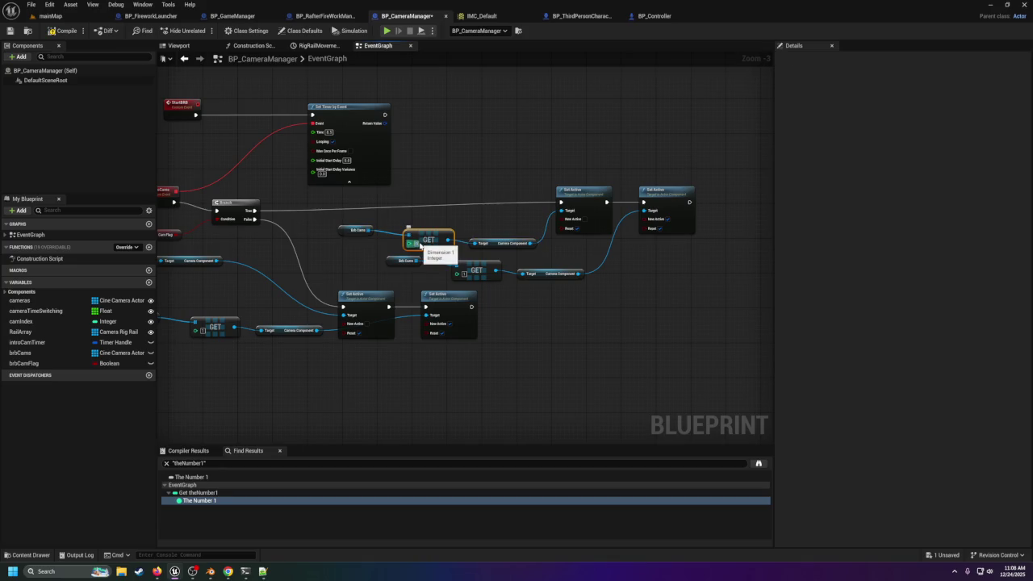
click(546, 338)
drag(514, 310, 533, 306)
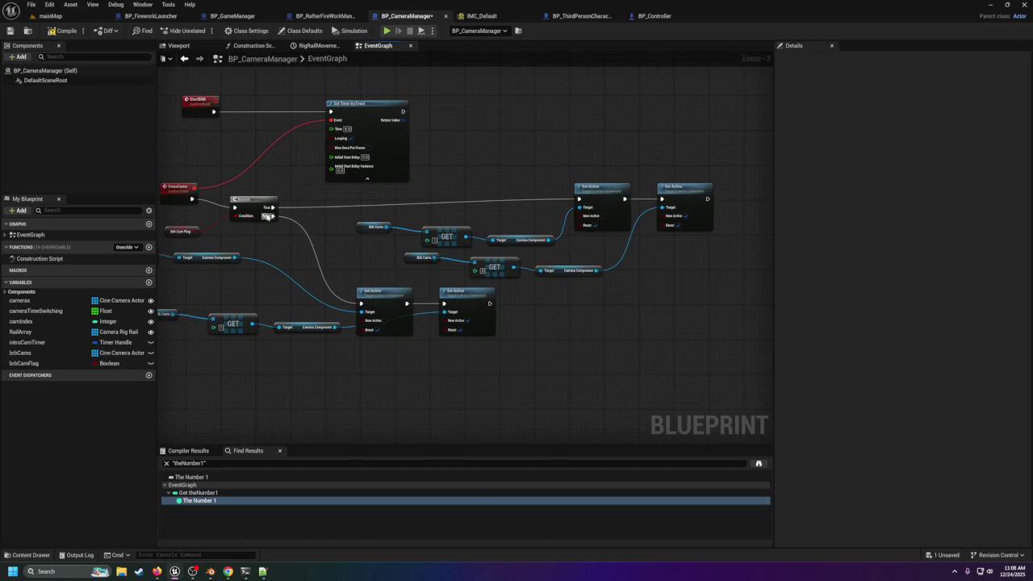
Step: Add SET brbCamFlag after the False path and an unchecked copy after the True path
mouse_move(48, 363)
mouse_down()
mouse_move(530, 342)
mouse_move(521, 305)
mouse_up()
click(557, 359)
click(492, 308)
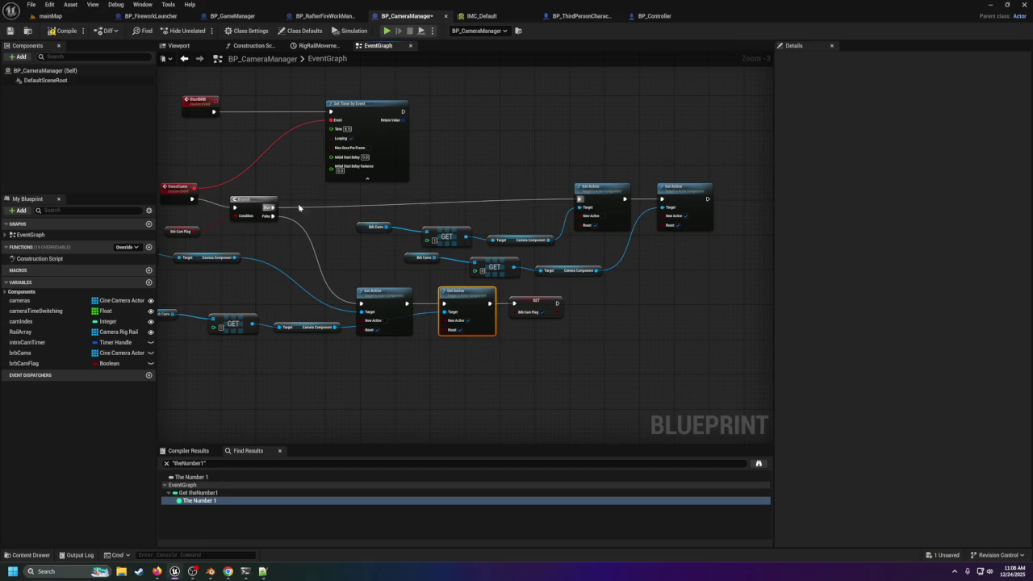
click(532, 298)
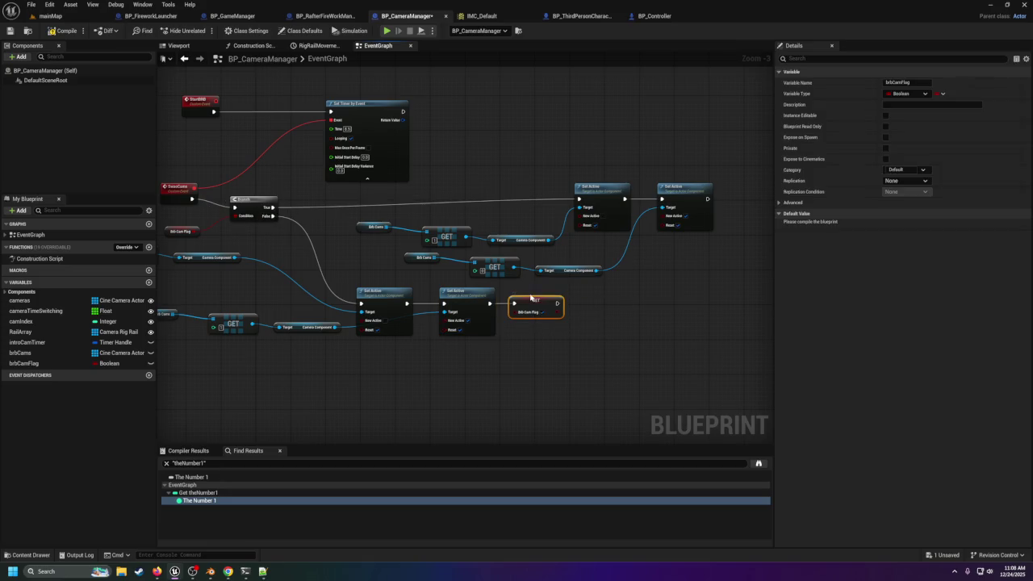
key(ctrl+v)
mouse_move(752, 223)
mouse_down()
mouse_move(739, 197)
mouse_move(727, 200)
mouse_up()
click(708, 199)
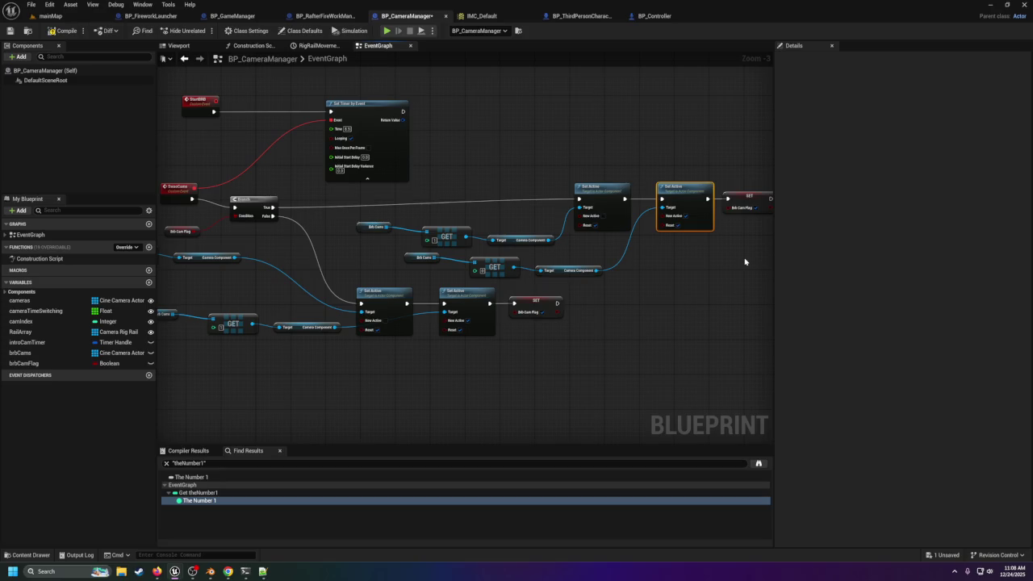
click(756, 208)
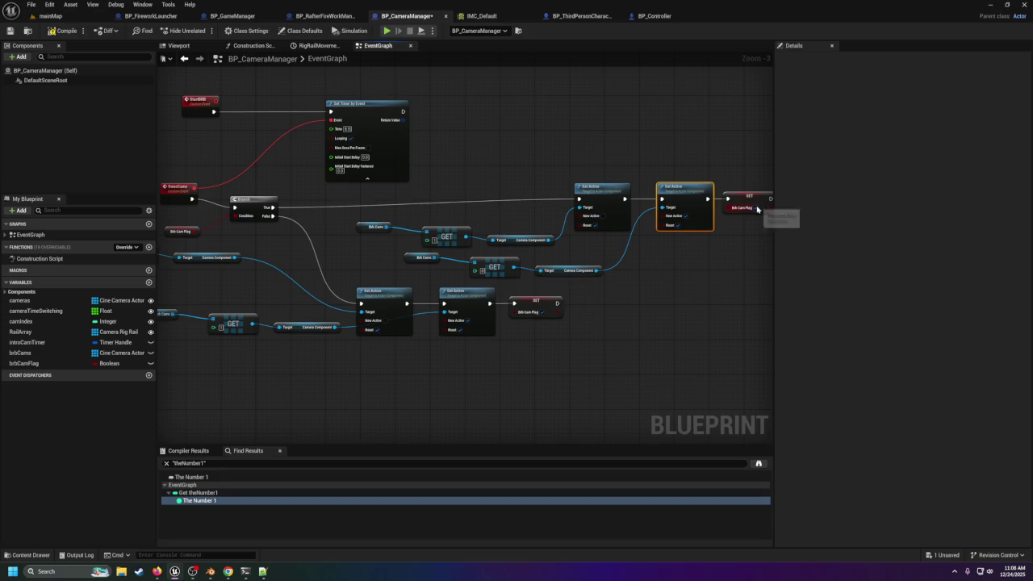
Step: Promote the timer's Return Value to a new Timer Handle variable, NewVar
right_click(402, 120)
click(442, 142)
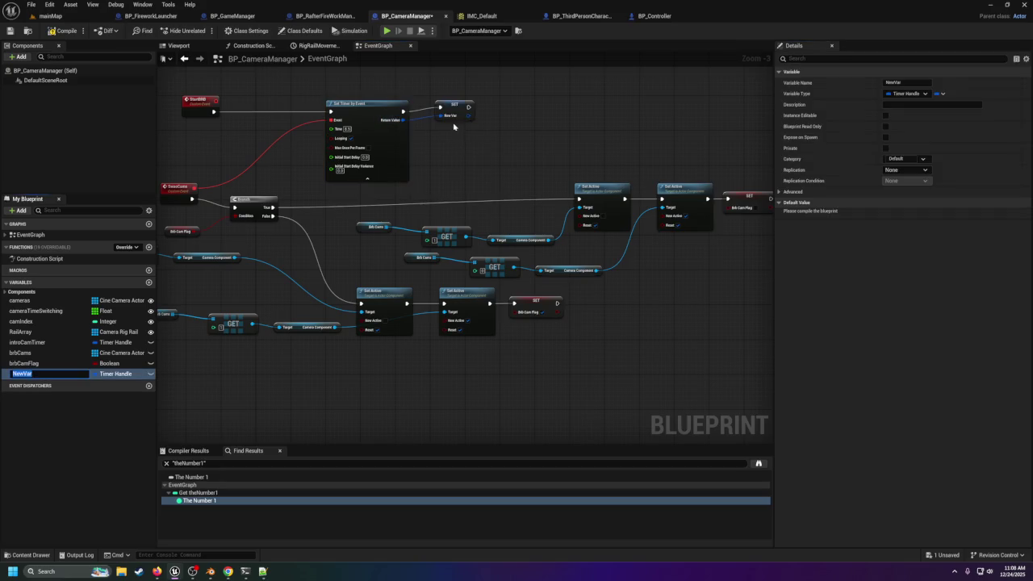
click(452, 120)
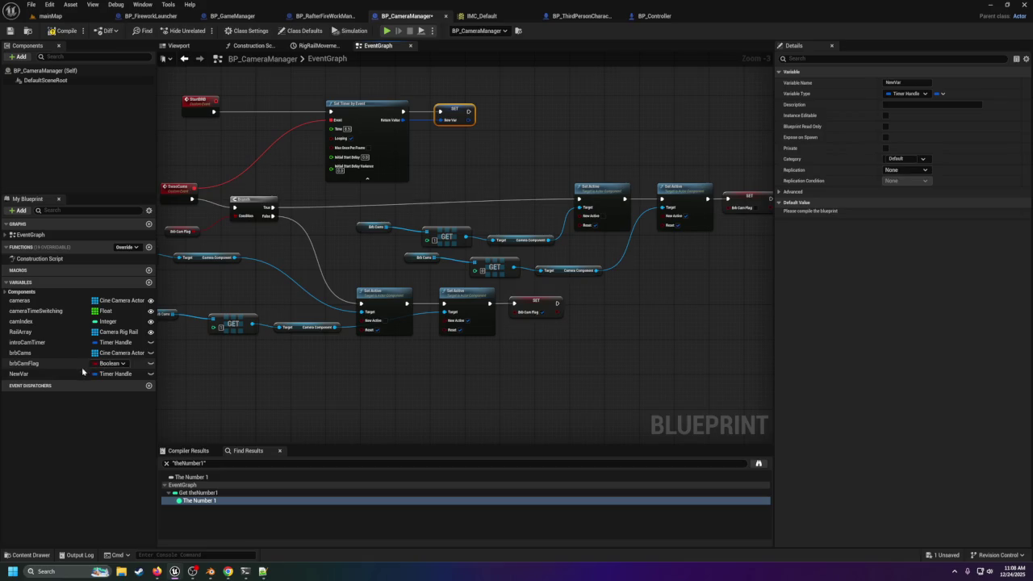
Step: Rename the NewVar variable to brbCamTimer
click(33, 373)
key(F2)
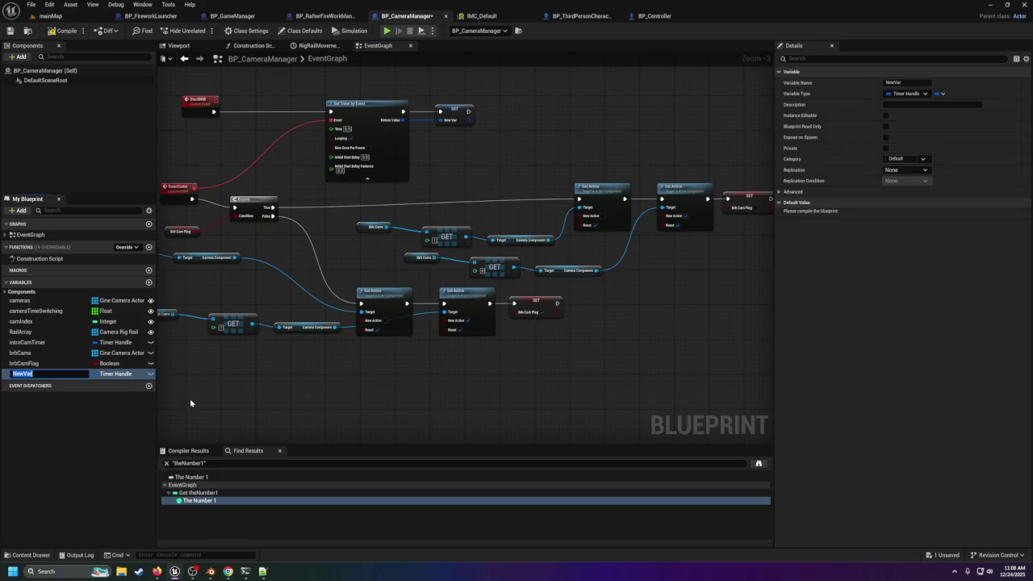
text(b)
key(Return)
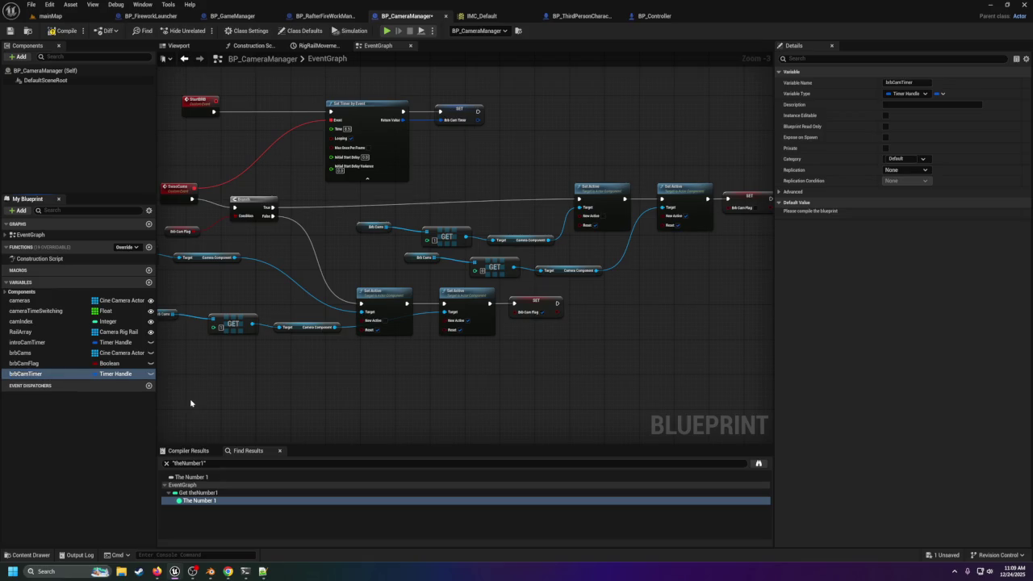
scroll(440, 245, down, 2)
scroll(440, 245, up, 1)
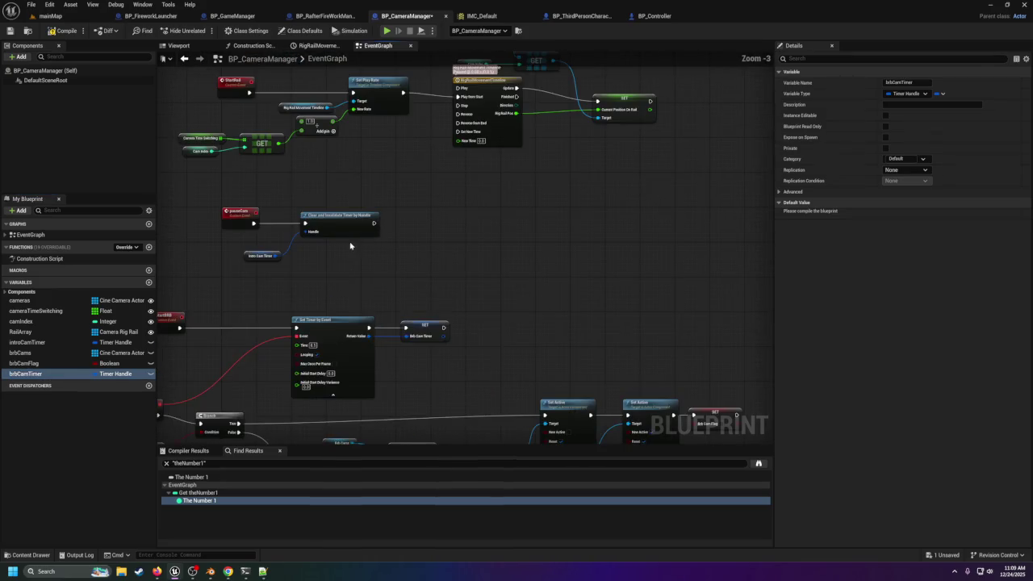
scroll(352, 246, up, 1)
Step: Clear and invalidate brbCamTimer after the existing timer clear in pauseCam, then save
mouse_move(48, 374)
mouse_down()
mouse_move(390, 282)
mouse_move(451, 228)
mouse_move(473, 234)
mouse_move(425, 262)
mouse_up()
click(476, 252)
key(Delete)
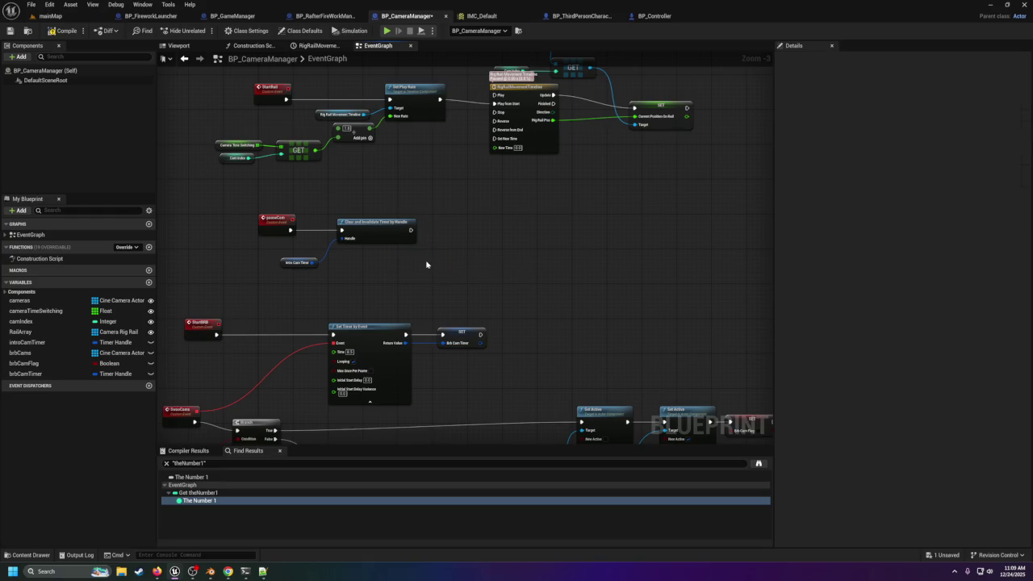
drag(49, 374, 474, 236)
click(439, 275)
text(clear)
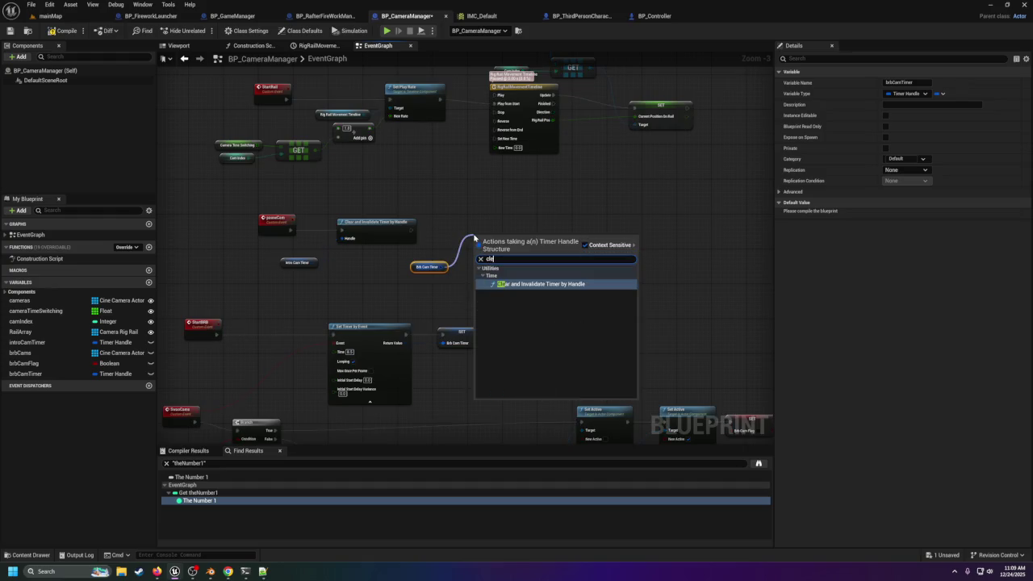
key(Return)
mouse_move(409, 234)
mouse_down()
mouse_move(476, 242)
mouse_move(491, 235)
mouse_up()
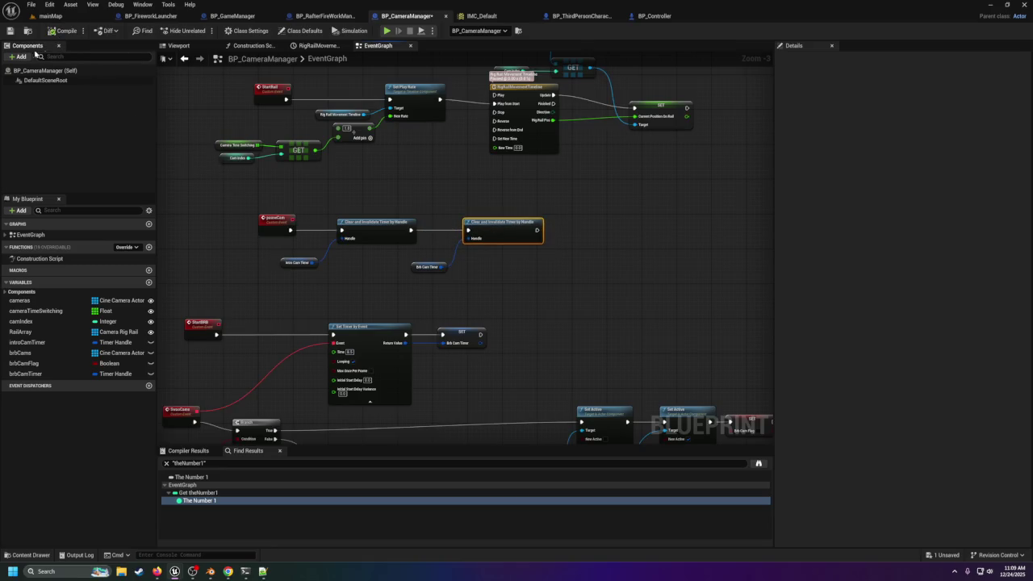
click(9, 31)
scroll(436, 196, down, 2)
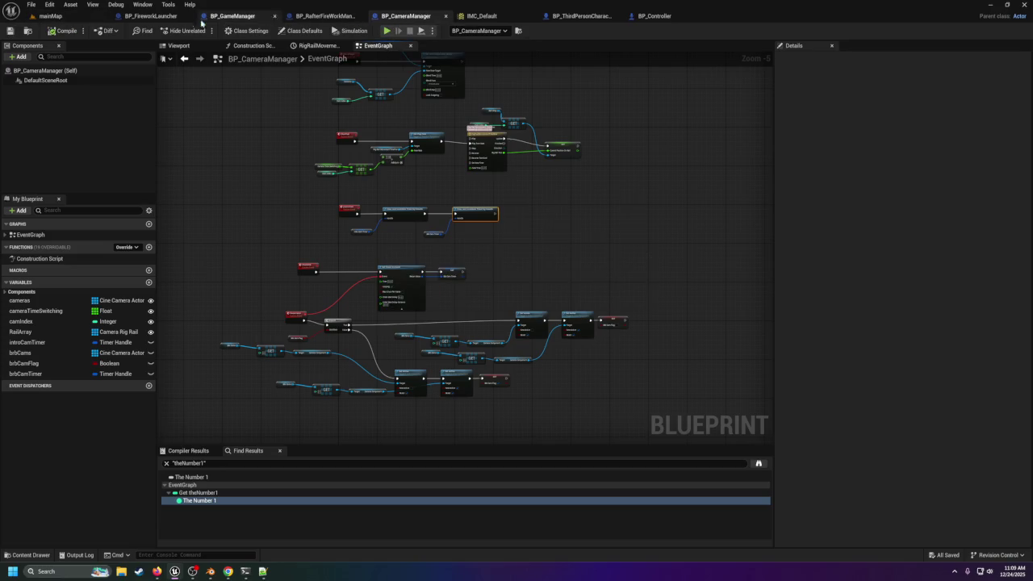
Step: In BP_GameManager's event graph, add a custom event named StartBRB below PauseEverything
click(240, 17)
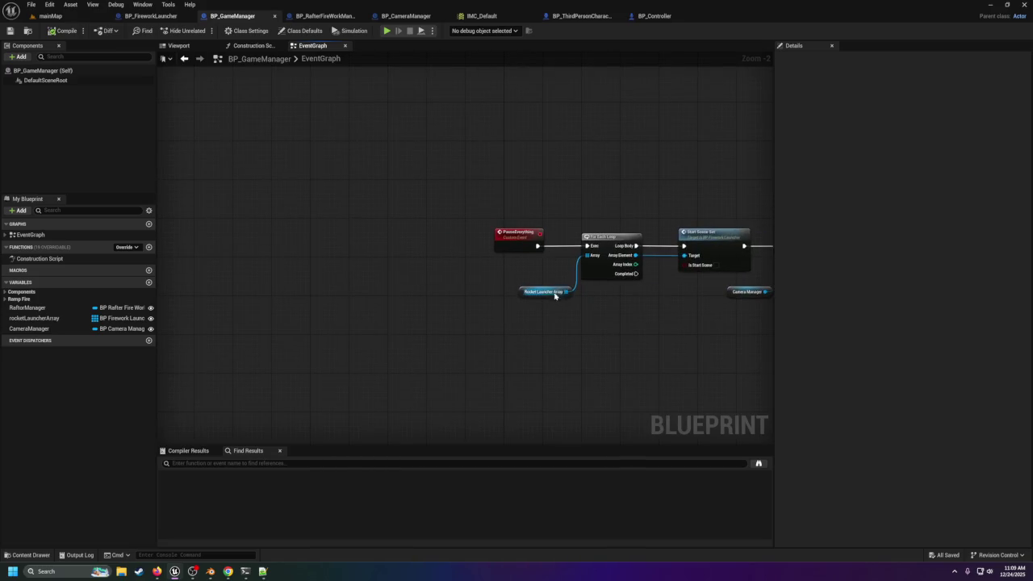
scroll(484, 258, down, 1)
mouse_move(463, 249)
mouse_down()
mouse_move(399, 247)
mouse_move(404, 289)
mouse_move(422, 277)
mouse_move(521, 438)
mouse_up()
scroll(496, 329, down, 2)
scroll(479, 269, up, 3)
scroll(443, 395, down, 1)
mouse_move(449, 347)
mouse_down()
mouse_move(444, 429)
mouse_move(452, 307)
mouse_move(491, 205)
mouse_up()
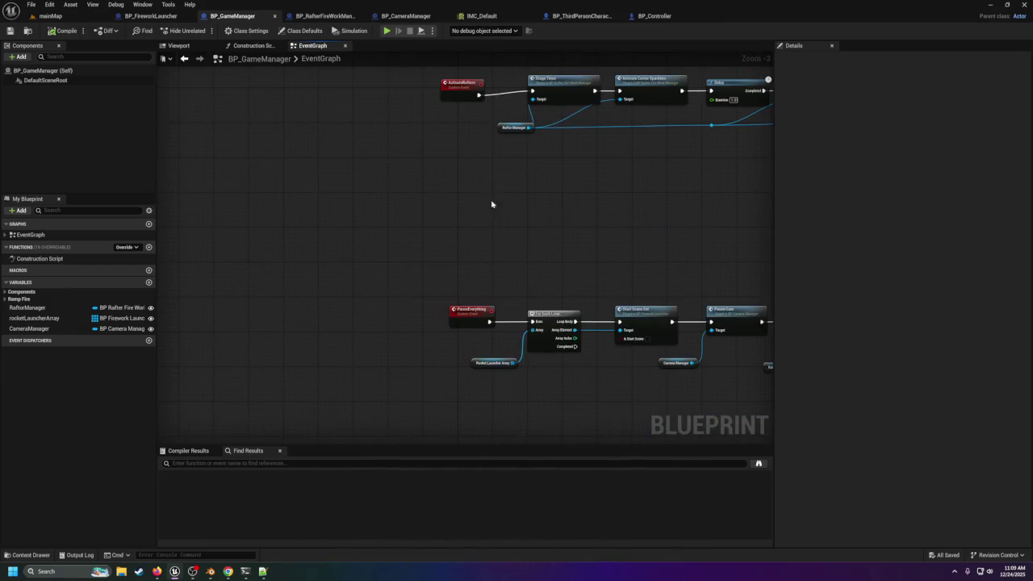
drag(487, 269, 487, 88)
right_click(472, 257)
text(custom)
key(Return)
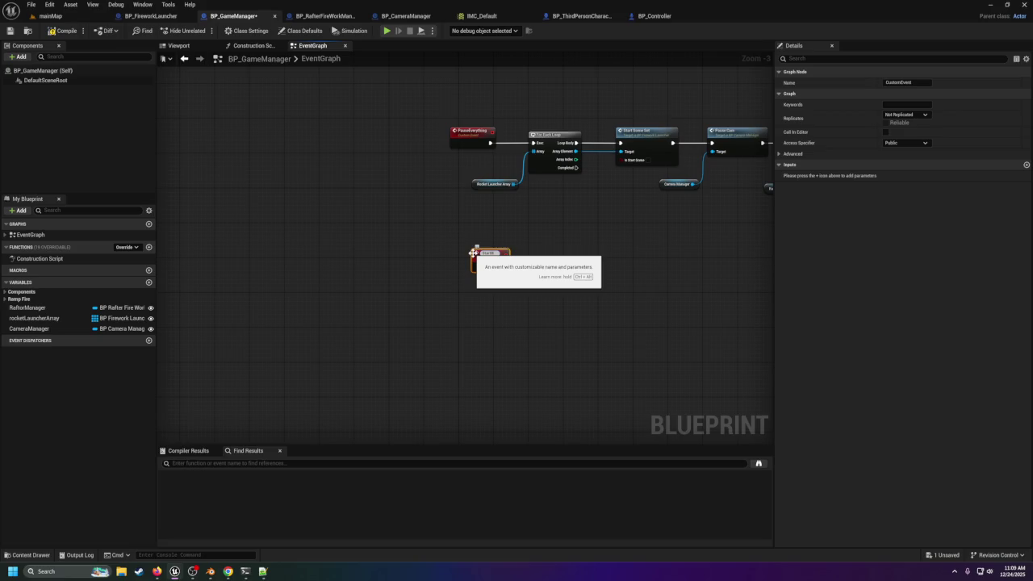
text(StartBRB)
key(Return)
drag(480, 253, 462, 257)
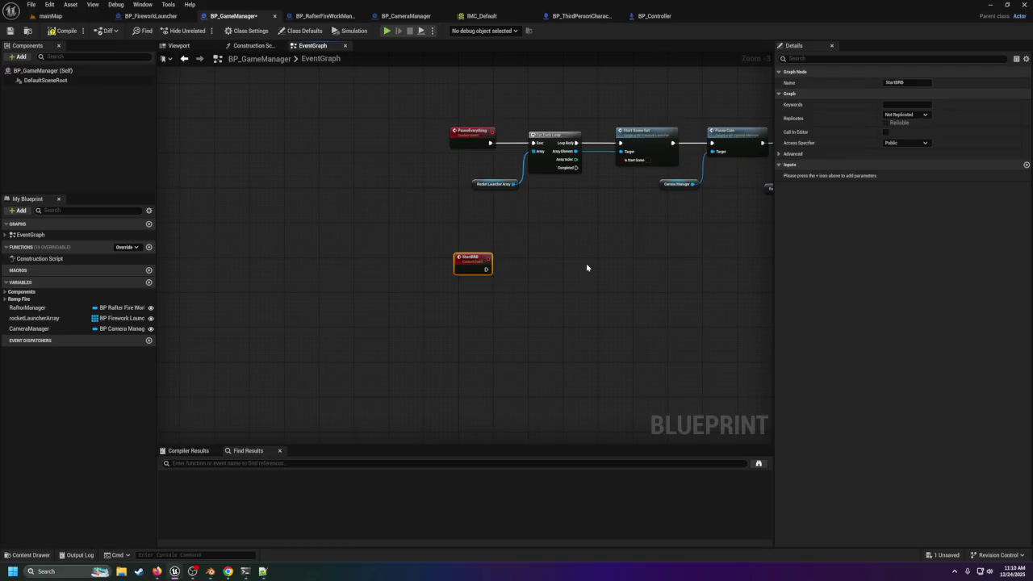
Step: Switch to the Notepad++ notes and add blank lines after line 6
click(262, 572)
click(373, 238)
key(Return)
key(Return)
text(BRB-)
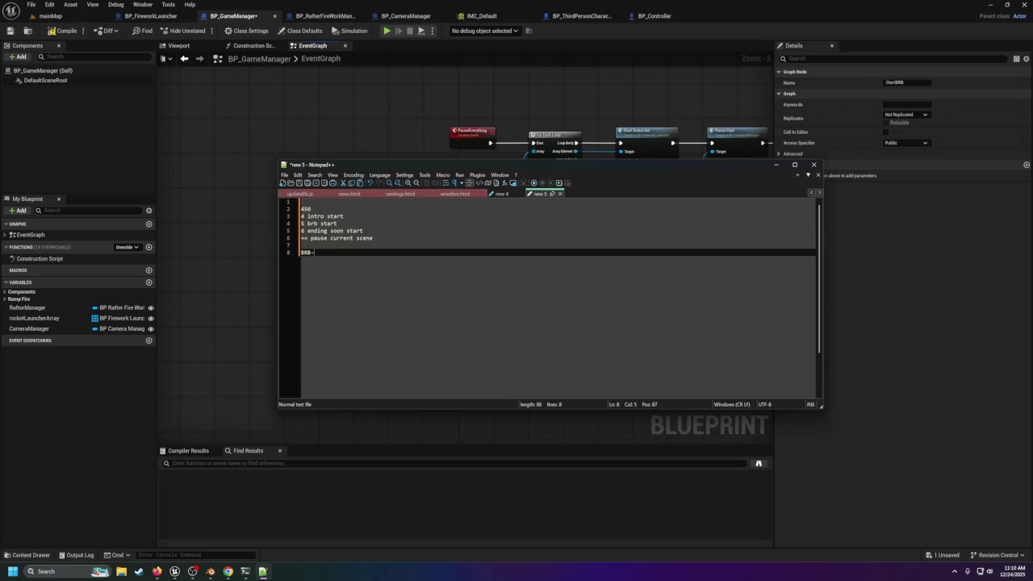
Step: List 'Start BRB cams' as an indented step under the BRB- heading
text( Start BR)
text(B cams)
key(Return)
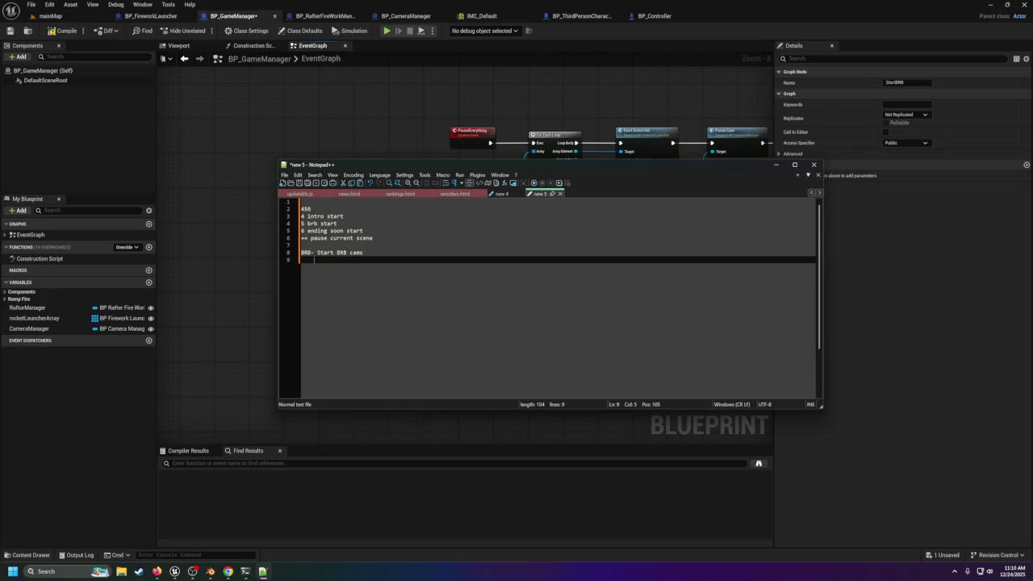
key(Up)
key(Return)
key(Tab)
key(Down)
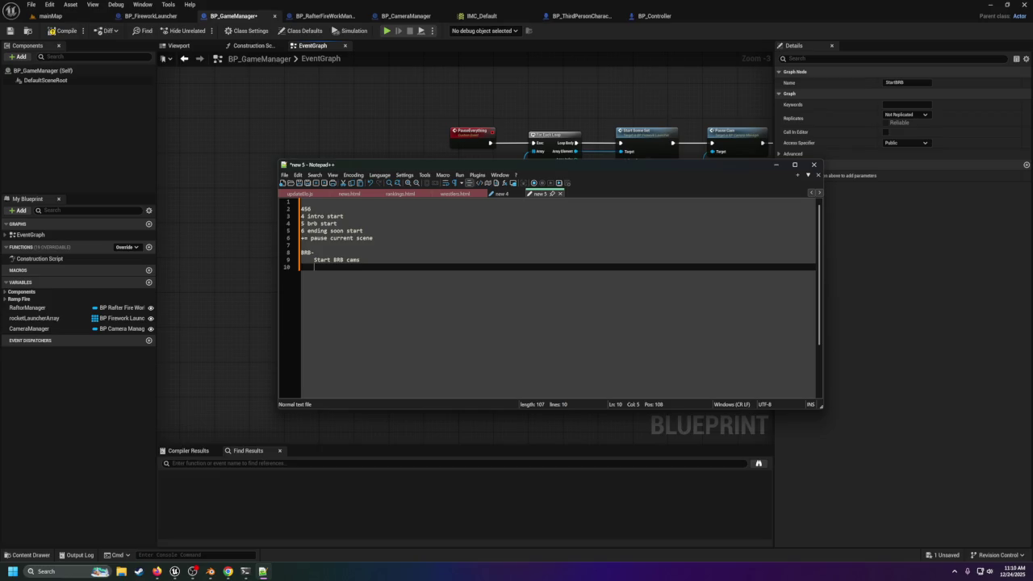
Step: Add 'Start Janitor Movement' and 'Write BRB on Screen' steps, then a blank line
text(Start J)
text(anitor Movement)
key(Return)
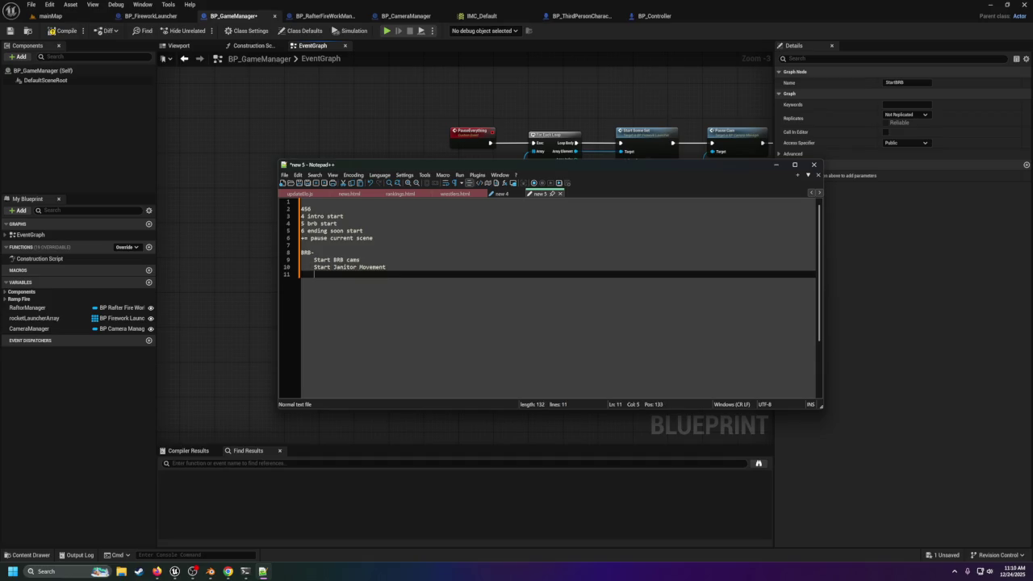
text(Write)
text( BRB on Screen)
key(Return)
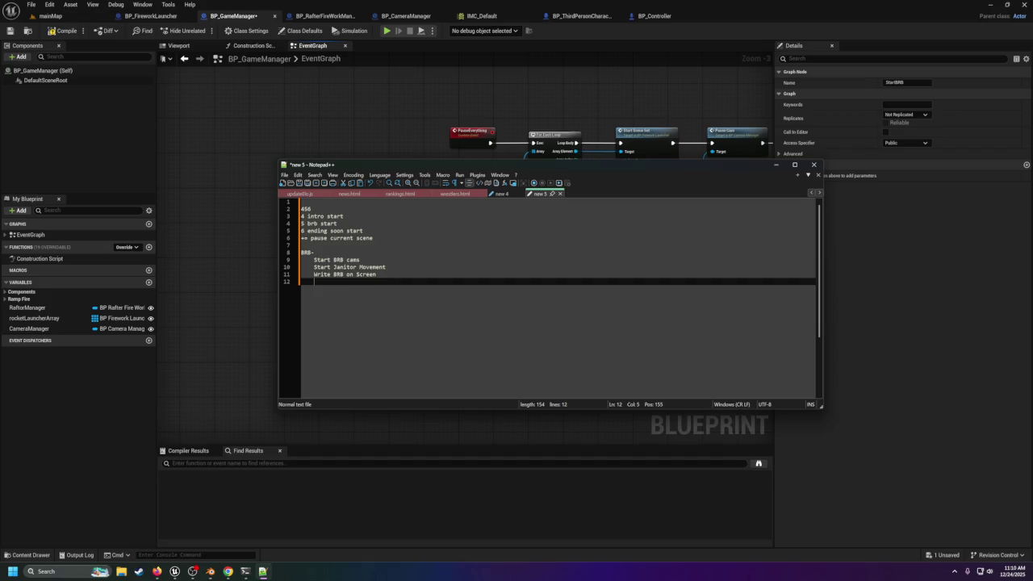
key(Up)
key(Up)
key(Up)
key(Down)
key(Down)
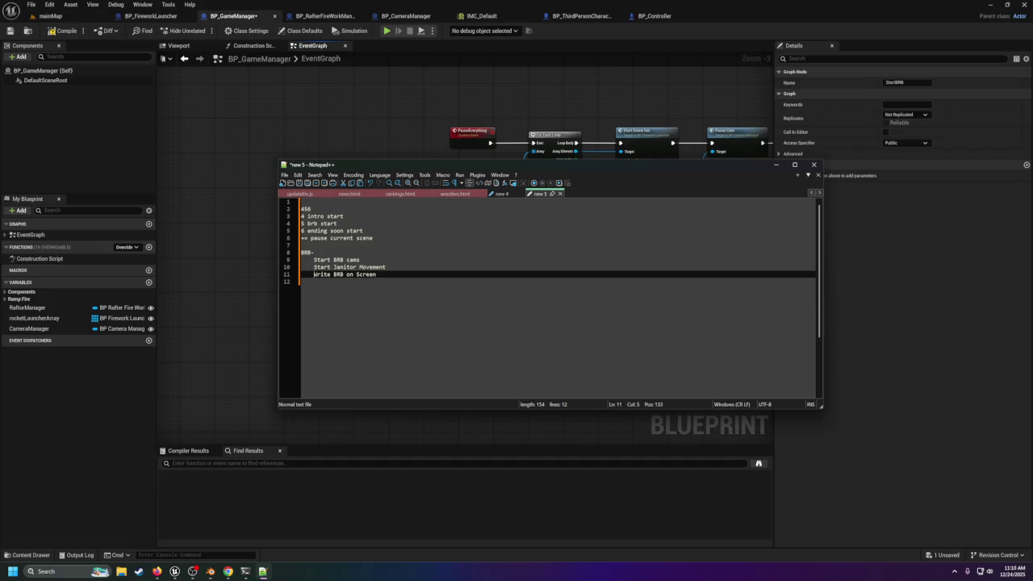
key(Down)
key(Up)
key(Up)
key(Up)
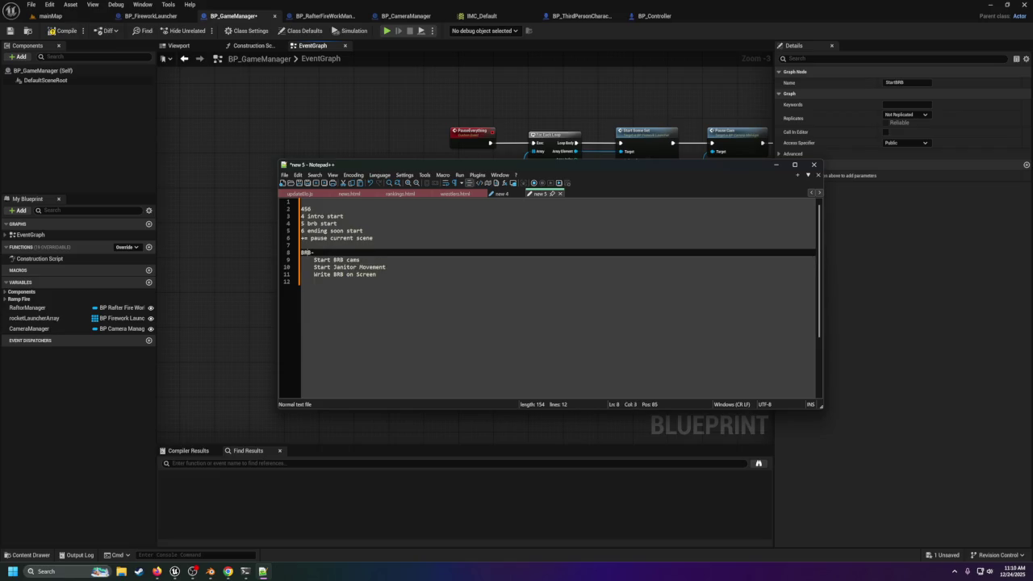
key(Down)
key(Down)
key(Down)
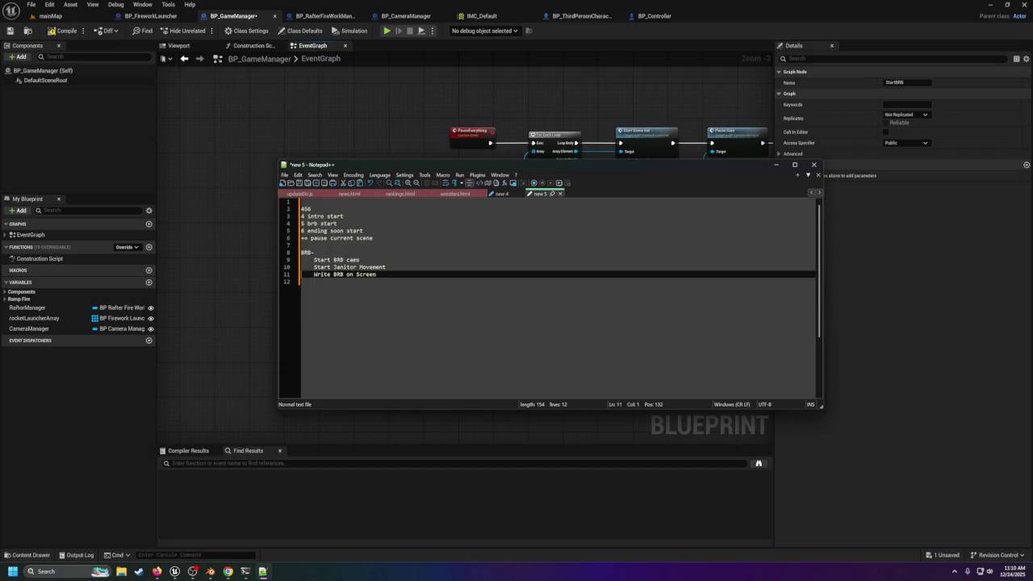
key(Return)
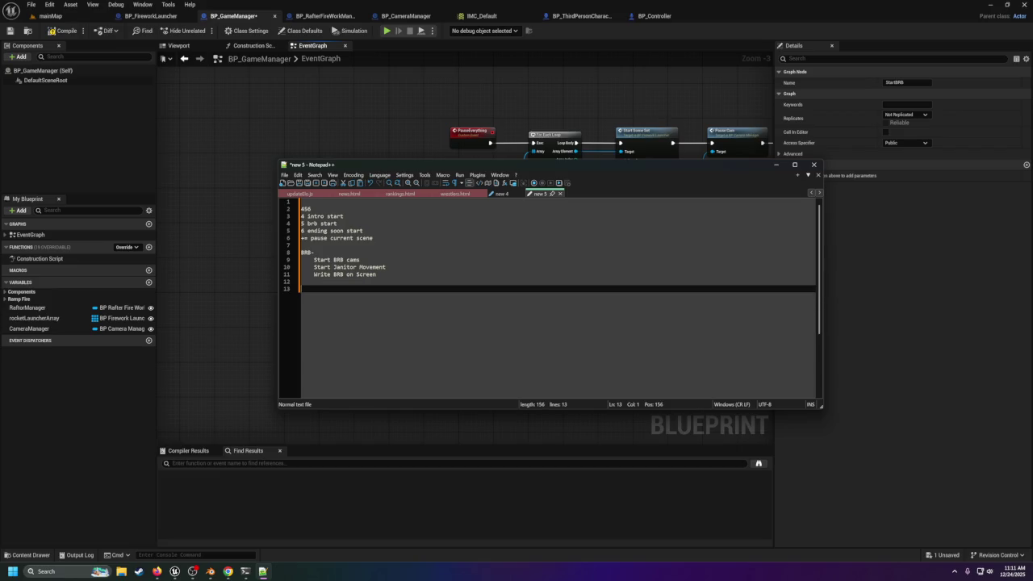
Step: Add an Ending- heading with the indented step 'Start Ending Cam'
text(Ending-)
key(Return)
key(Tab)
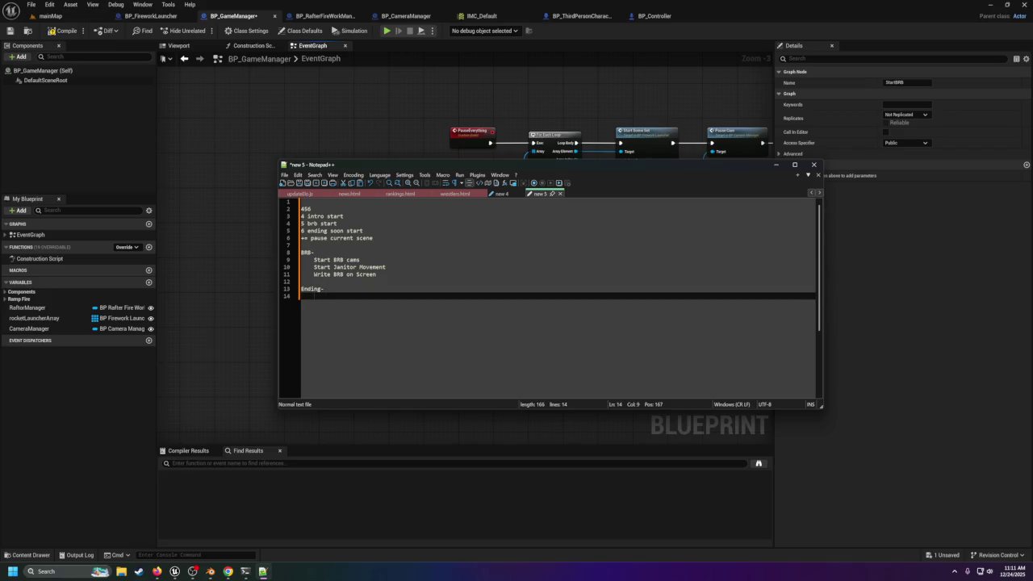
text(S)
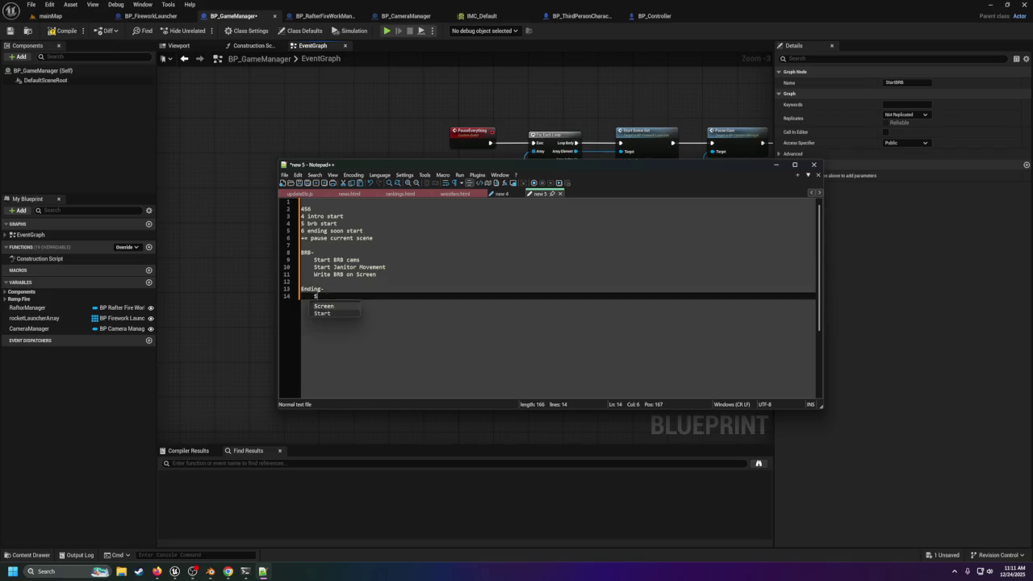
text(tart Ending Cam)
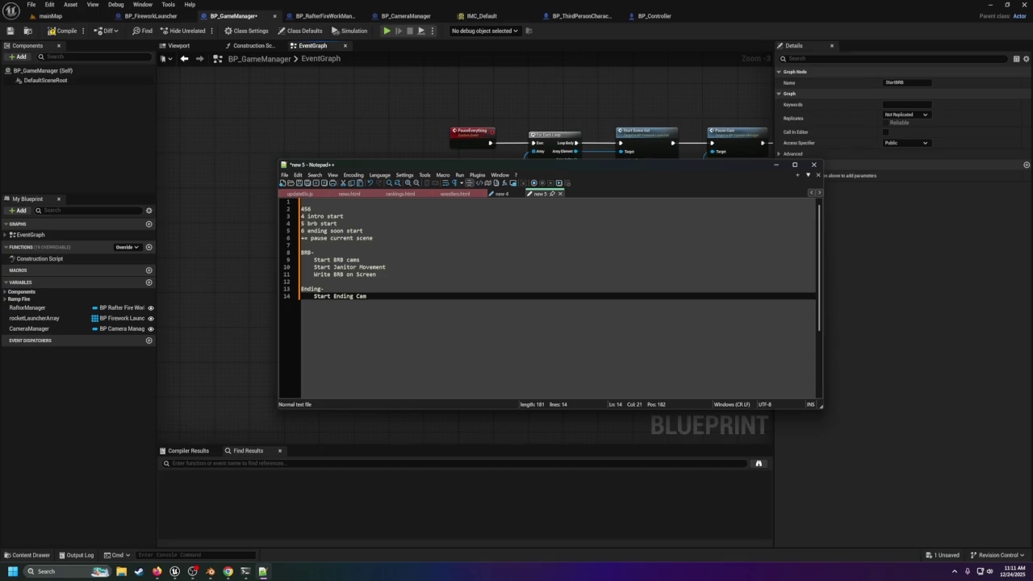
key(Return)
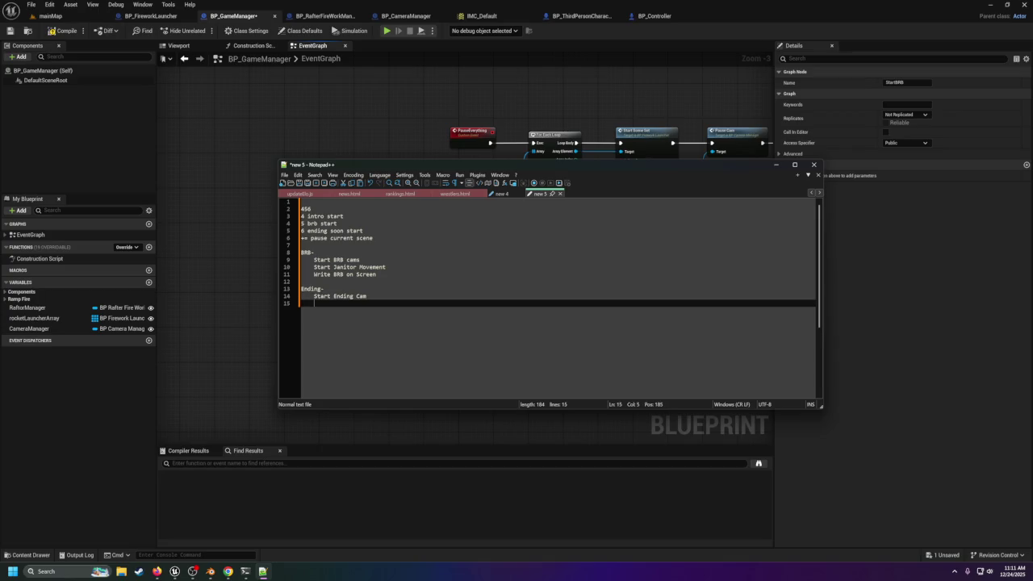
Step: Tweak the Start Ending Cam line, undoing the mistaken edit
click(314, 296)
click(350, 296)
key(End)
text(s)
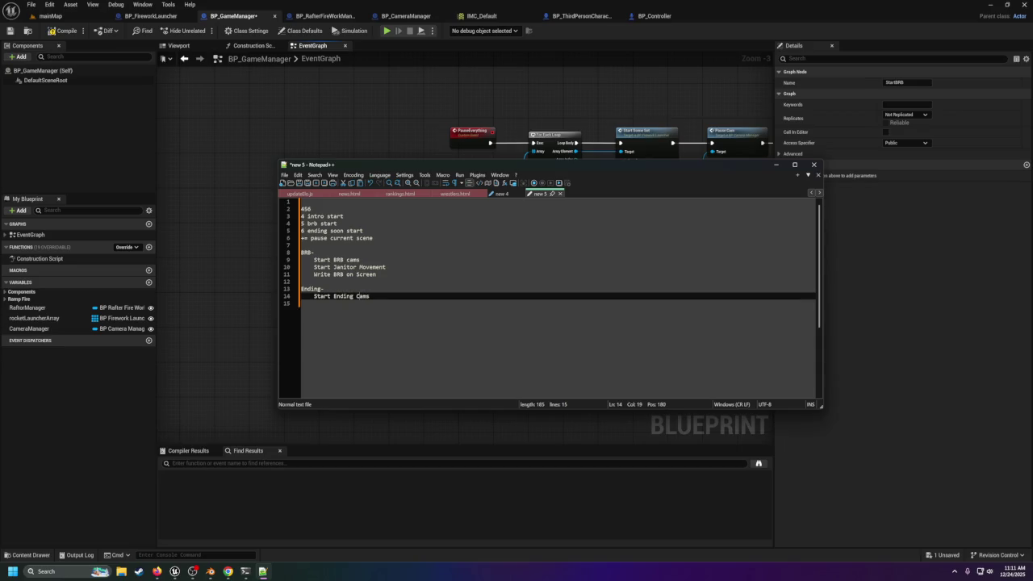
key(BackSpace)
text(current)
key(ctrl+a)
key(ctrl+z)
click(314, 303)
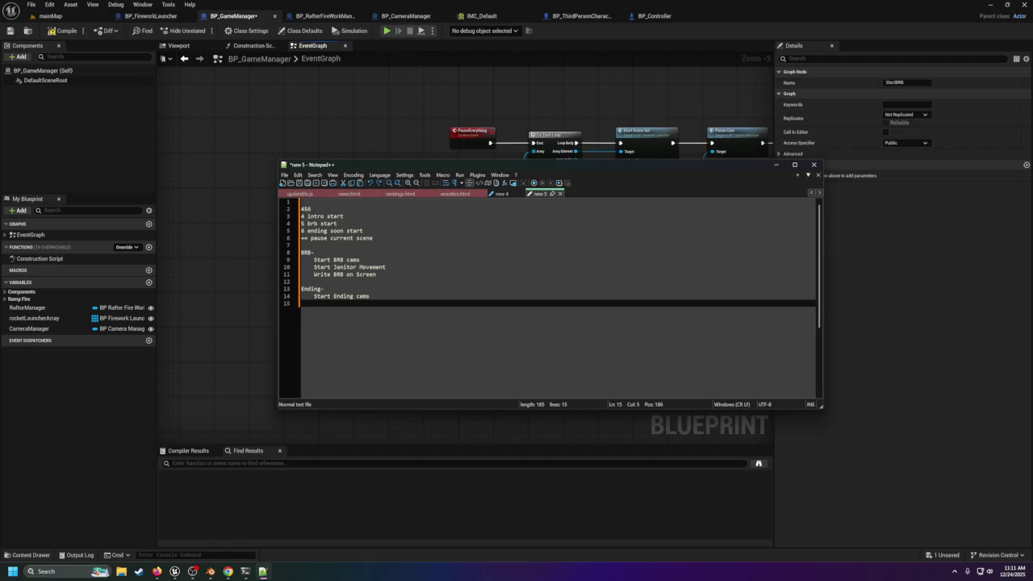
Step: Add 'Start cheering Champ' and 'Start Stage Pyro/Confetti' steps under Ending-
text(Start)
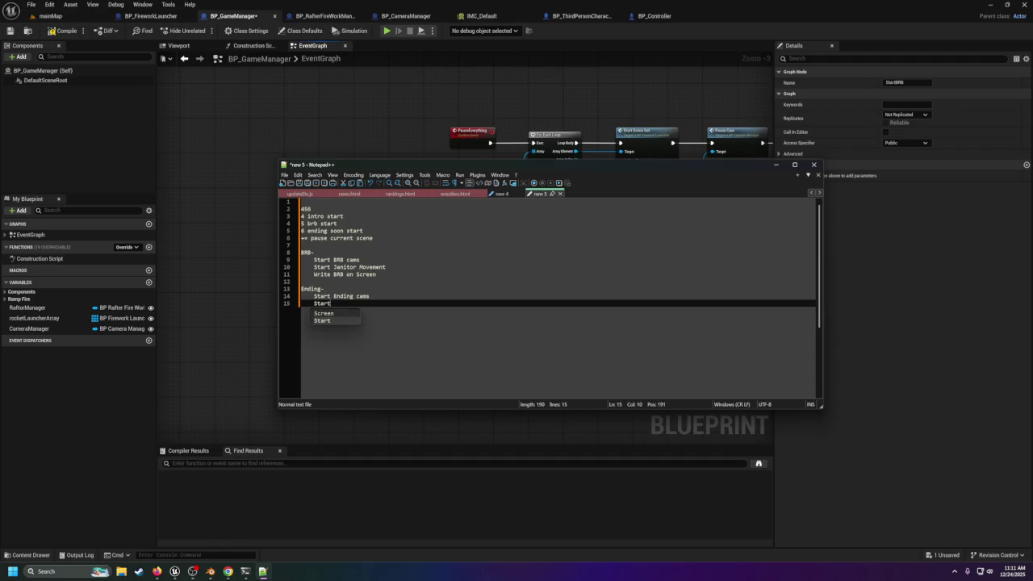
text( cheering Champ)
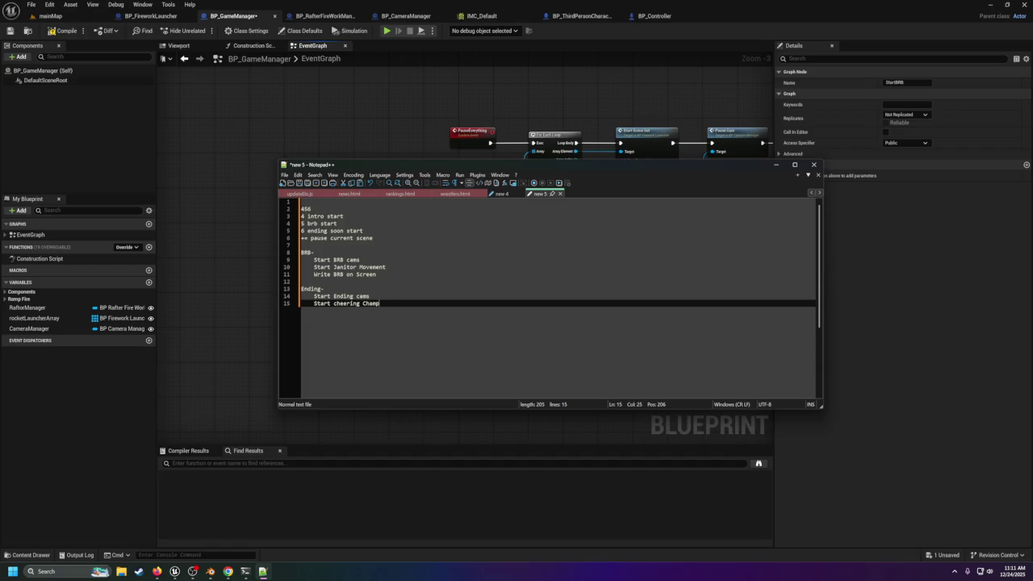
key(Return)
text(Staret)
key(BackSpace)
key(BackSpace)
text(t Stage )
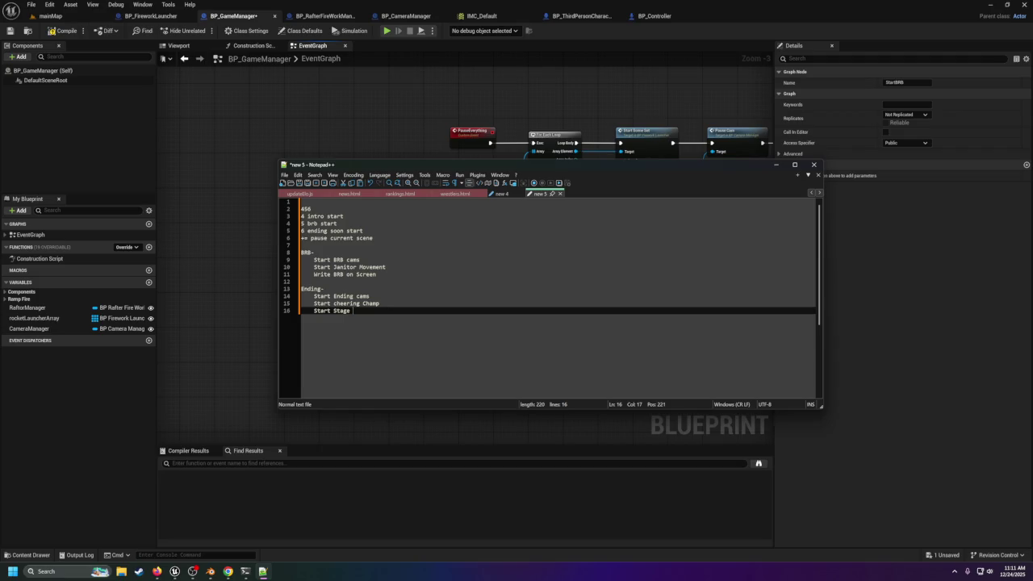
text(Pyro)
text(/)
text(Comff)
key(BackSpace)
key(BackSpace)
key(BackSpace)
text(nf)
text(etti)
click(339, 281)
click(373, 267)
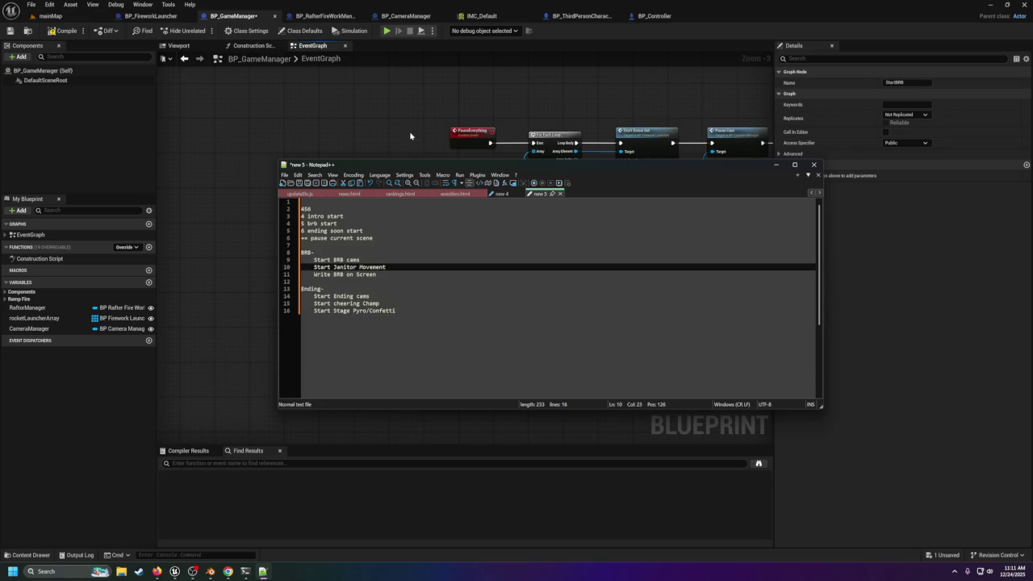
click(343, 259)
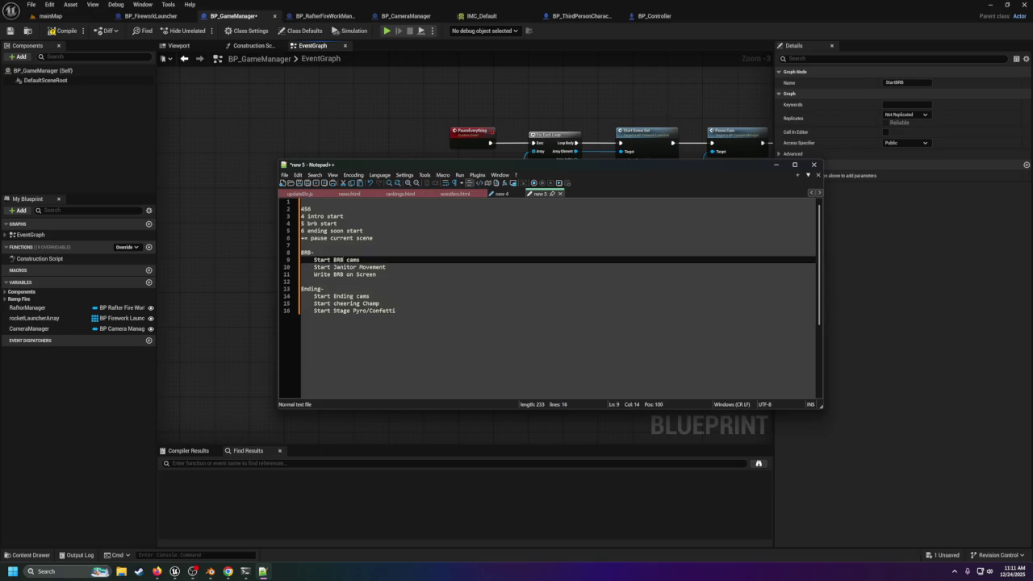
Step: Add a CameraManager getter with a Start BRB call, wired from the StartBRB event
click(336, 120)
click(544, 263)
mouse_move(543, 263)
mouse_down()
mouse_move(477, 376)
mouse_move(469, 329)
mouse_up()
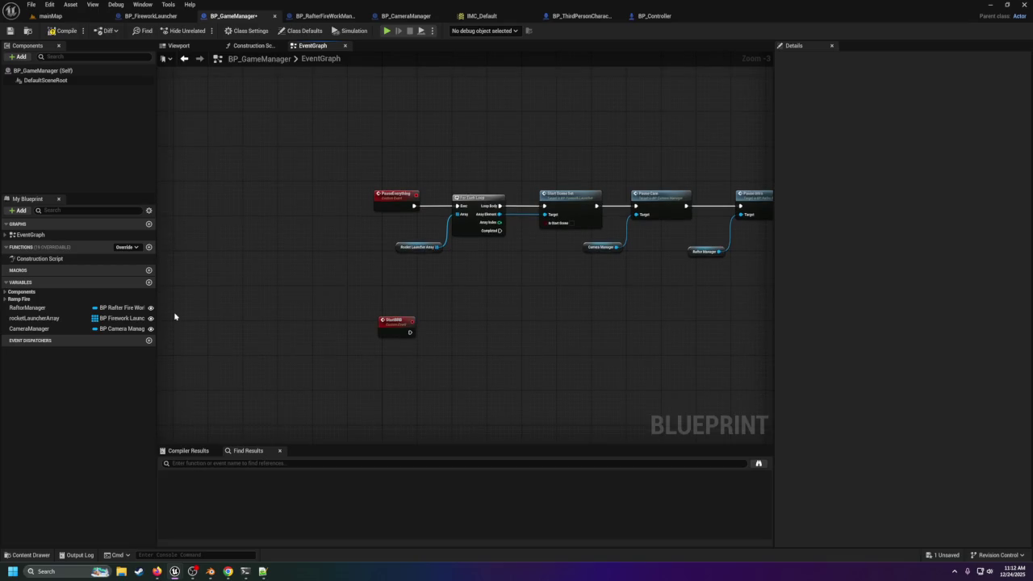
mouse_move(41, 329)
mouse_down()
mouse_move(452, 331)
mouse_move(405, 373)
mouse_move(450, 367)
mouse_move(477, 332)
mouse_up()
click(460, 346)
text(start)
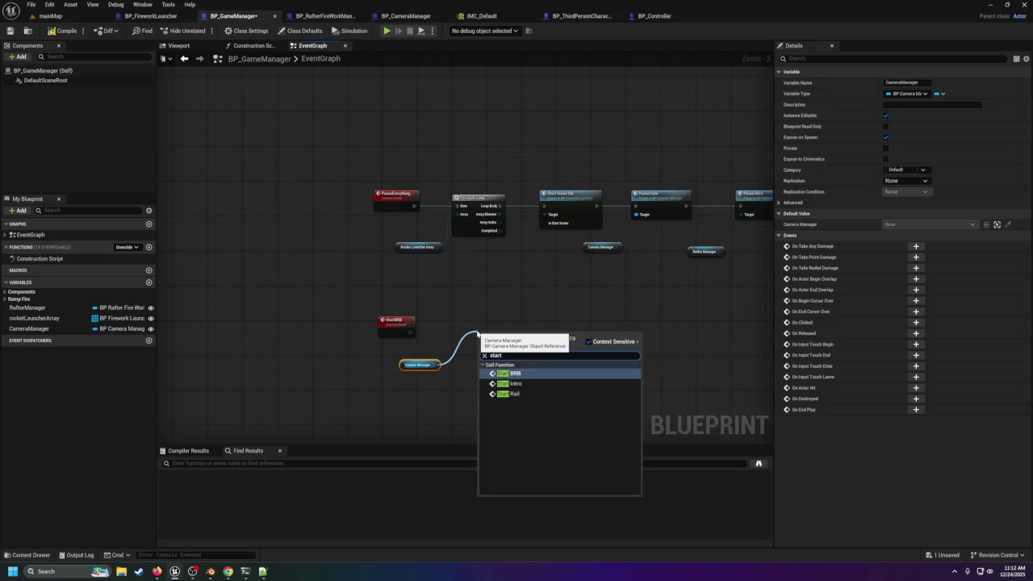
key(Return)
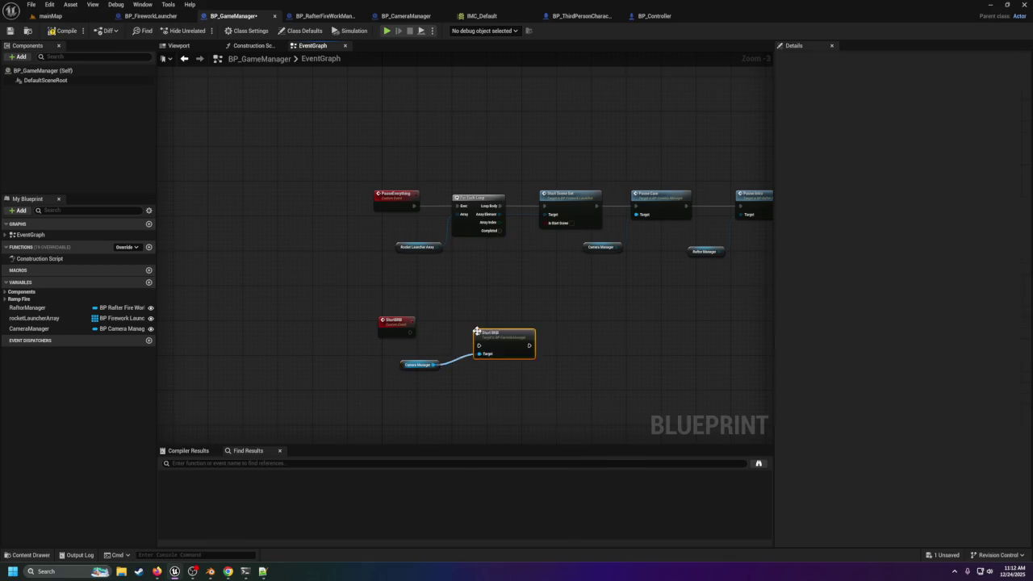
drag(501, 343, 484, 331)
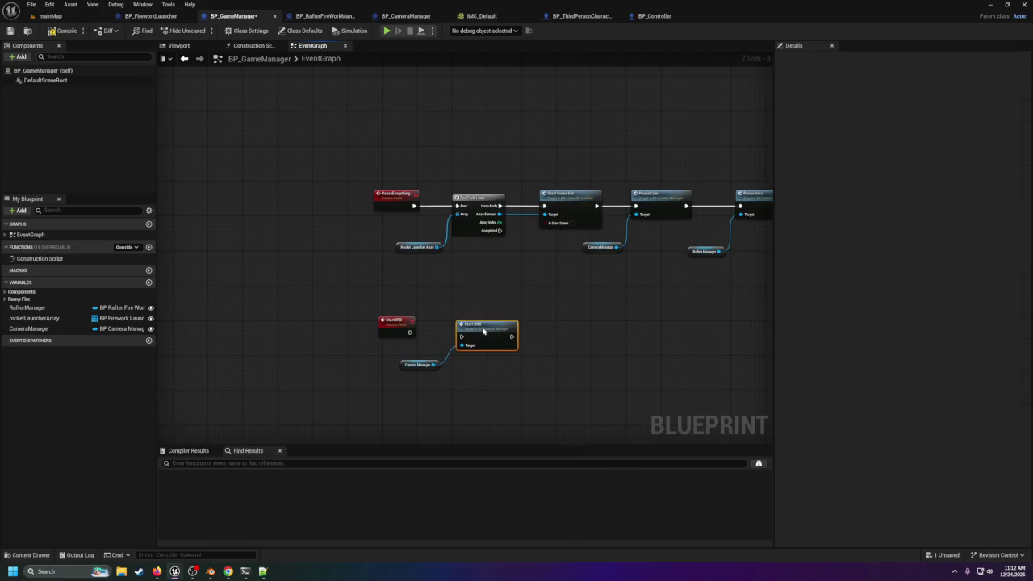
drag(407, 332, 462, 334)
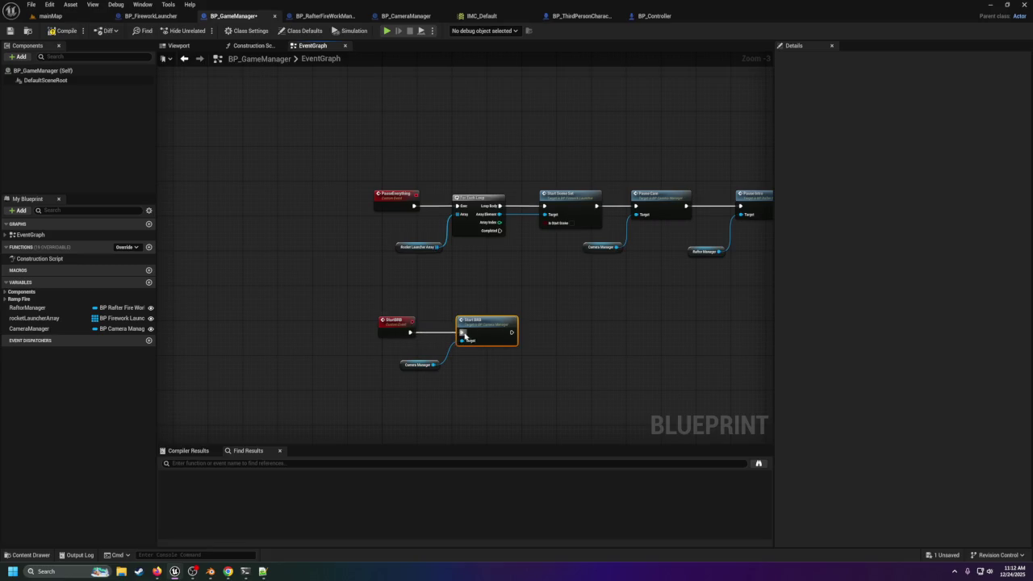
click(409, 365)
drag(409, 365, 406, 356)
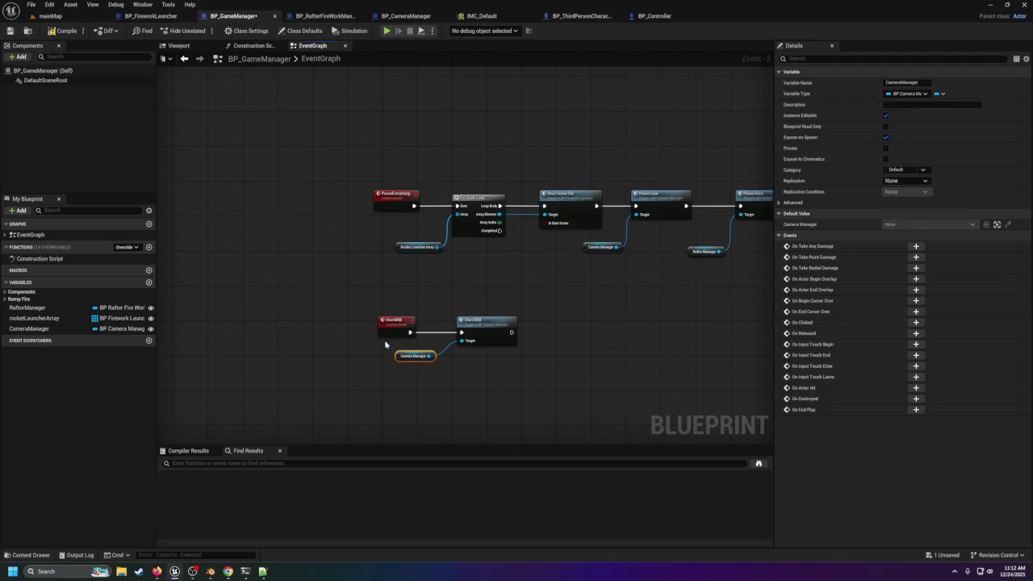
ctrl+click(467, 321)
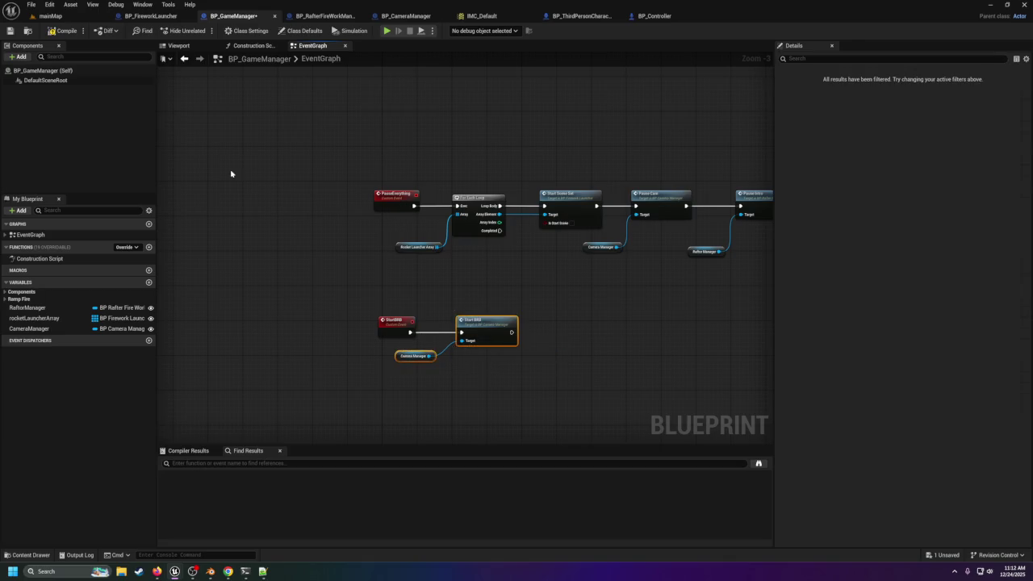
Step: Compile and save BP_GameManager, then return to mainMap and select the janitor
click(60, 31)
click(10, 31)
click(49, 15)
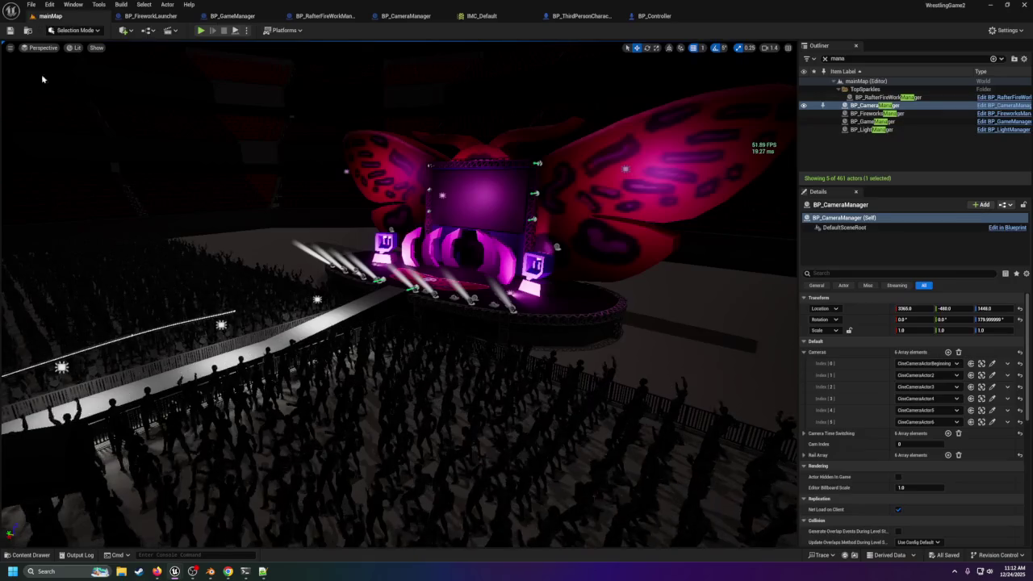
click(30, 554)
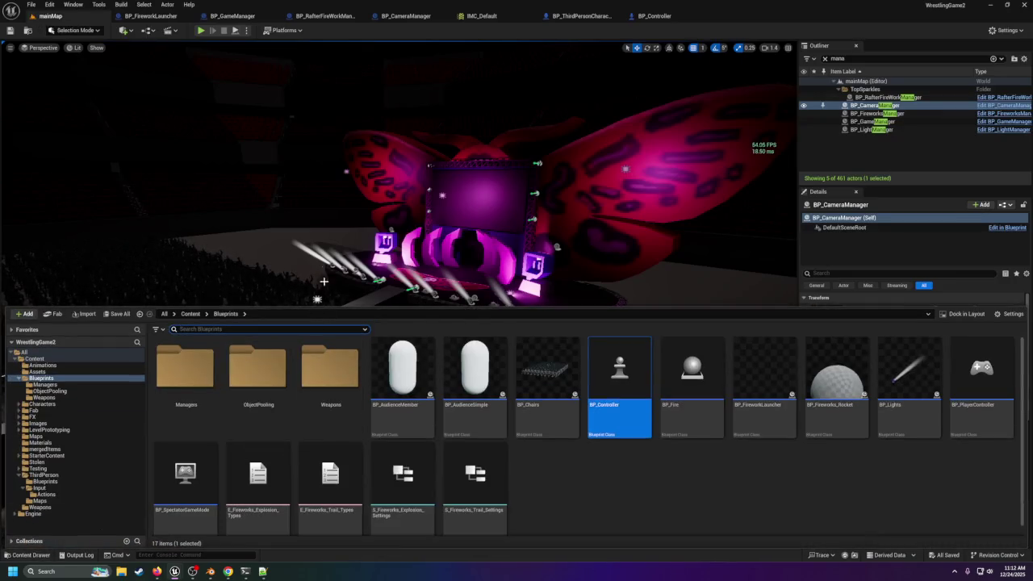
click(211, 143)
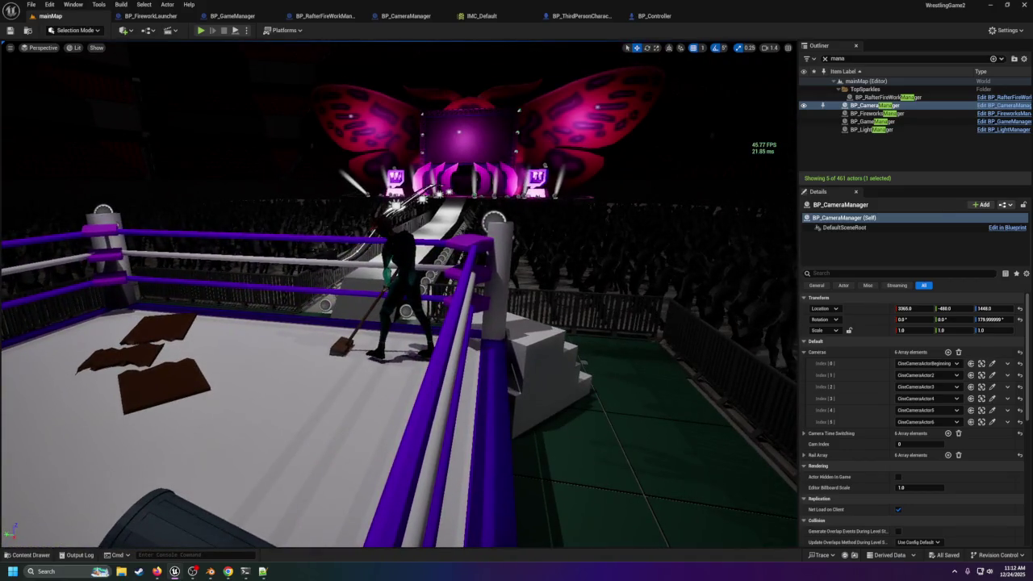
click(397, 256)
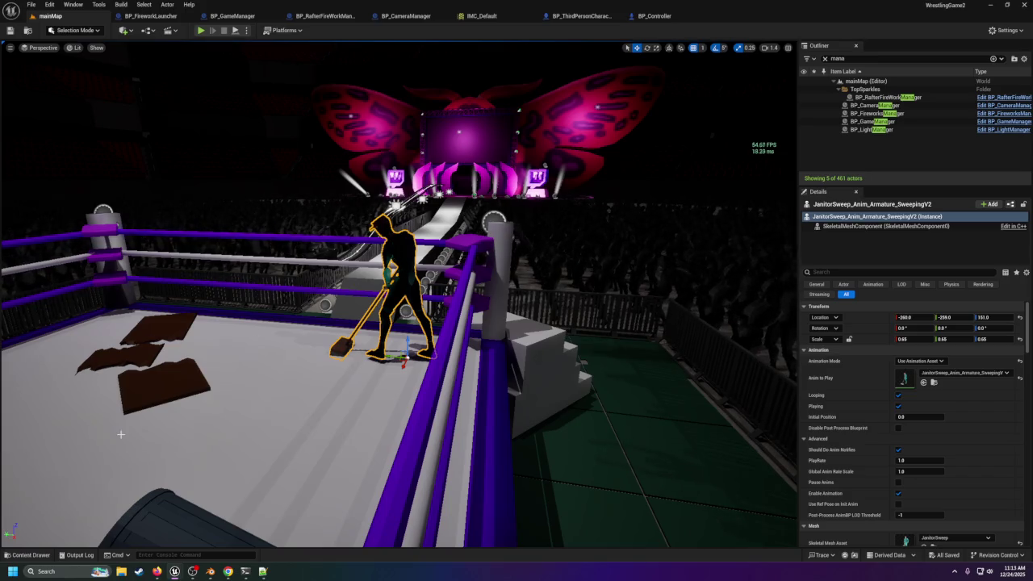
click(32, 555)
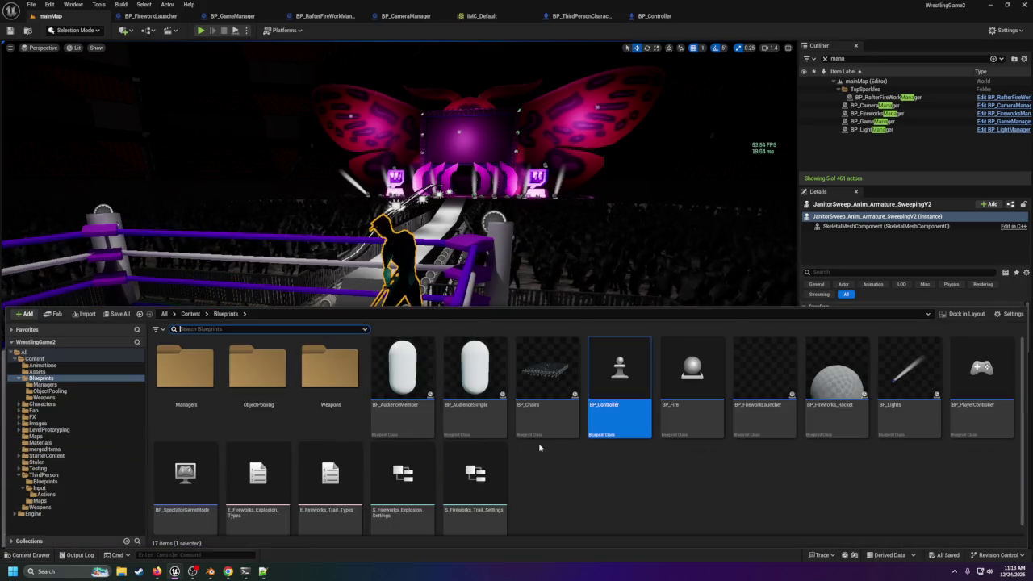
Step: Create a new folder named 'Characters' inside Blueprints and open it
click(592, 489)
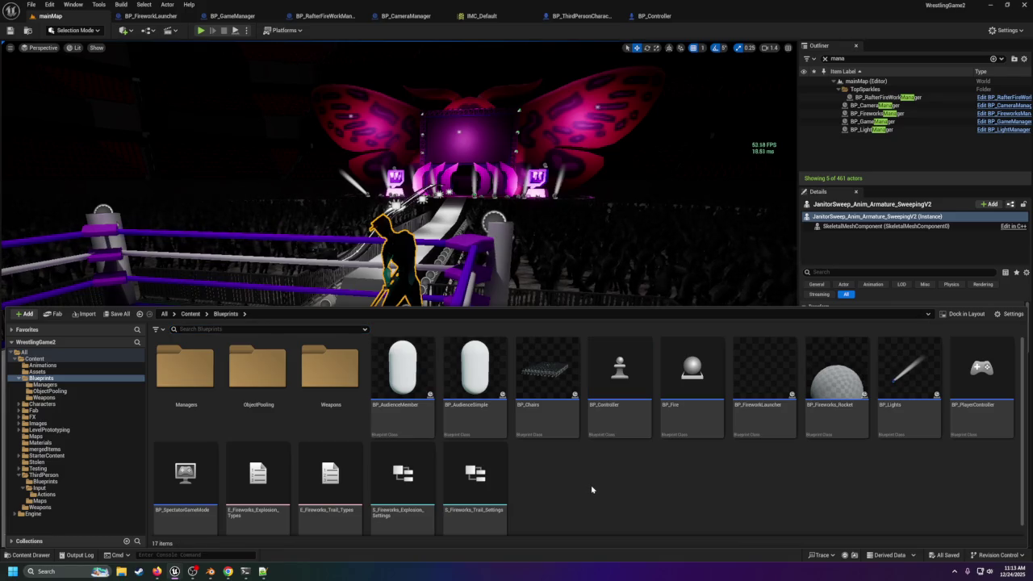
right_click(591, 488)
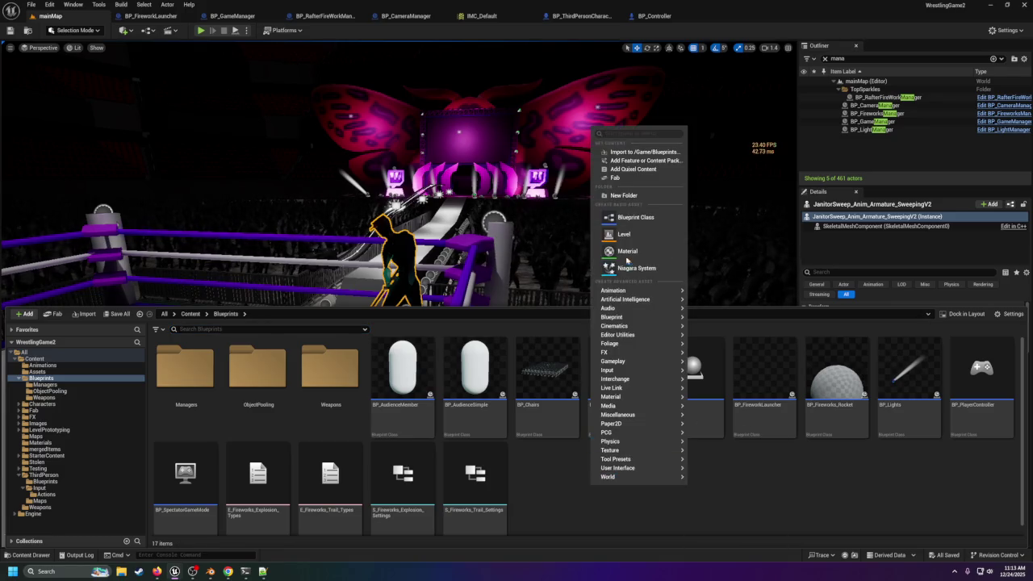
click(623, 195)
text(q)
key(BackSpace)
text(Characters)
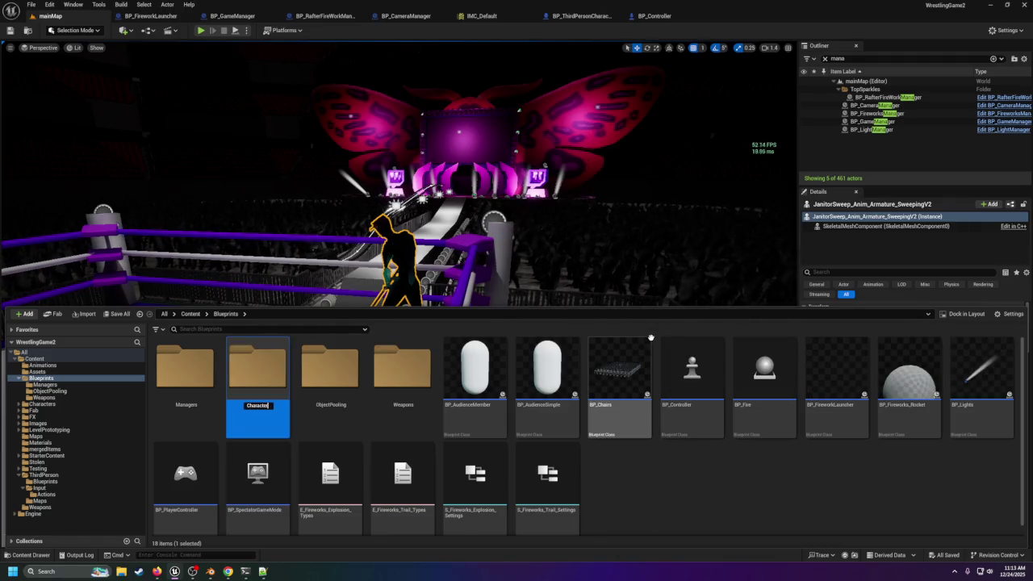
key(Return)
double_click(193, 378)
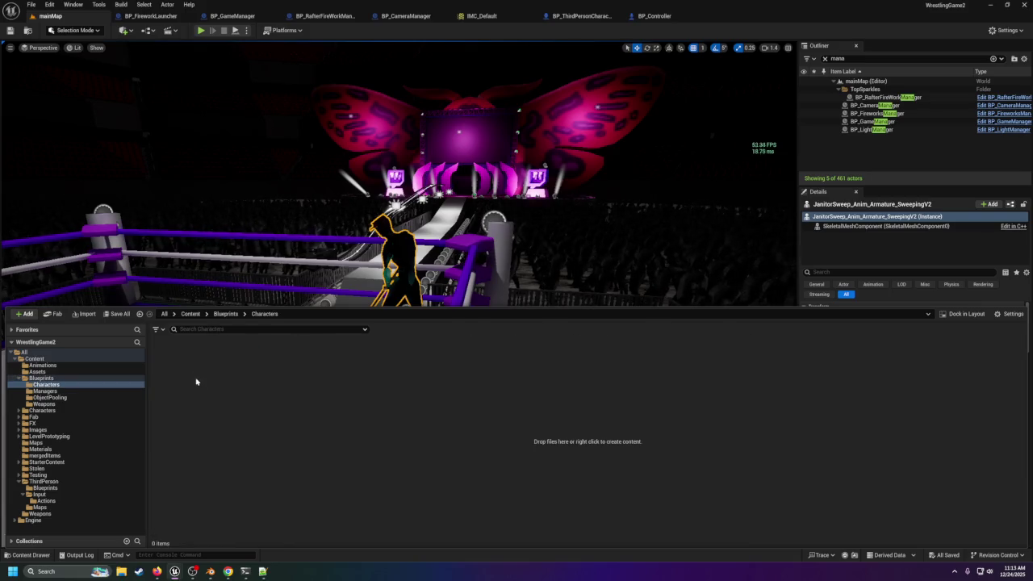
Step: Create a Character-based Blueprint class named BP_Janitor and open it in its editor
right_click(369, 413)
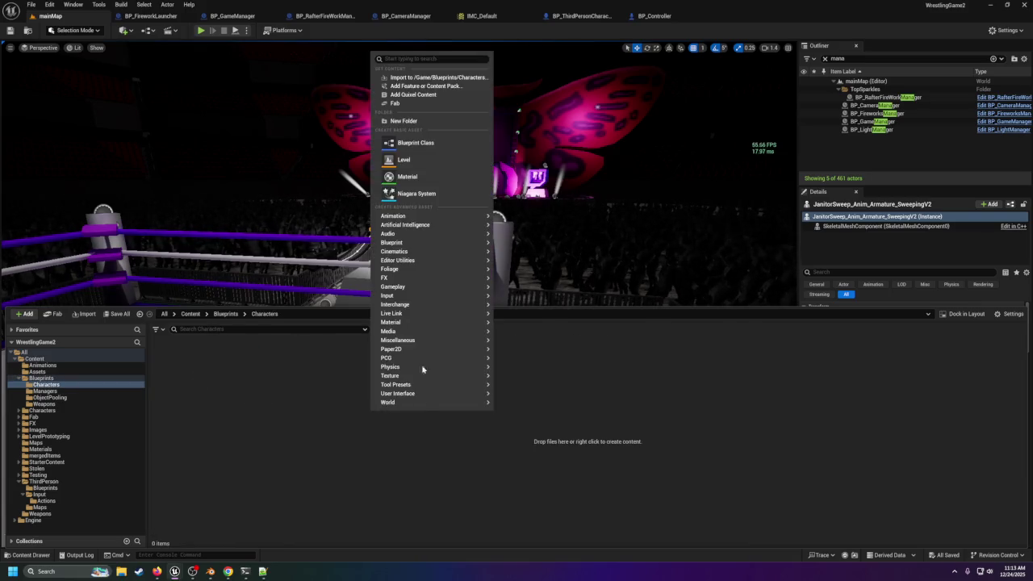
click(442, 145)
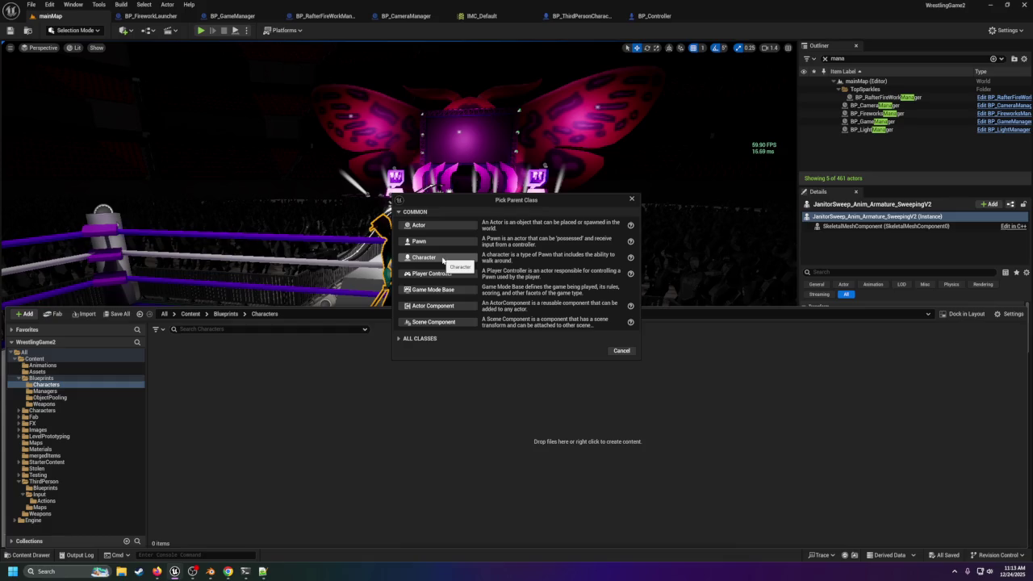
click(443, 258)
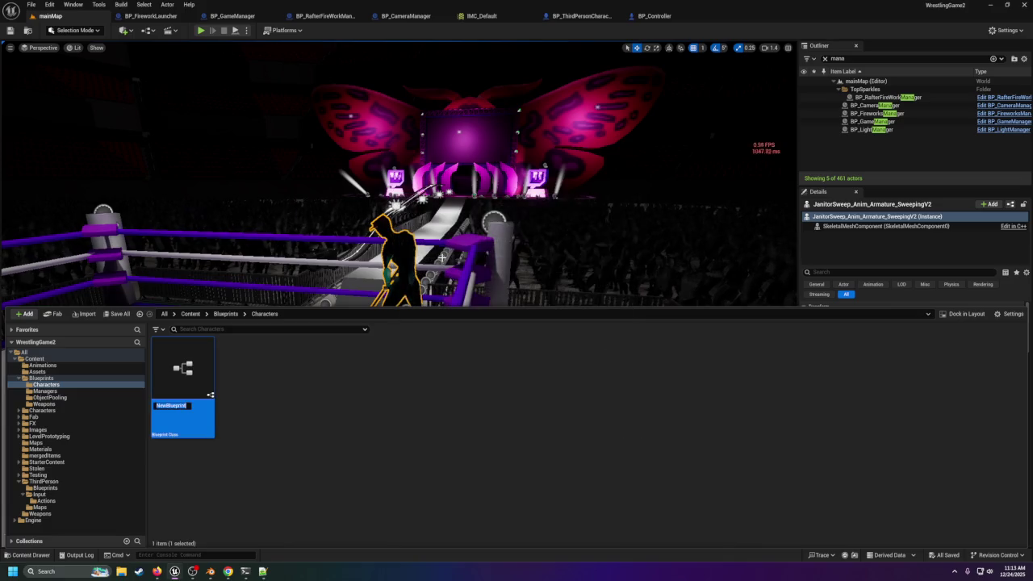
text(BP_Janitor)
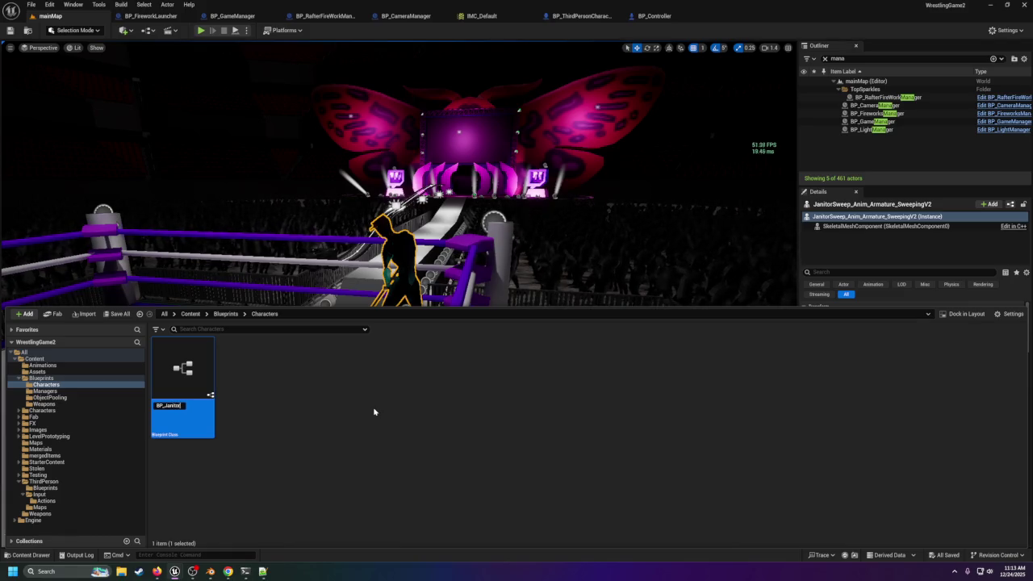
key(Return)
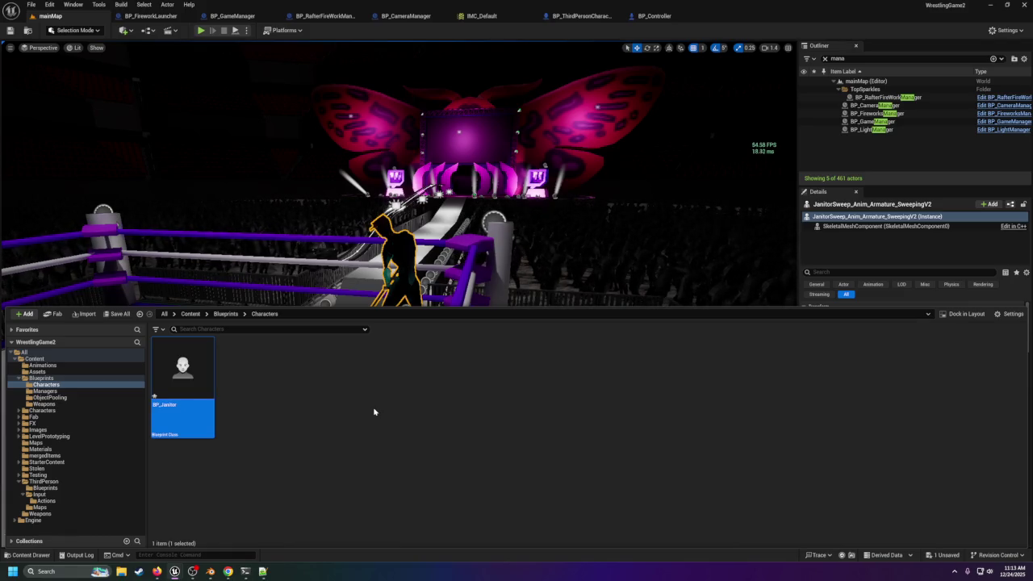
double_click(209, 385)
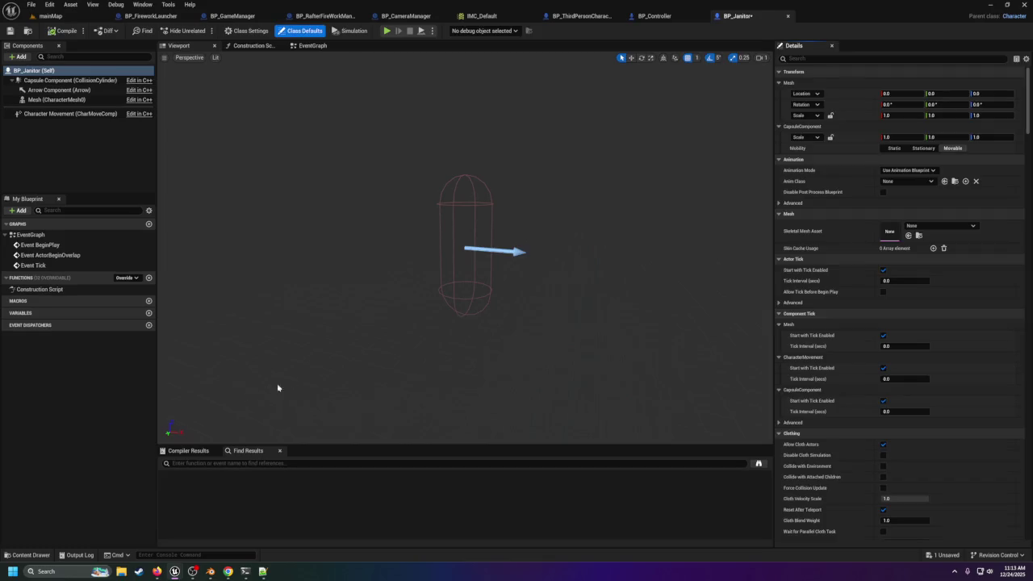
Step: Assign JanitorSweep as CharacterMesh0's skeletal mesh, compile BP_Janitor, and return to mainMap
click(48, 99)
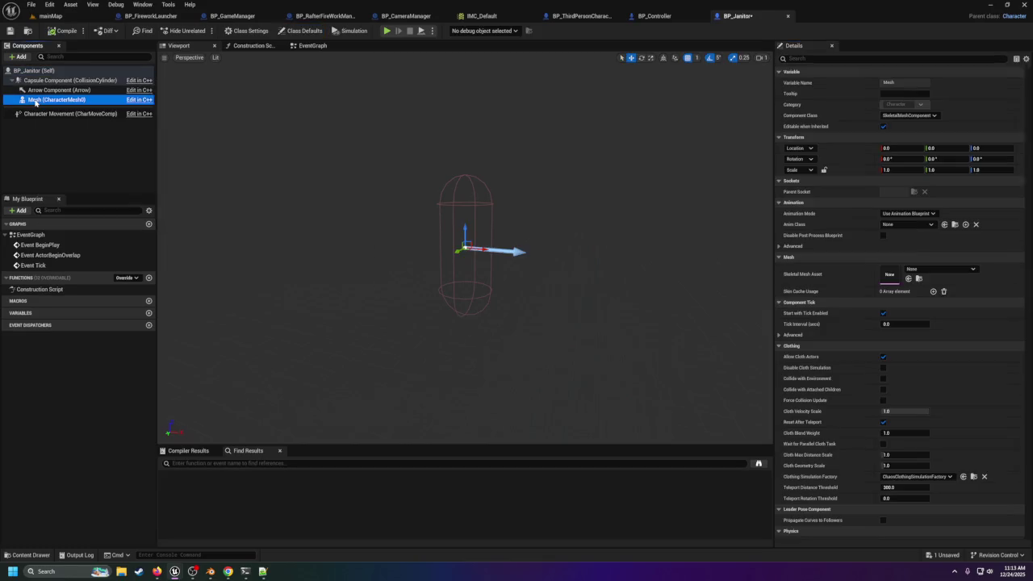
click(903, 225)
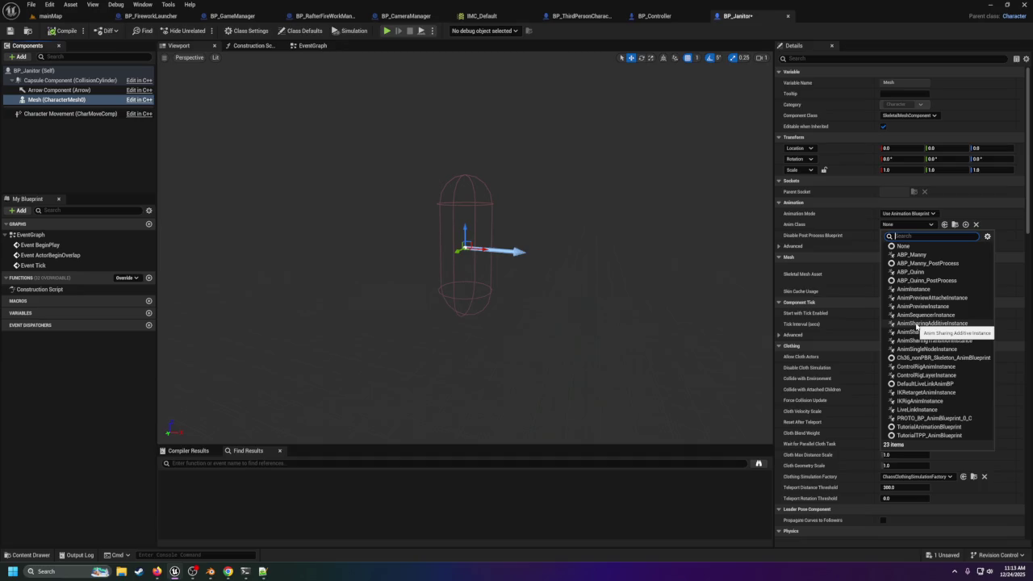
click(868, 251)
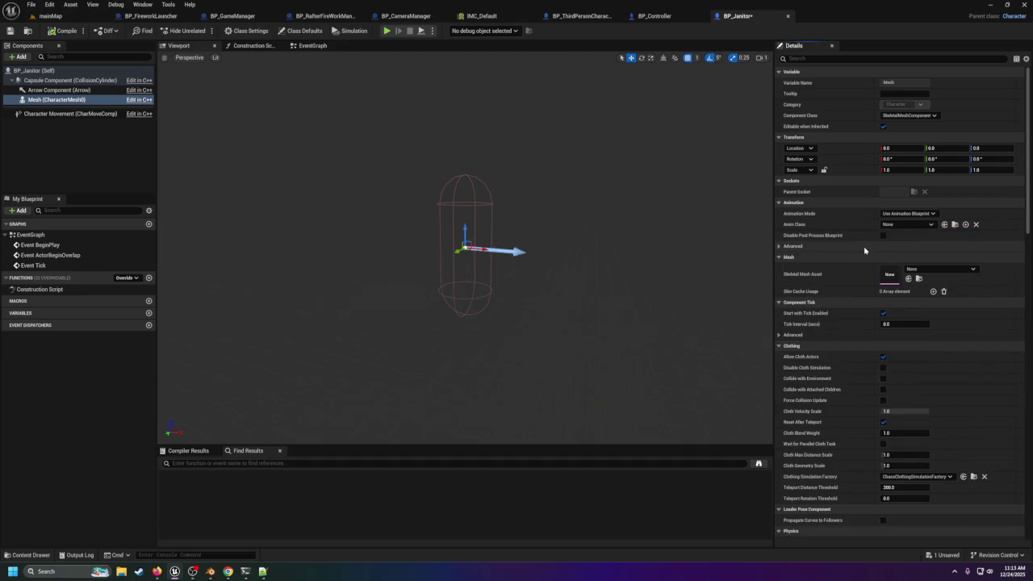
click(911, 268)
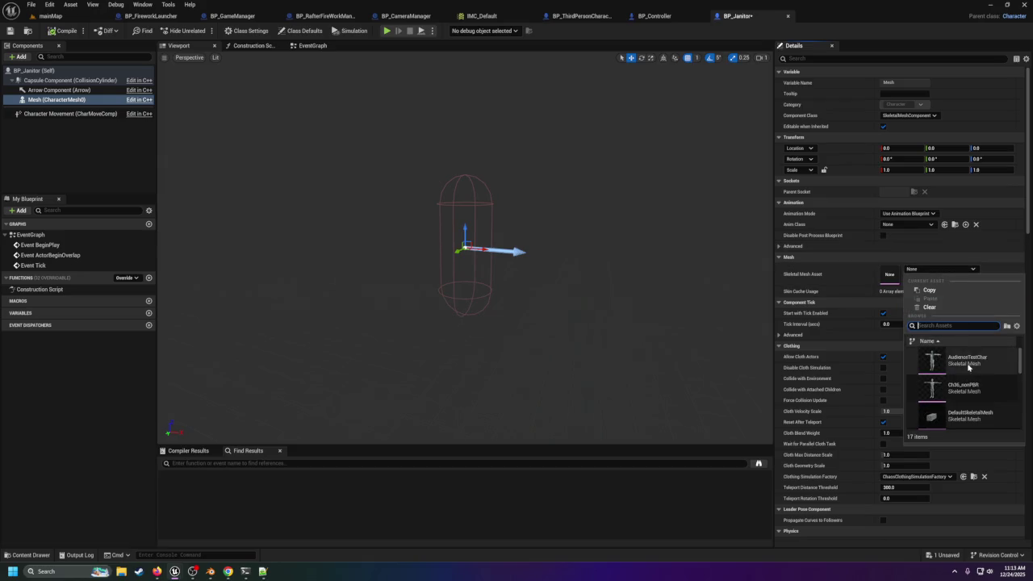
scroll(969, 367, down, 3)
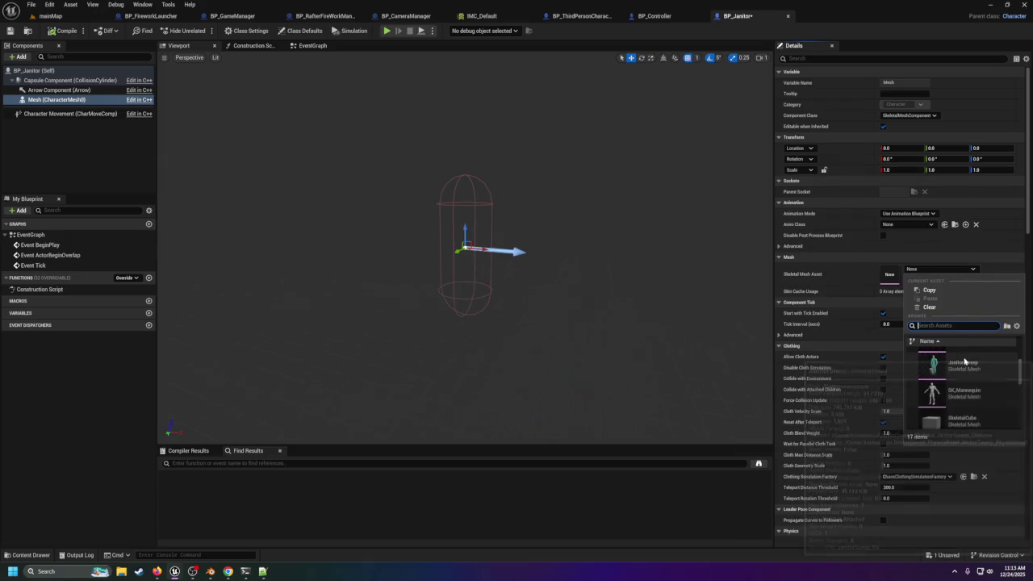
click(965, 362)
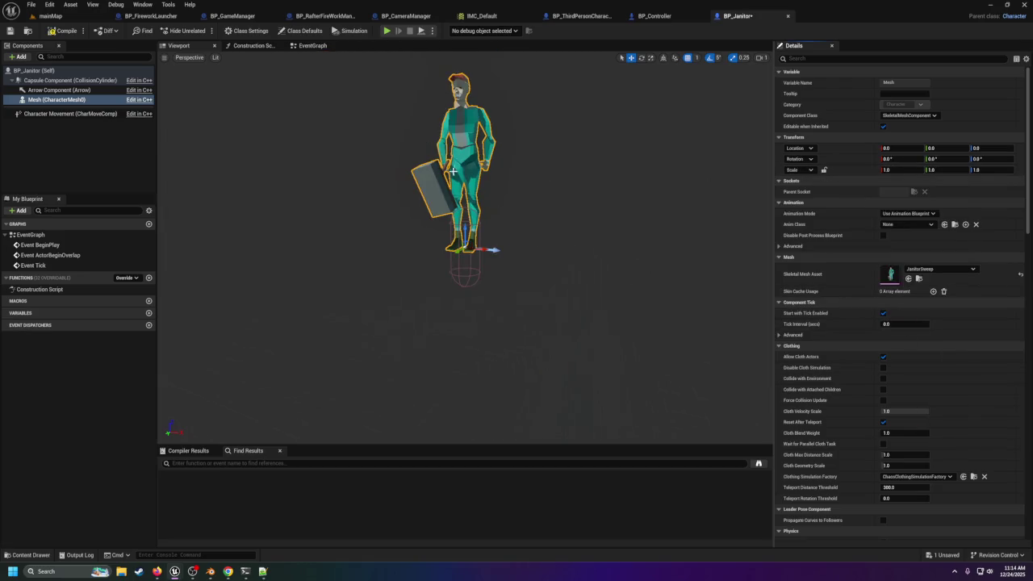
mouse_move(460, 162)
mouse_down()
mouse_move(516, 162)
mouse_move(476, 162)
mouse_move(484, 158)
mouse_move(456, 142)
mouse_move(500, 143)
mouse_move(488, 129)
mouse_move(508, 133)
mouse_move(494, 166)
mouse_up()
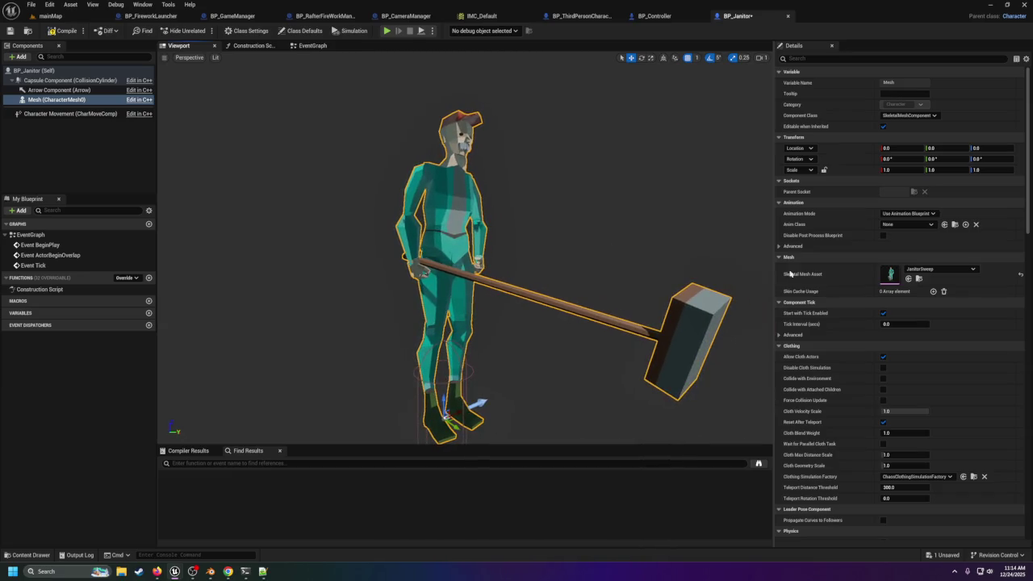
click(905, 225)
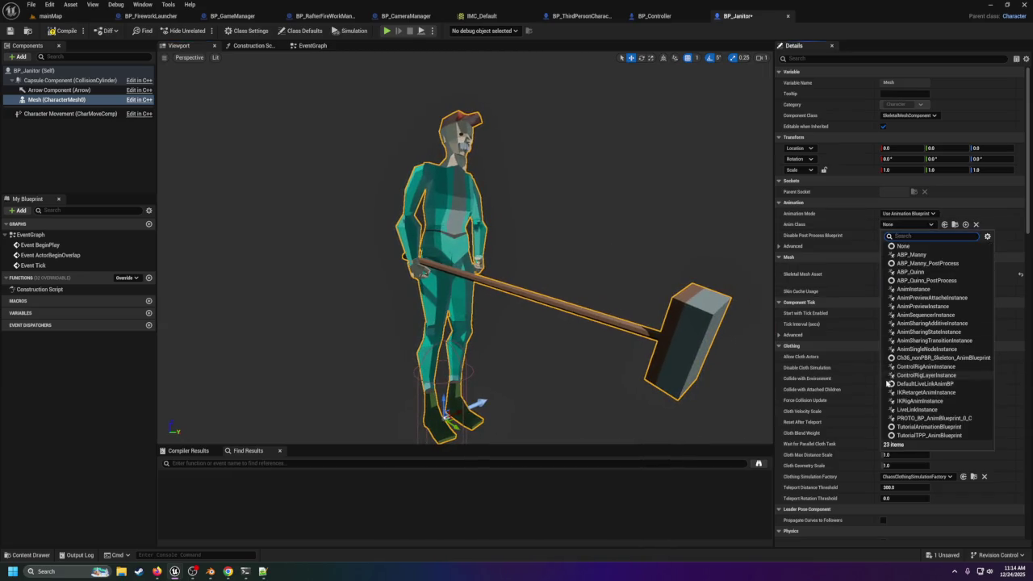
click(50, 15)
click(50, 15)
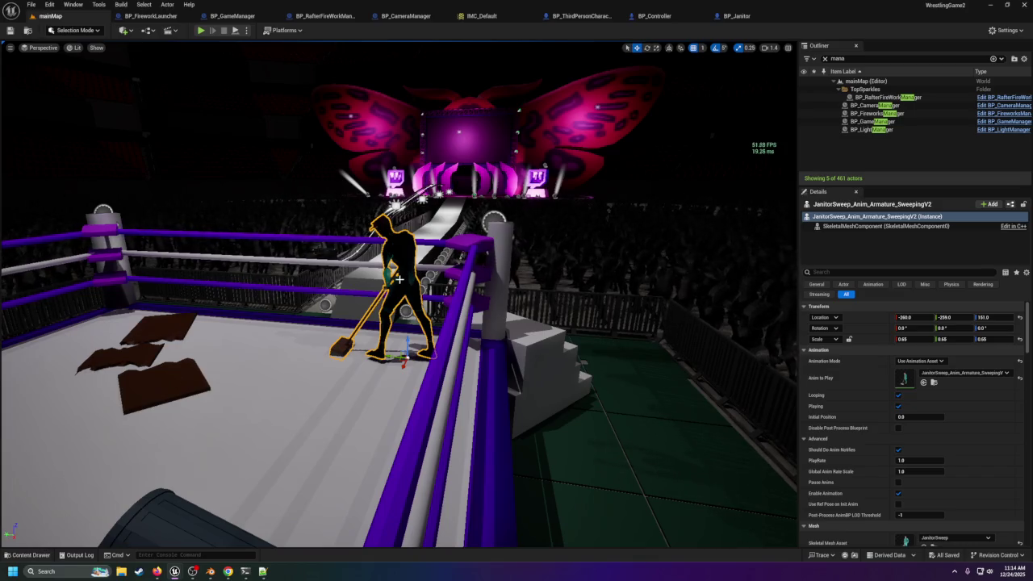
Step: Place a BP_Janitor actor inside the wrestling ring from the Content Drawer
key(1)
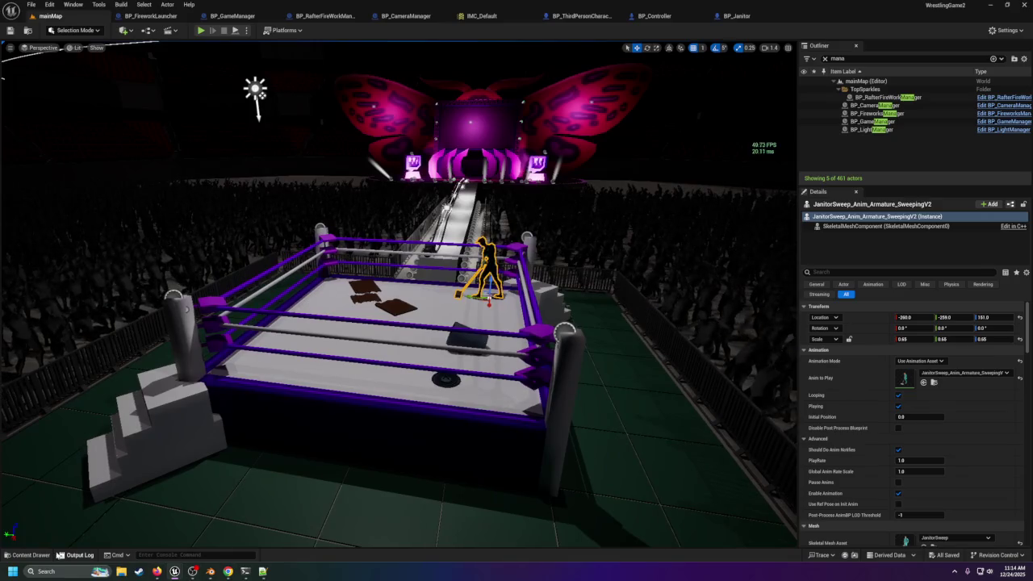
click(29, 555)
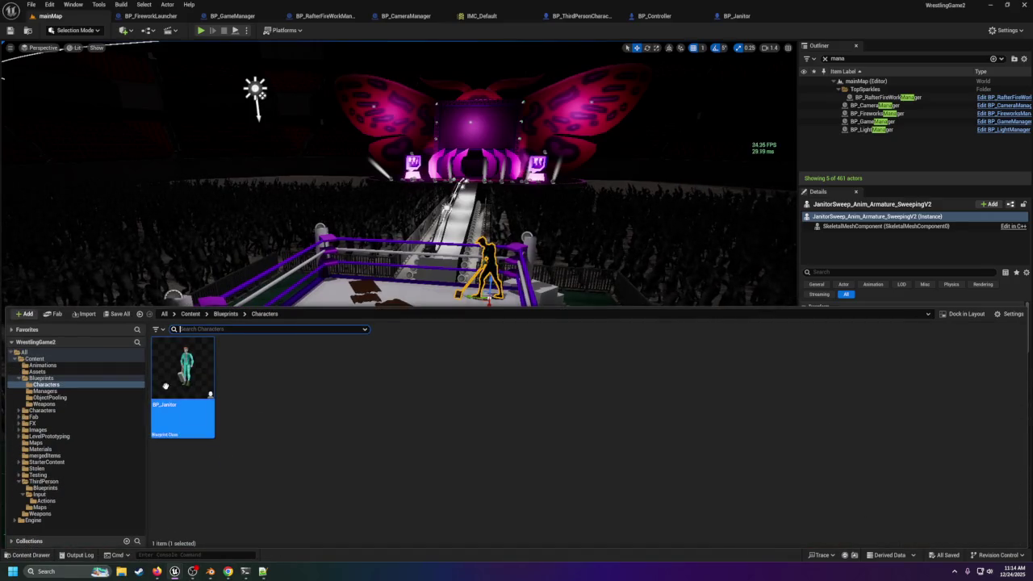
mouse_move(417, 280)
mouse_down()
mouse_move(432, 307)
mouse_move(460, 311)
mouse_up()
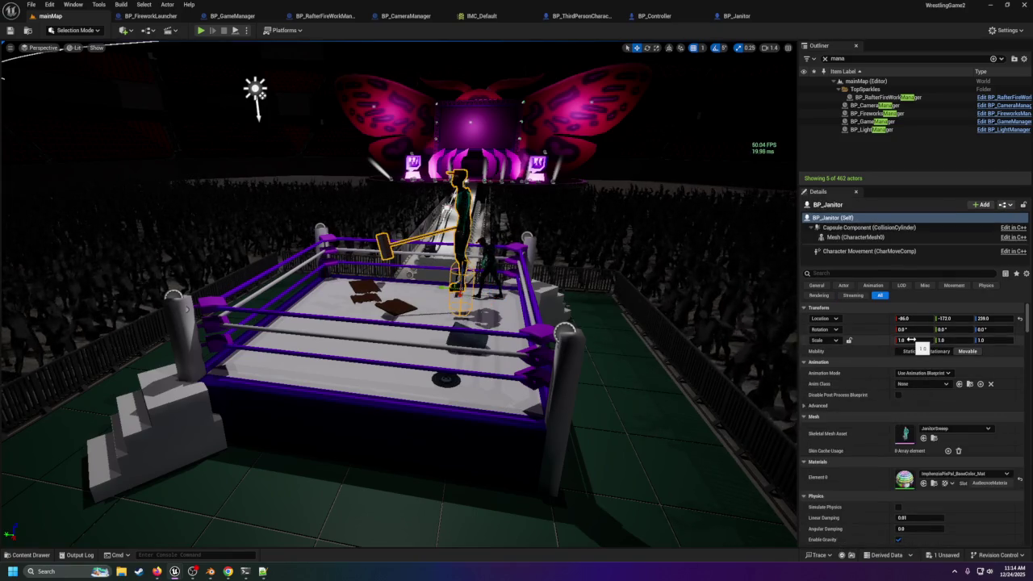
Step: Scale the placed janitor to 0.65 on X, Y and Z
key(Tab)
text(.65)
key(Tab)
key(Return)
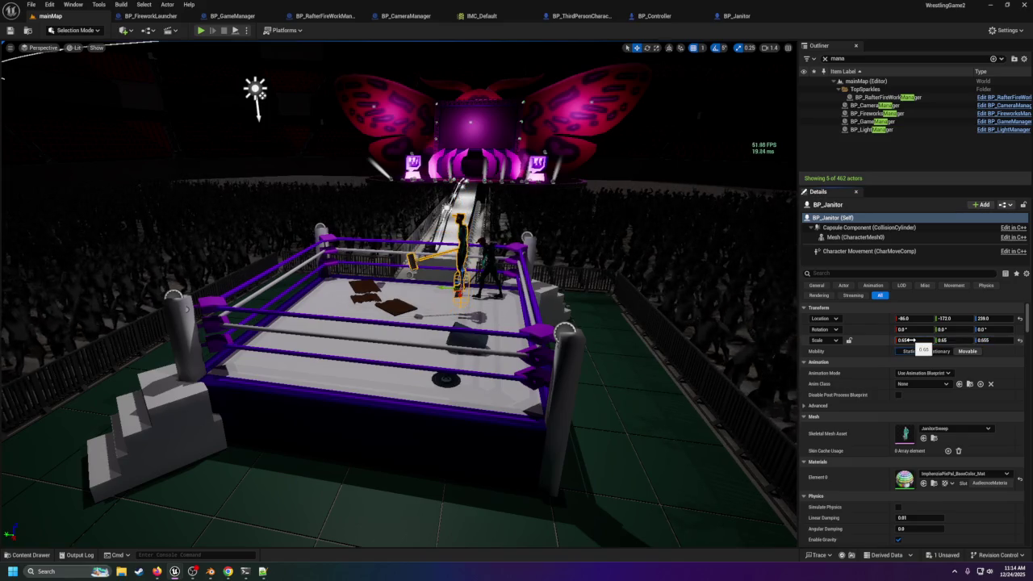
click(985, 339)
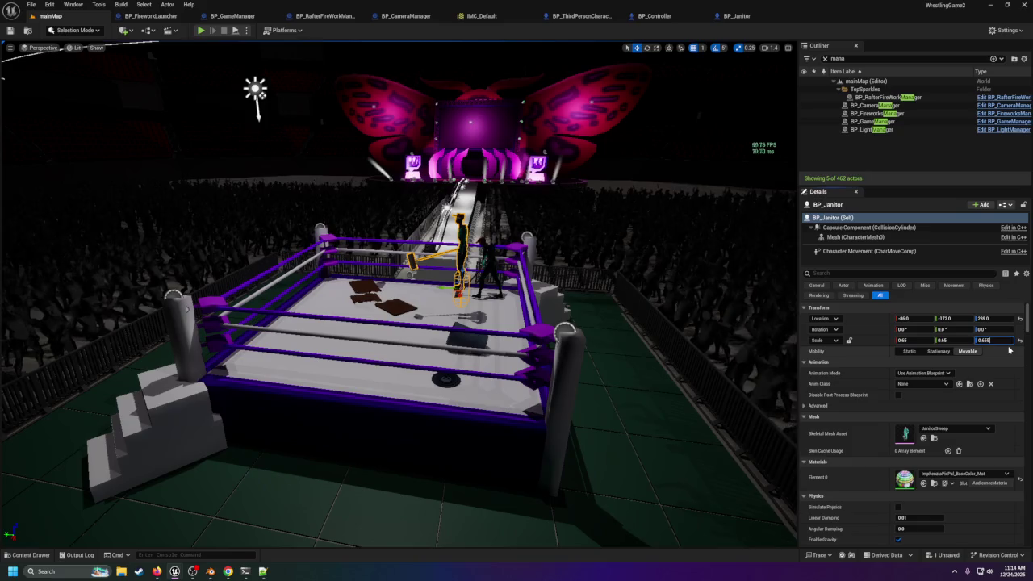
drag(510, 339, 565, 274)
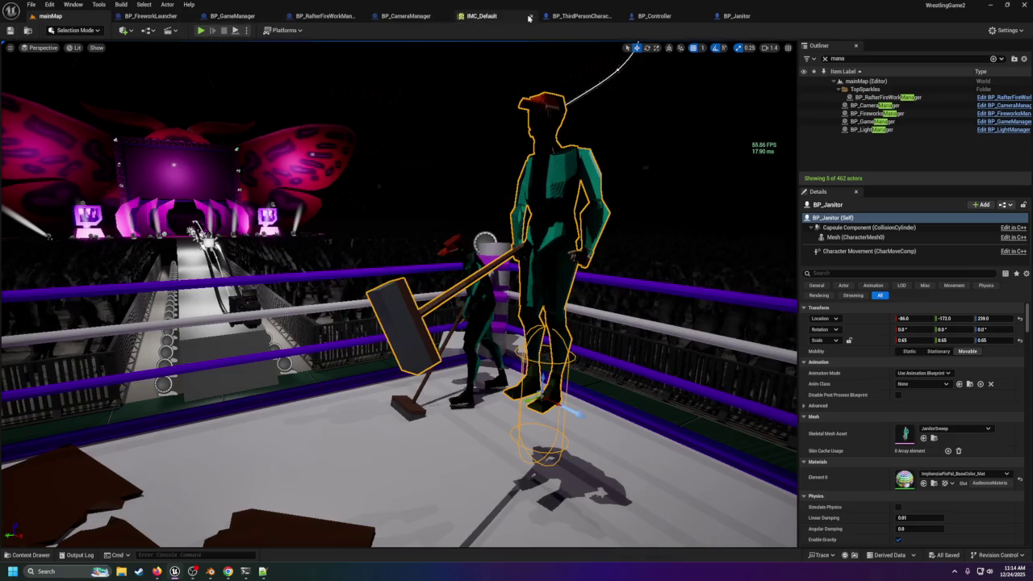
click(736, 16)
Step: Lower the janitor's mesh to Z -76 inside the capsule and compile the Blueprint
scroll(419, 196, down, 4)
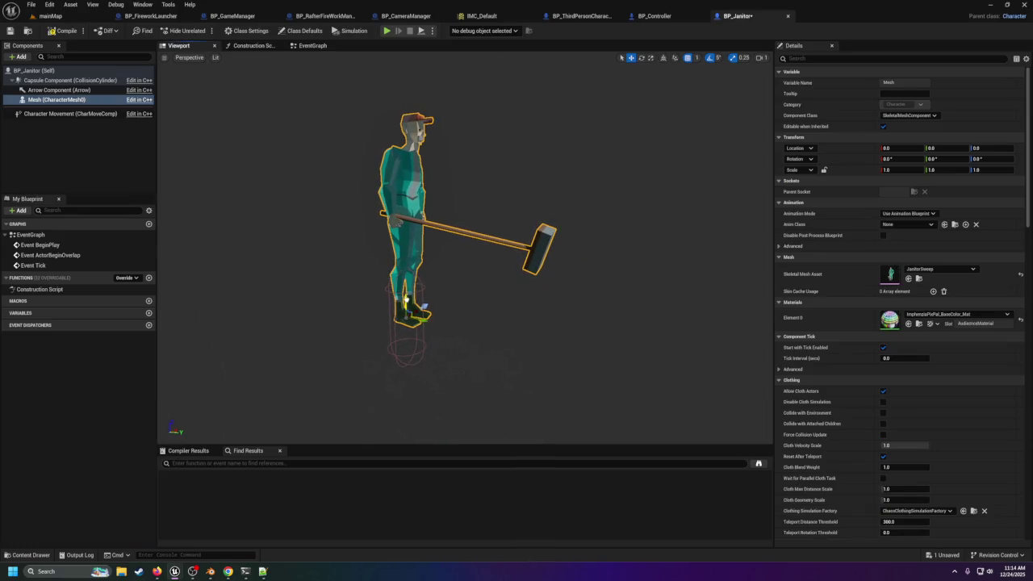
drag(988, 148, 952, 148)
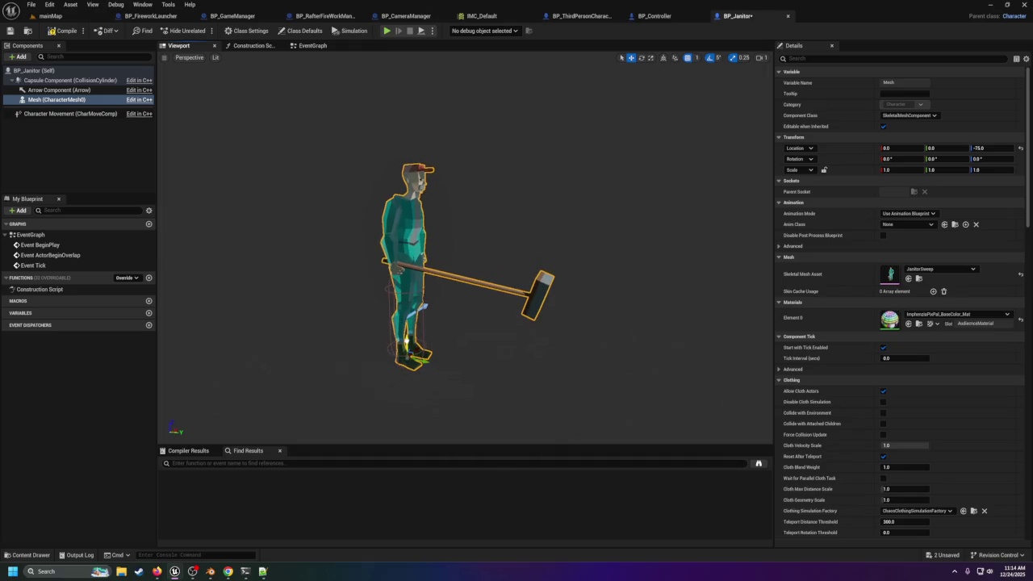
drag(407, 342, 404, 342)
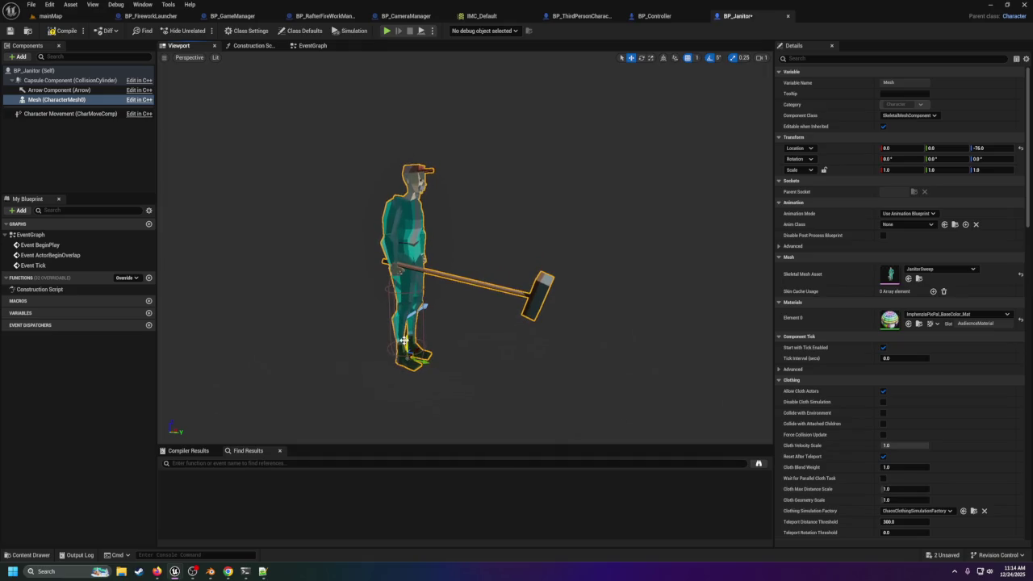
click(67, 34)
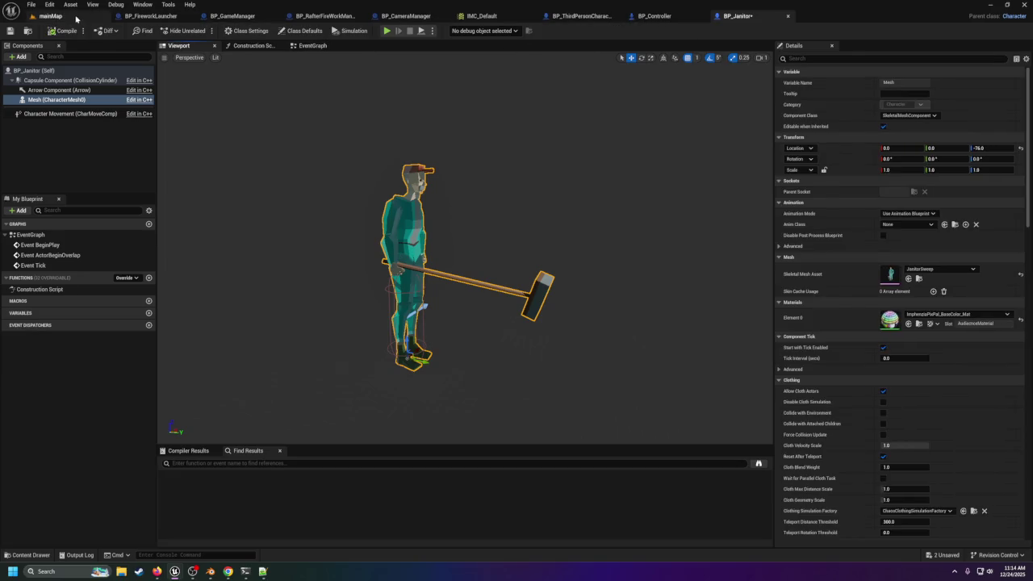
Step: Reset the placed janitor's scale to 1.0 and scale the Blueprint mesh to 0.65 instead
click(50, 16)
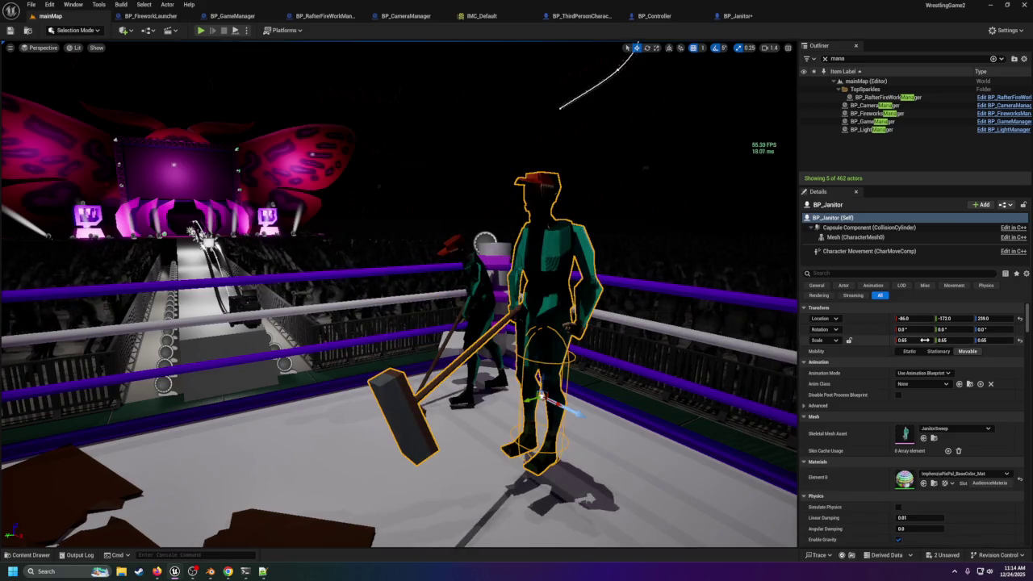
click(1020, 341)
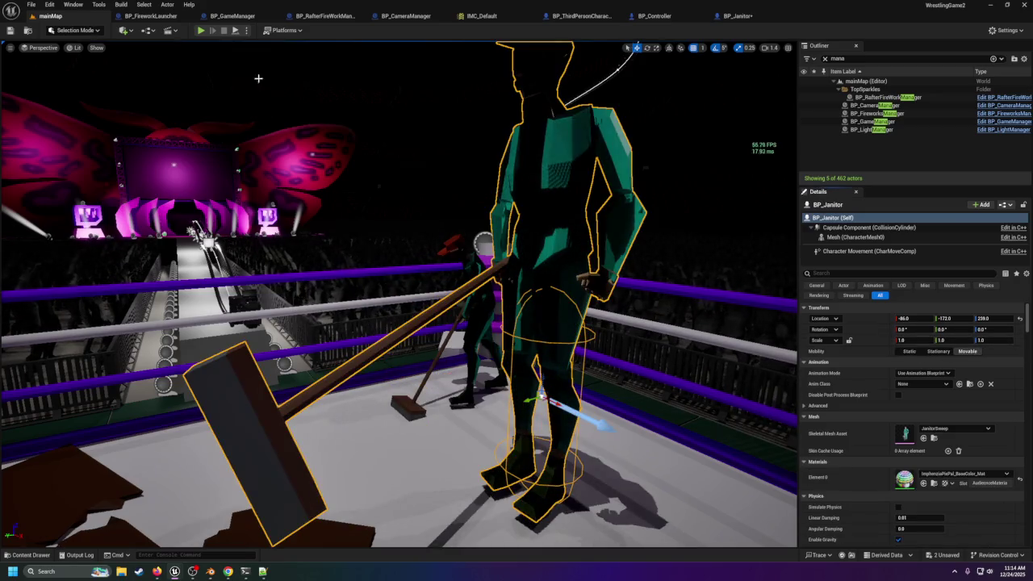
click(732, 18)
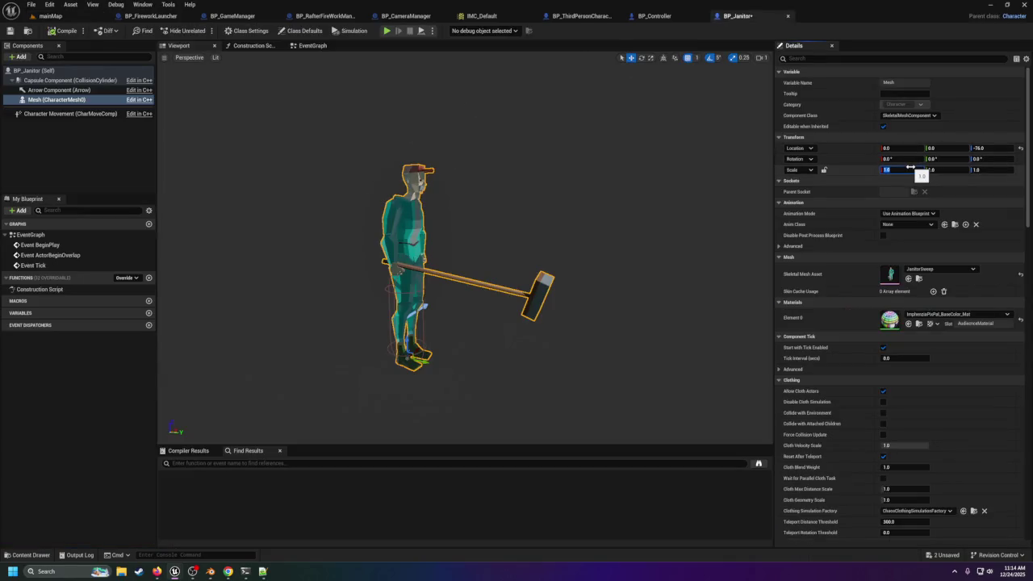
text(.65)
key(Tab)
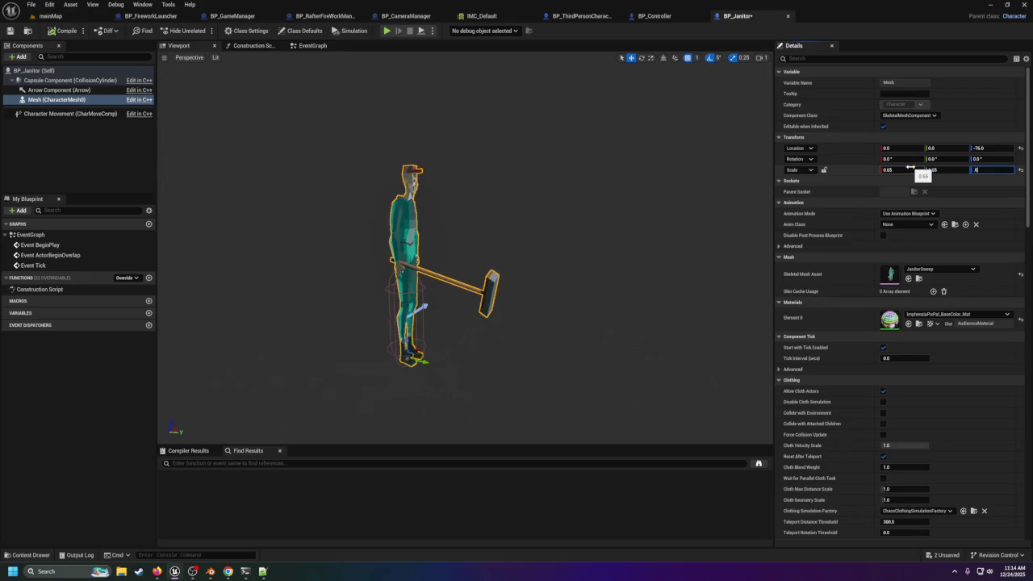
text(.65)
key(Return)
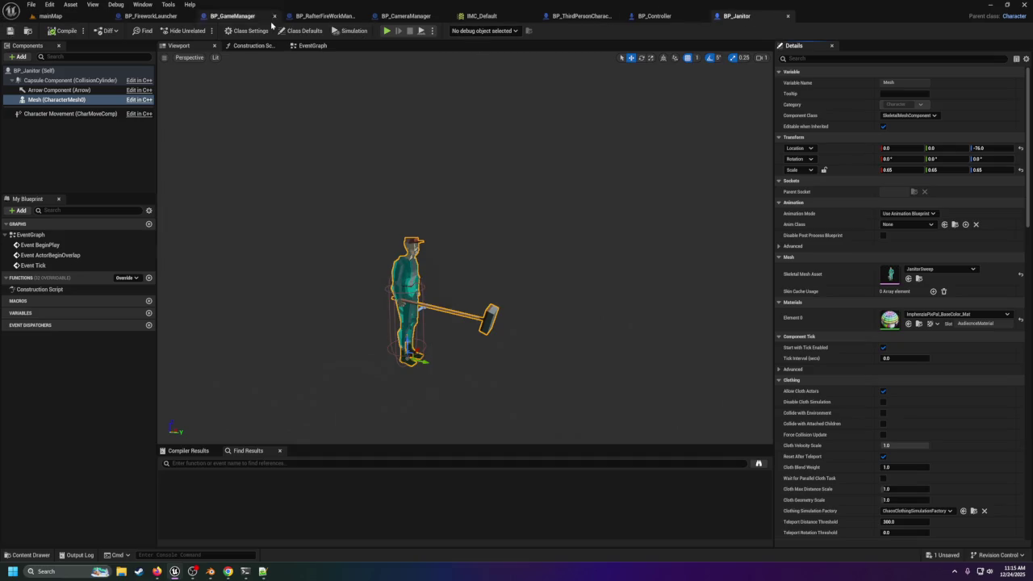
click(48, 15)
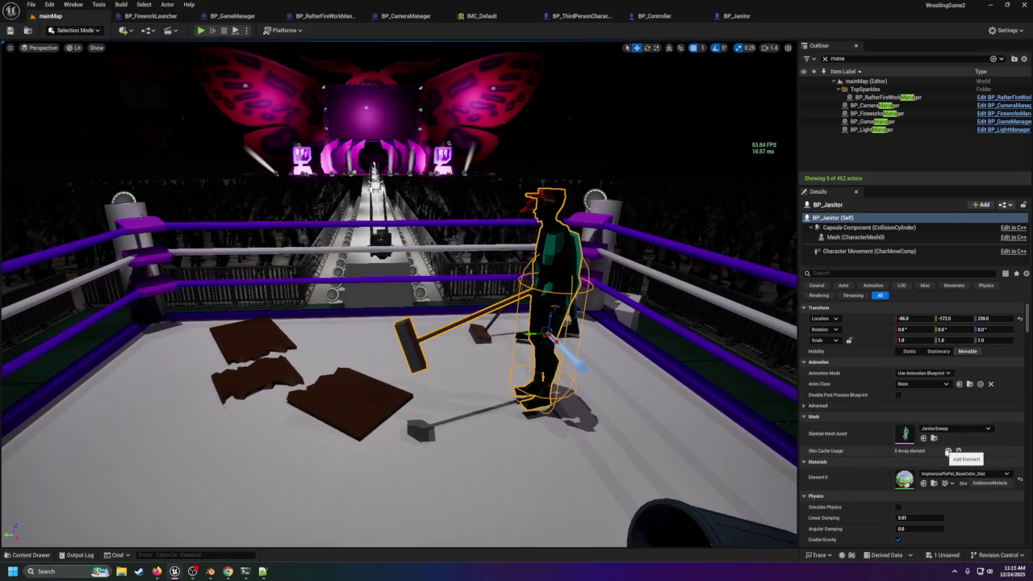
scroll(875, 443, down, 2)
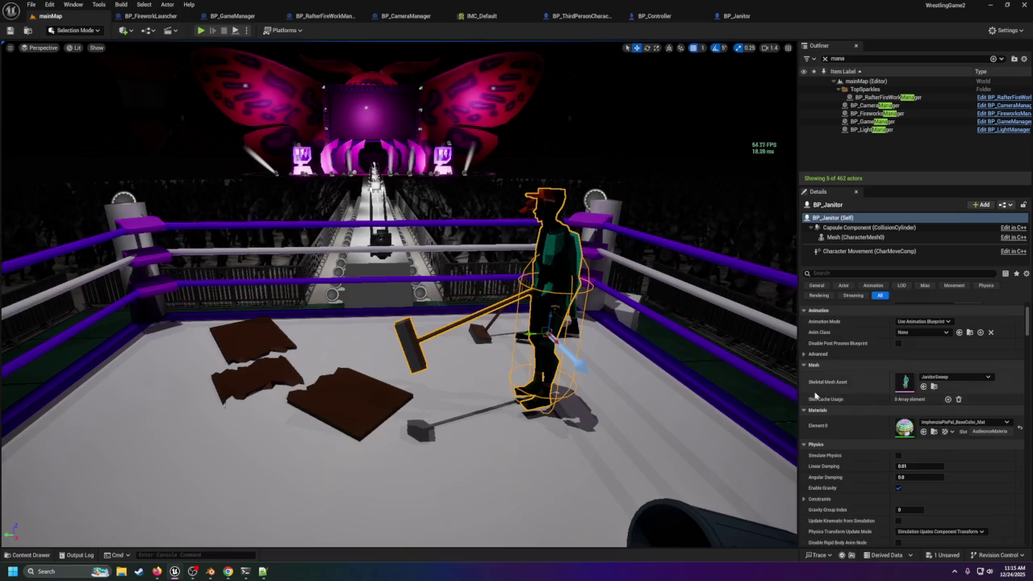
mouse_move(825, 401)
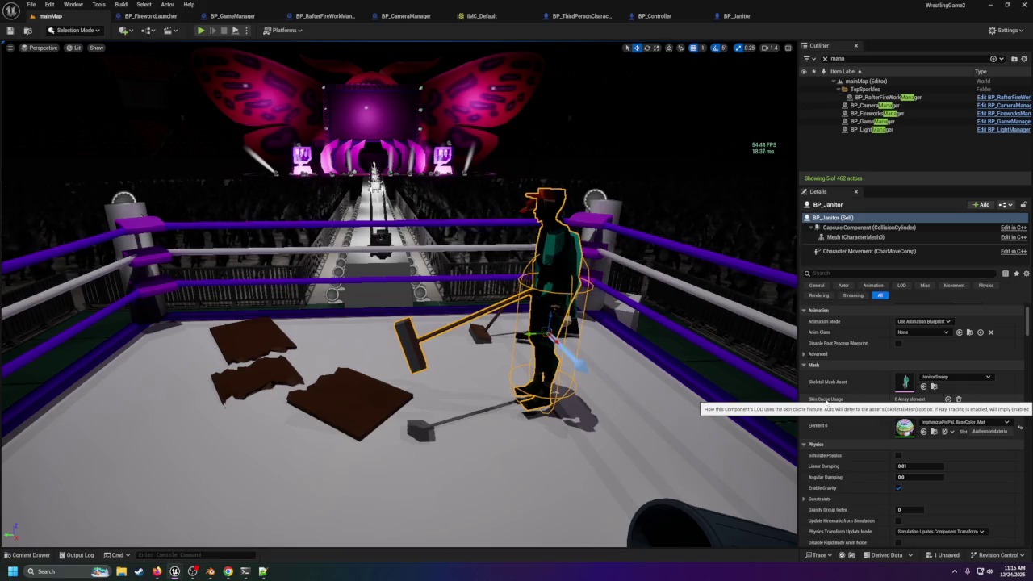
scroll(884, 466, down, 3)
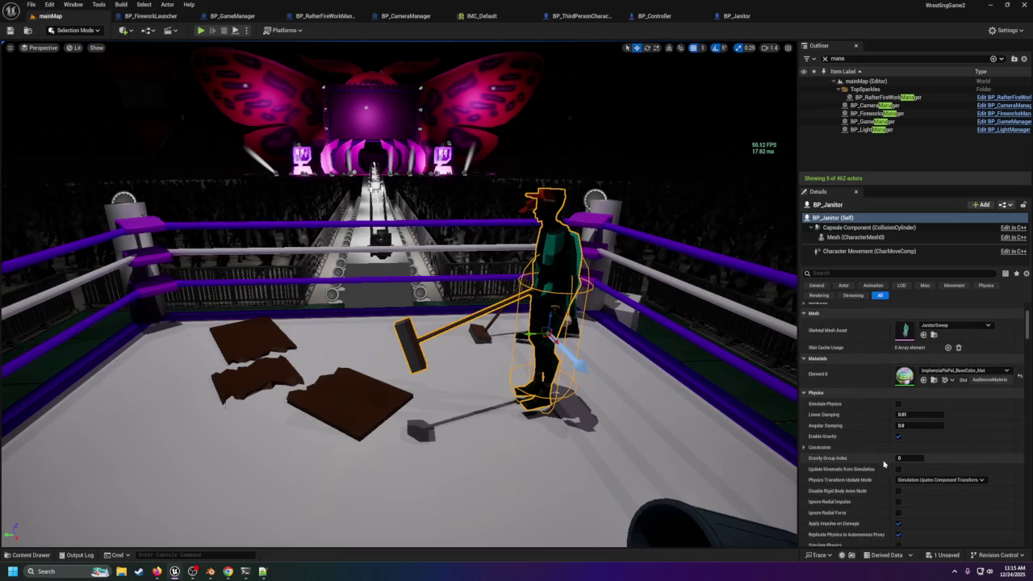
scroll(884, 464, down, 1)
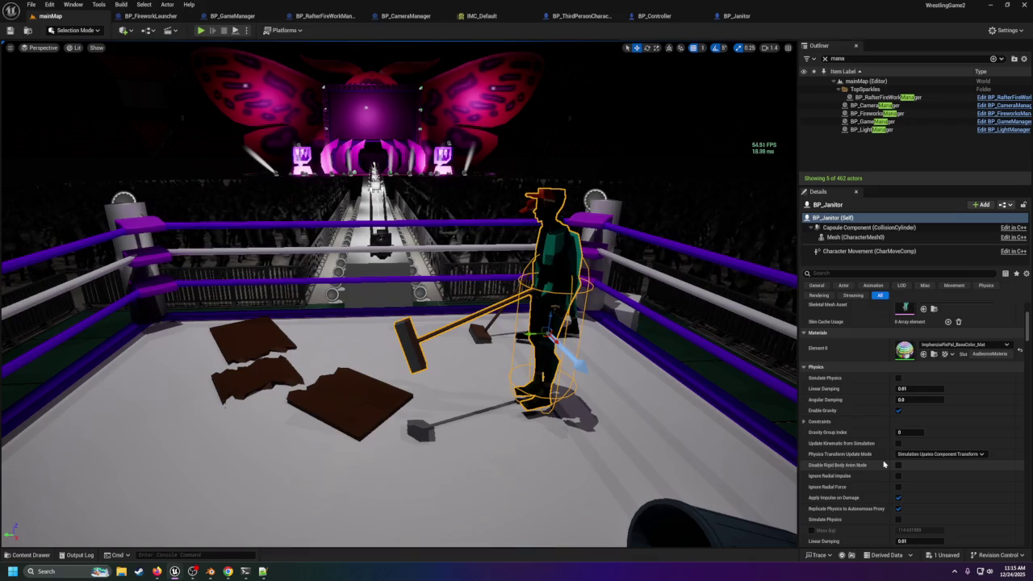
scroll(884, 464, down, 8)
scroll(884, 462, down, 3)
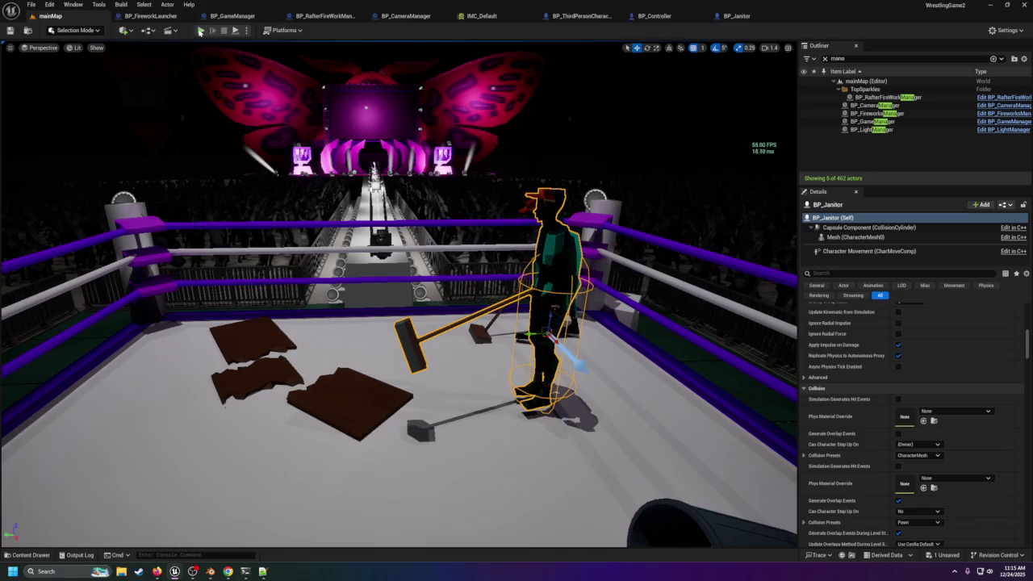
key(alt+p)
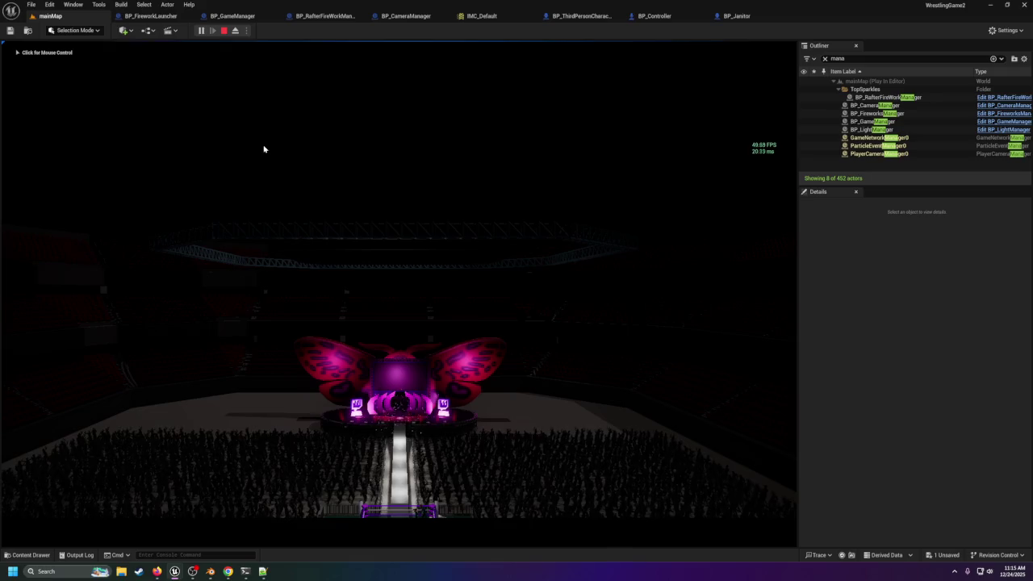
click(224, 29)
mouse_move(240, 164)
mouse_down()
mouse_move(570, 399)
mouse_move(595, 429)
mouse_move(355, 368)
mouse_move(545, 258)
mouse_up()
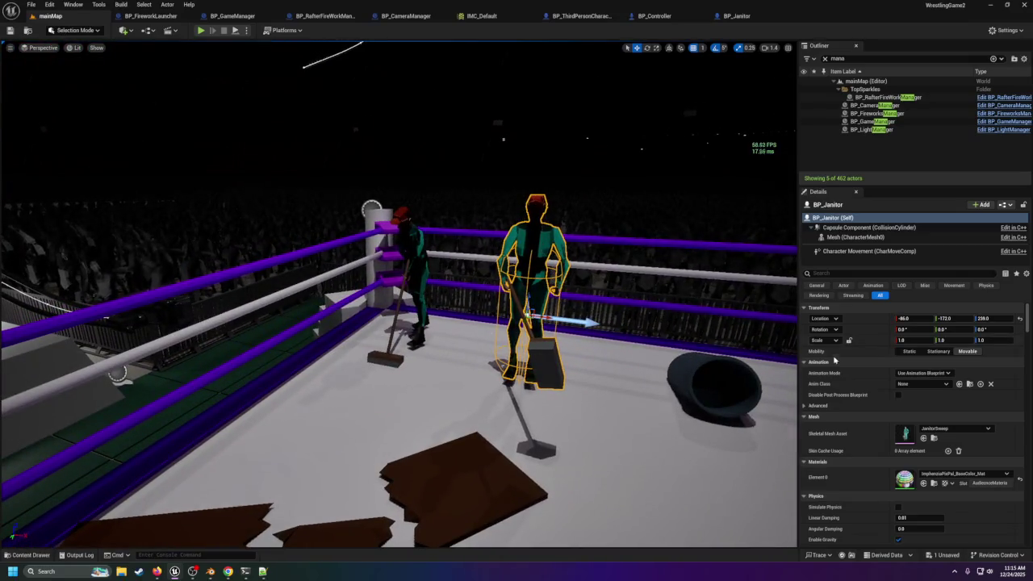
Step: Choose AnimInstance as the placed janitor's Anim Class in the Animation section
click(918, 384)
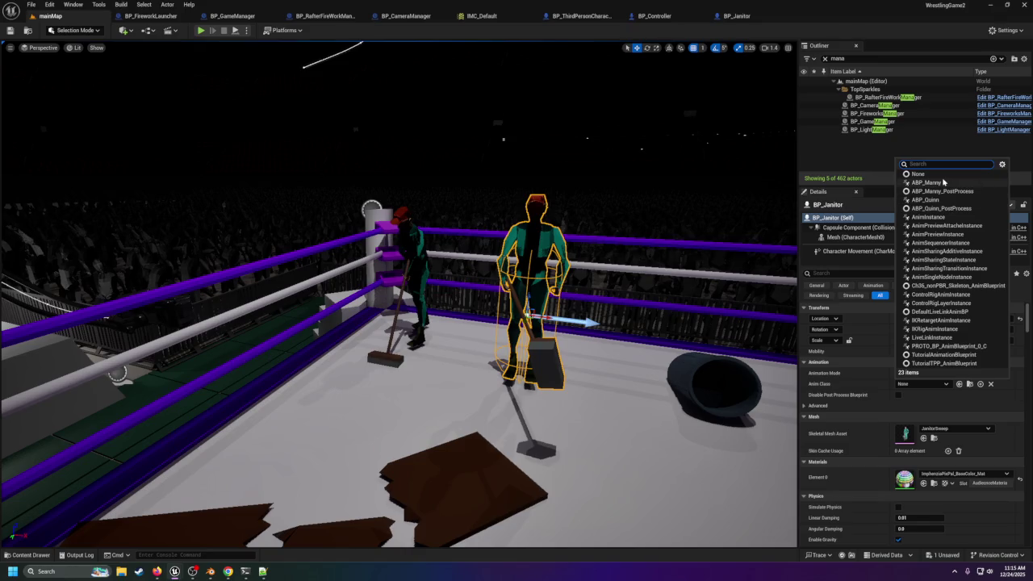
click(935, 218)
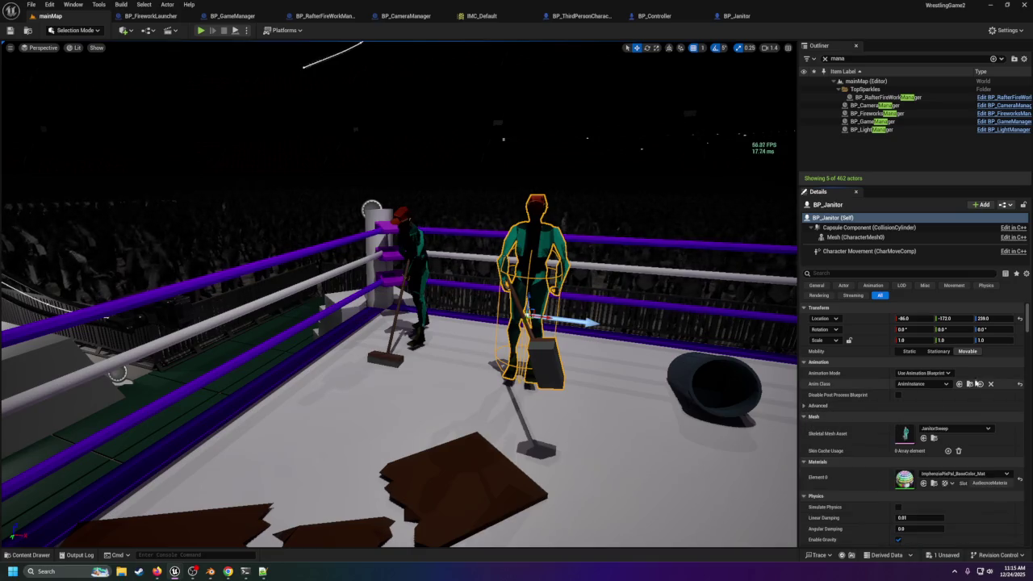
click(920, 384)
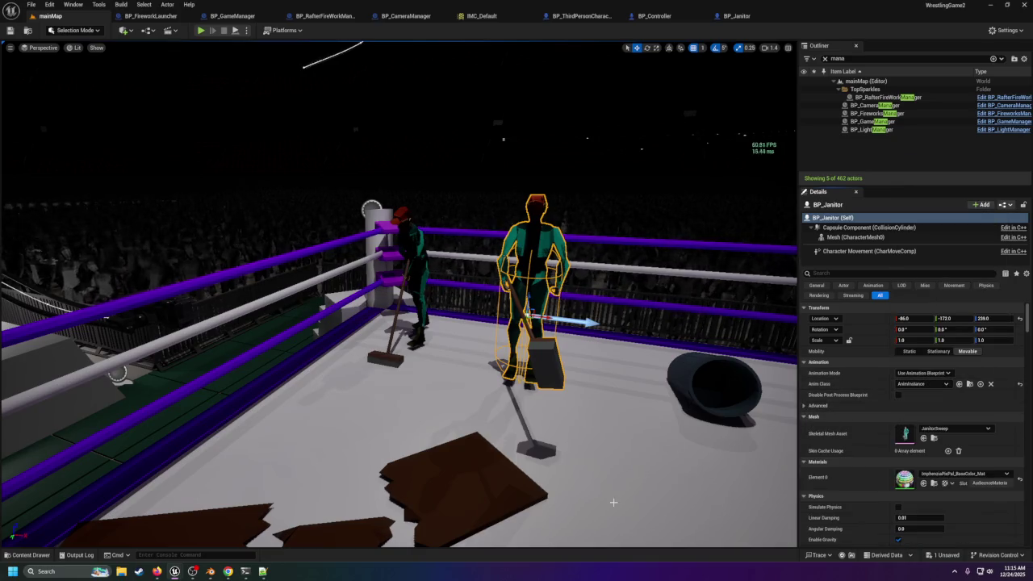
Step: Test-play the level, then stop and turn the view back toward the ring
key(alt+p)
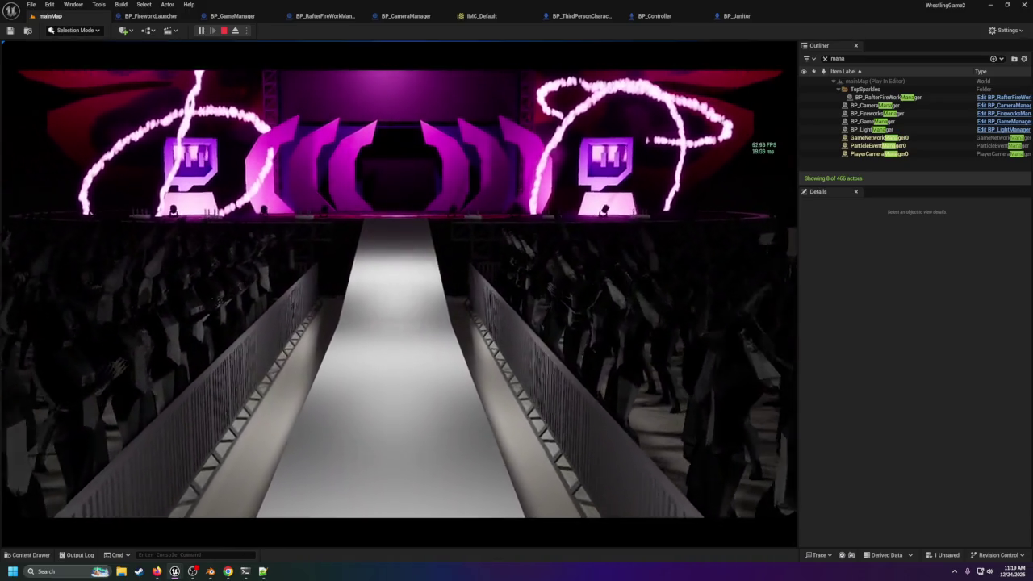
key(Escape)
scroll(374, 126, up, 6)
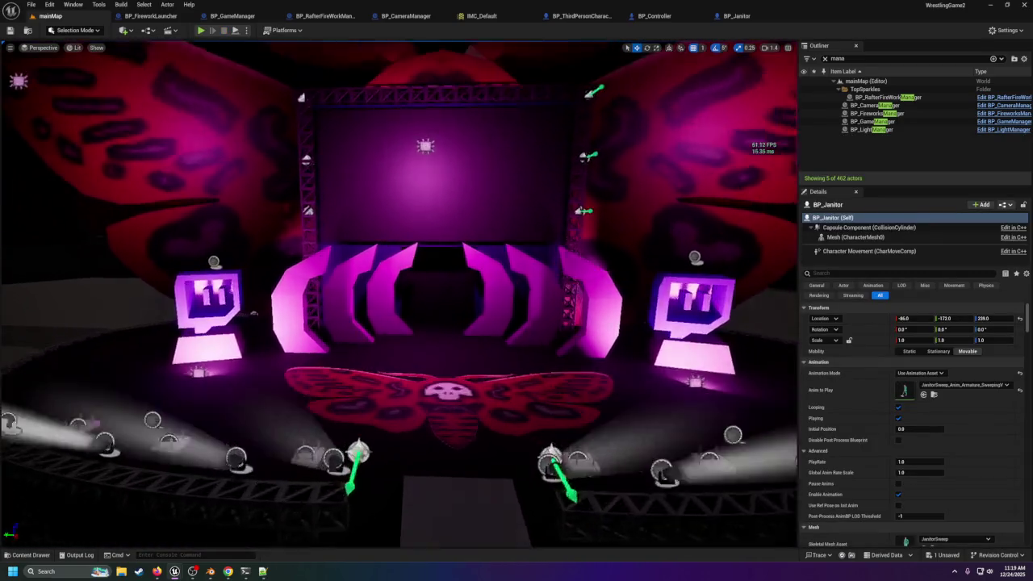
mouse_move(399, 291)
mouse_down()
mouse_move(398, 266)
mouse_move(645, 274)
mouse_move(404, 283)
mouse_move(581, 278)
mouse_up()
scroll(323, 255, down, 2)
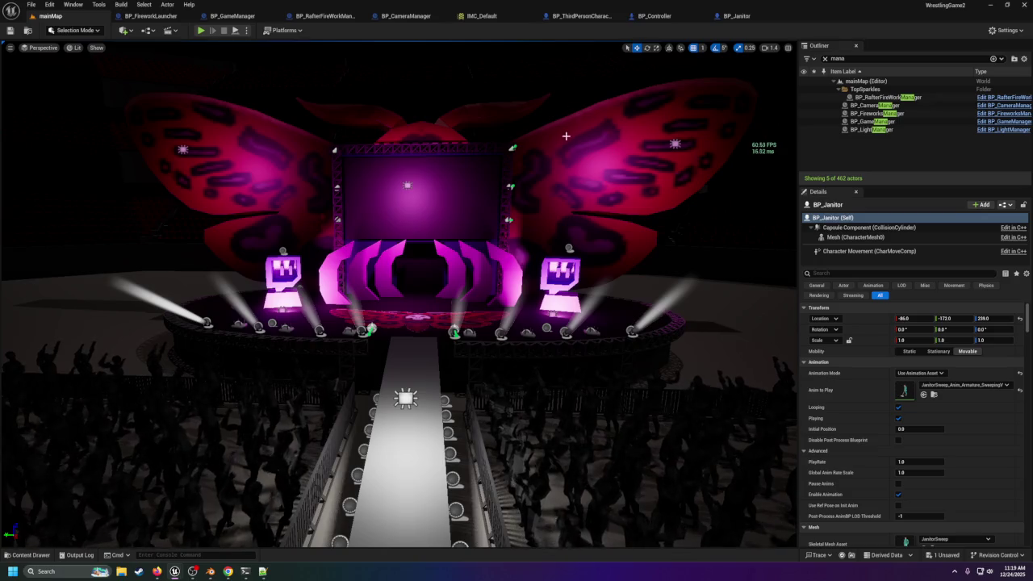
scroll(567, 132, down, 3)
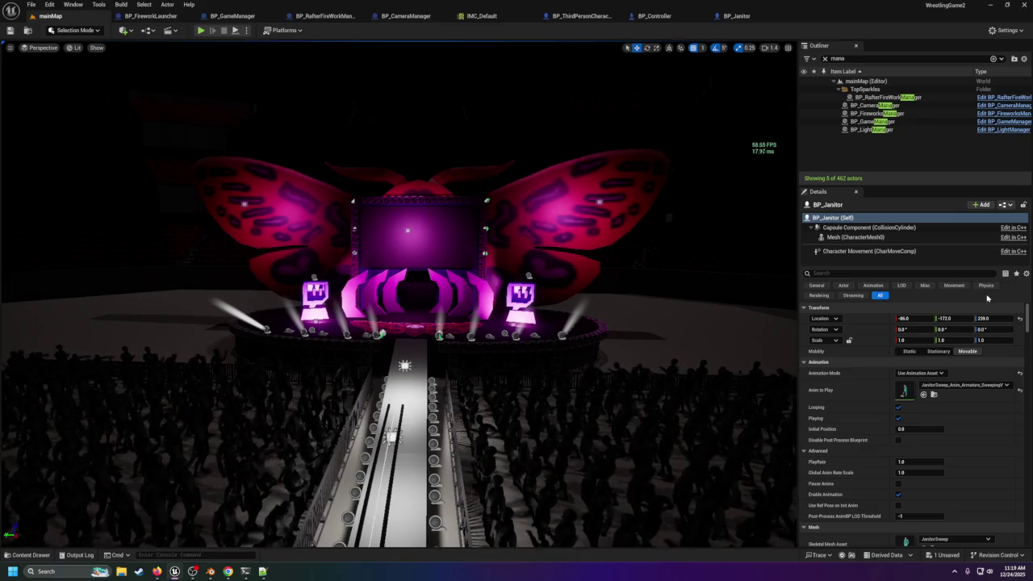
click(529, 276)
Step: Expand BP_FireworkLauncherR12's Explosion Settings array and its Index [0] entry in Details
scroll(943, 381, down, 5)
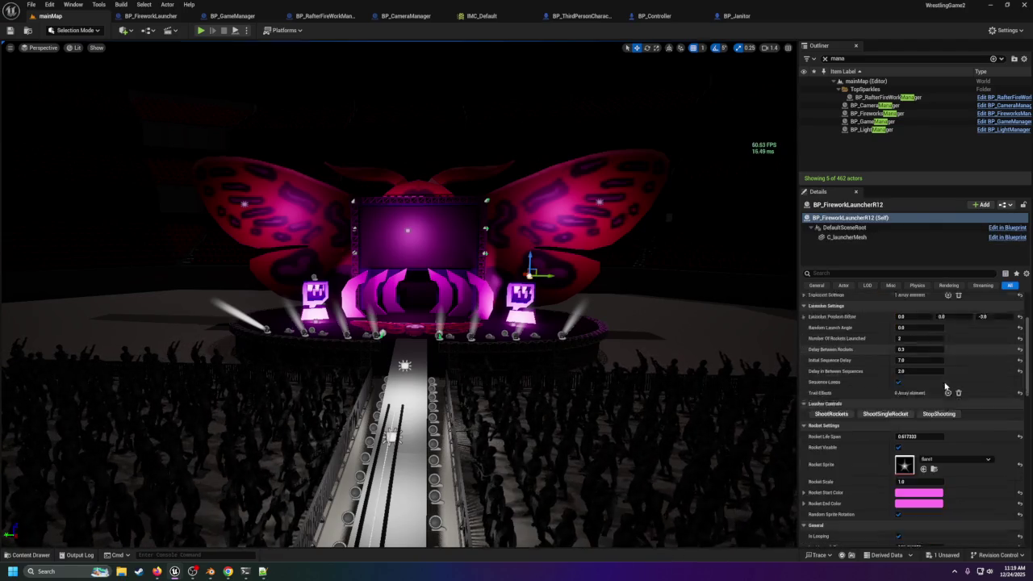
scroll(940, 385, down, 5)
scroll(936, 393, up, 10)
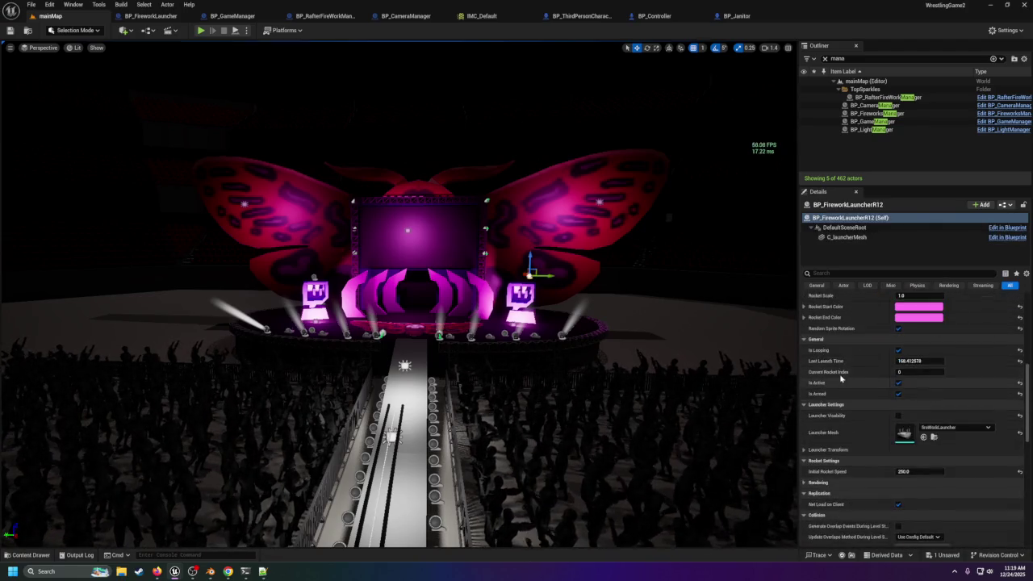
scroll(813, 358, up, 5)
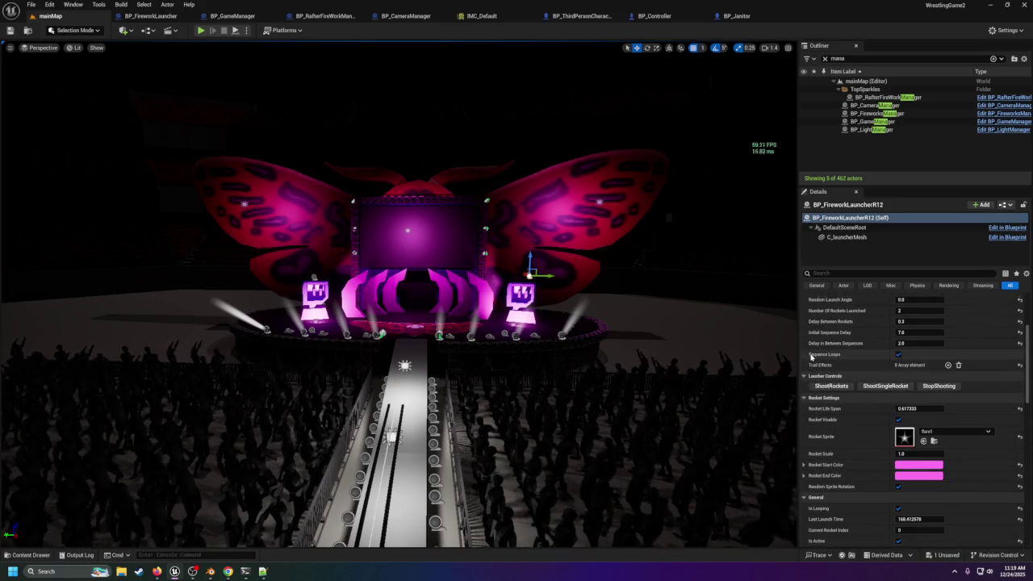
click(804, 330)
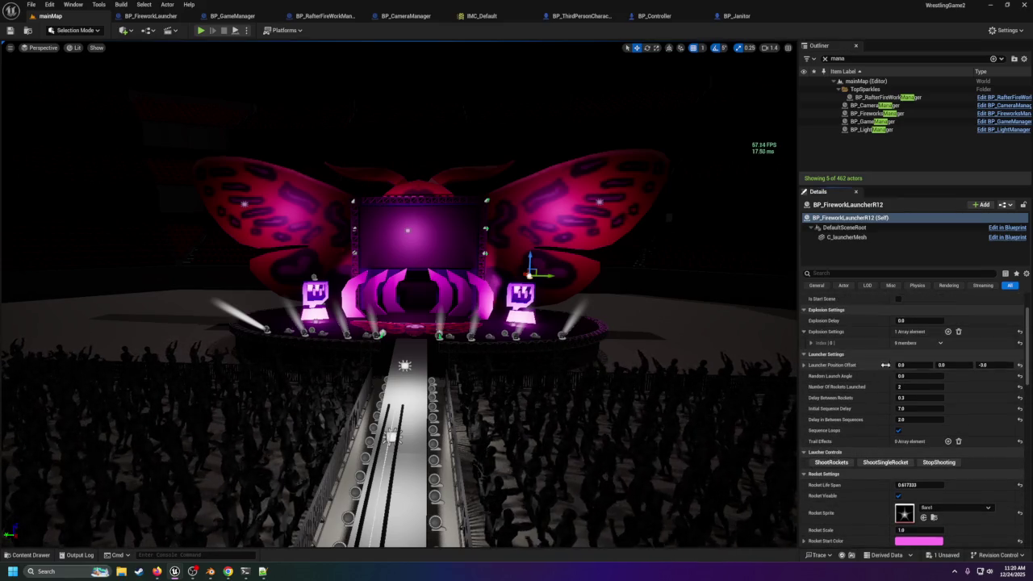
click(811, 342)
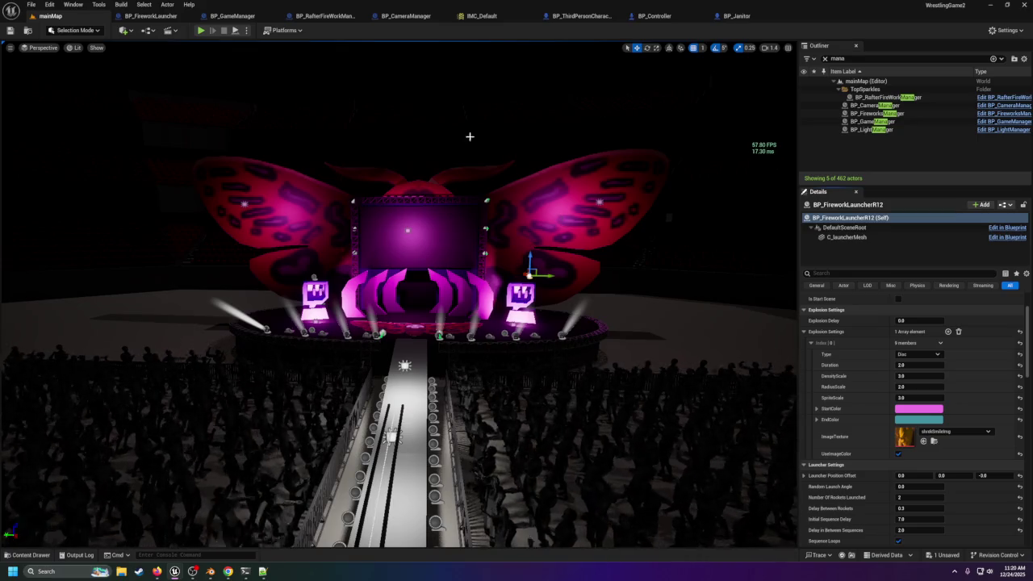
mouse_move(464, 271)
mouse_down()
mouse_move(626, 342)
mouse_move(497, 329)
mouse_move(437, 273)
mouse_up()
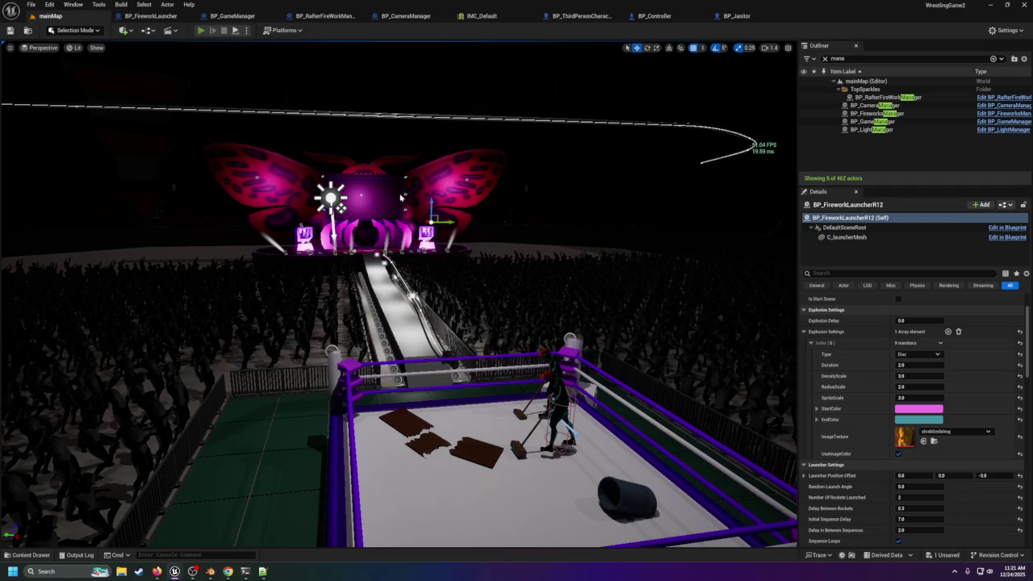
key(alt+p)
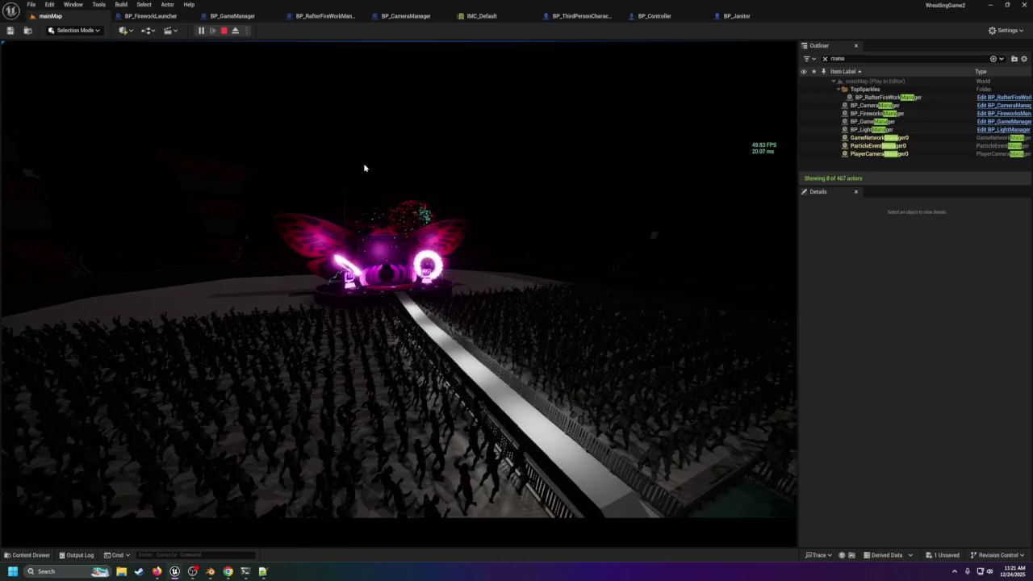
key(Escape)
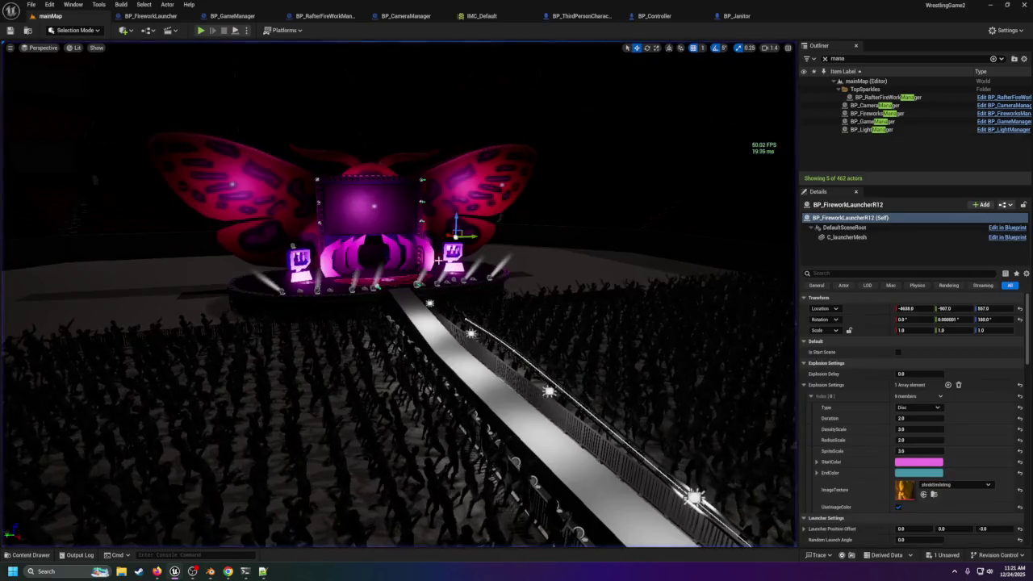
Step: Delete the duplicate janitor from the ring, leaving a single one
scroll(398, 294, up, 10)
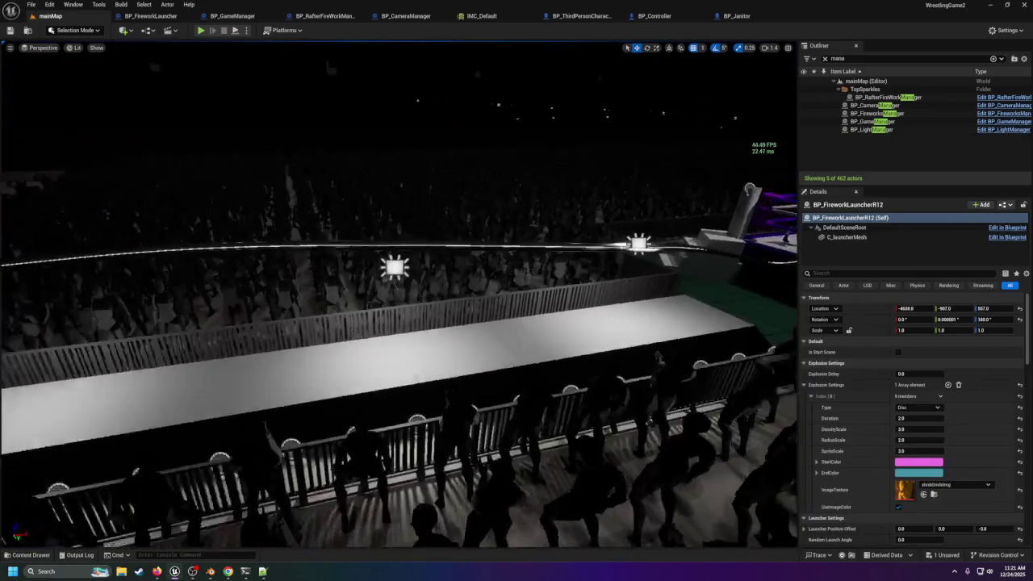
scroll(399, 294, down, 8)
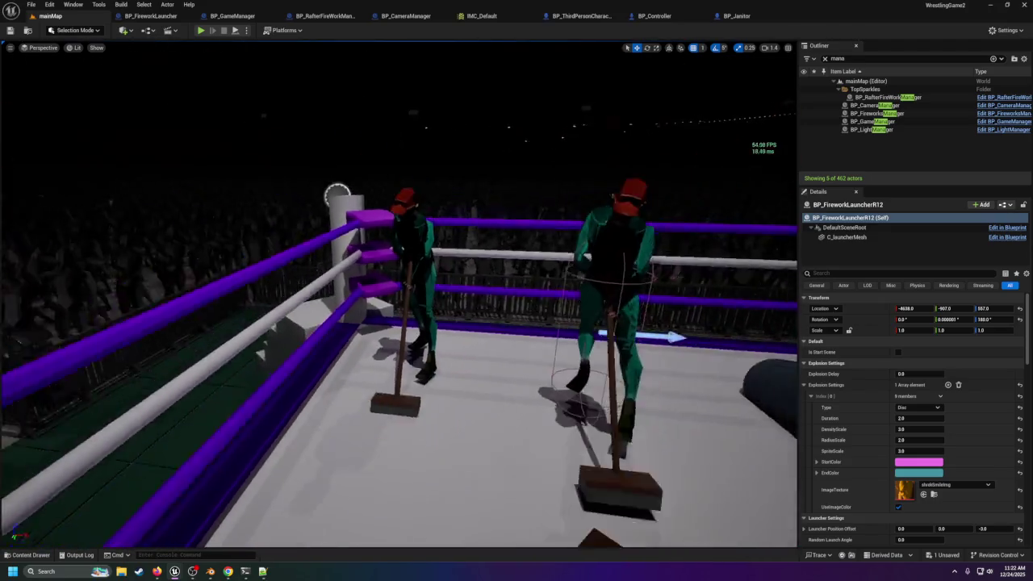
key(Delete)
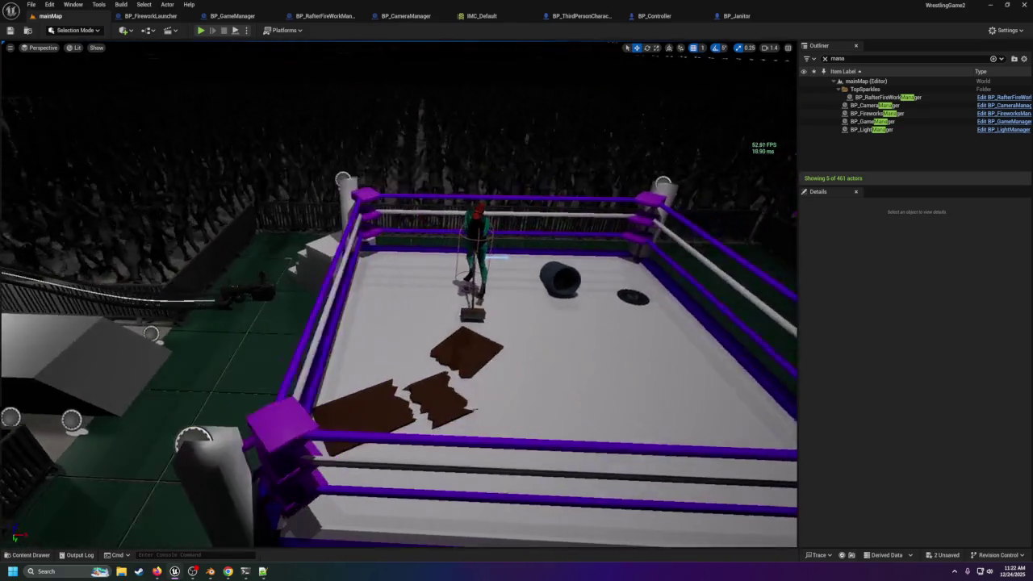
Step: Move the janitor to X -276 in the ring and start a test play
click(463, 276)
mouse_move(465, 260)
mouse_down()
mouse_move(476, 259)
mouse_move(484, 290)
mouse_move(500, 282)
mouse_move(476, 287)
mouse_move(492, 290)
mouse_up()
mouse_move(364, 305)
mouse_down()
mouse_move(412, 290)
mouse_move(286, 276)
mouse_up()
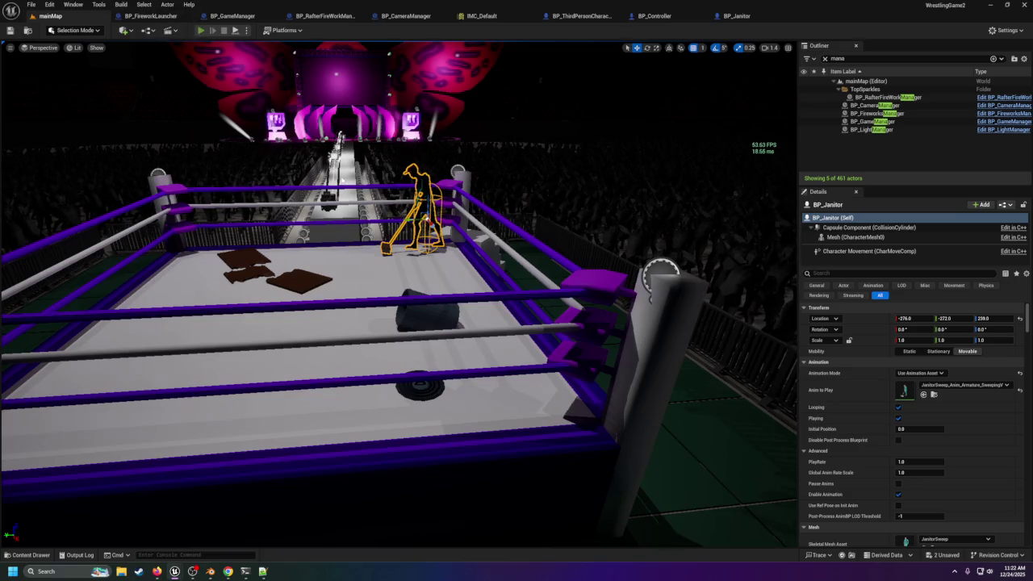
key(alt+p)
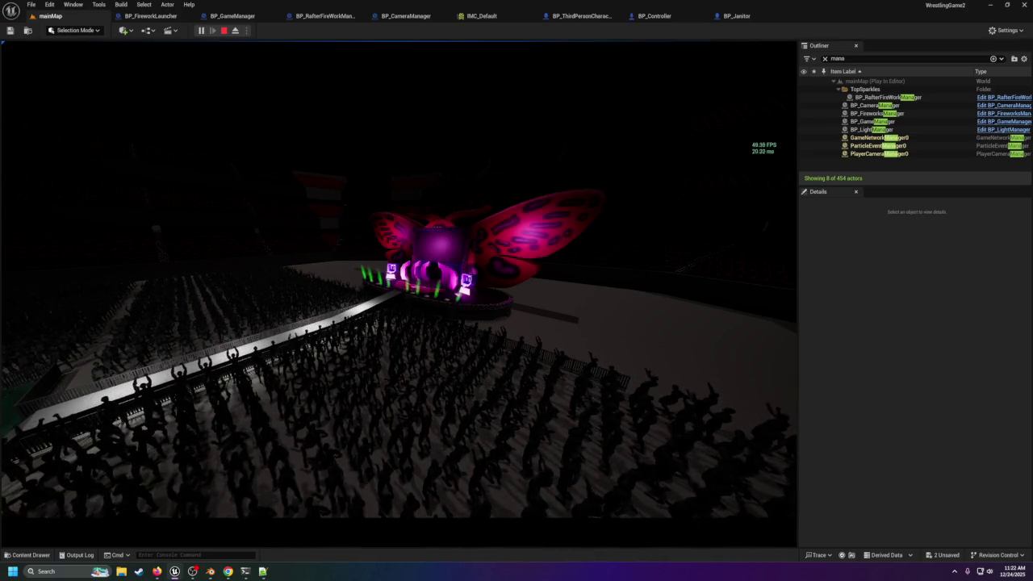
Step: Stop the test play and frame the view closely on the sweeping janitor
key(Escape)
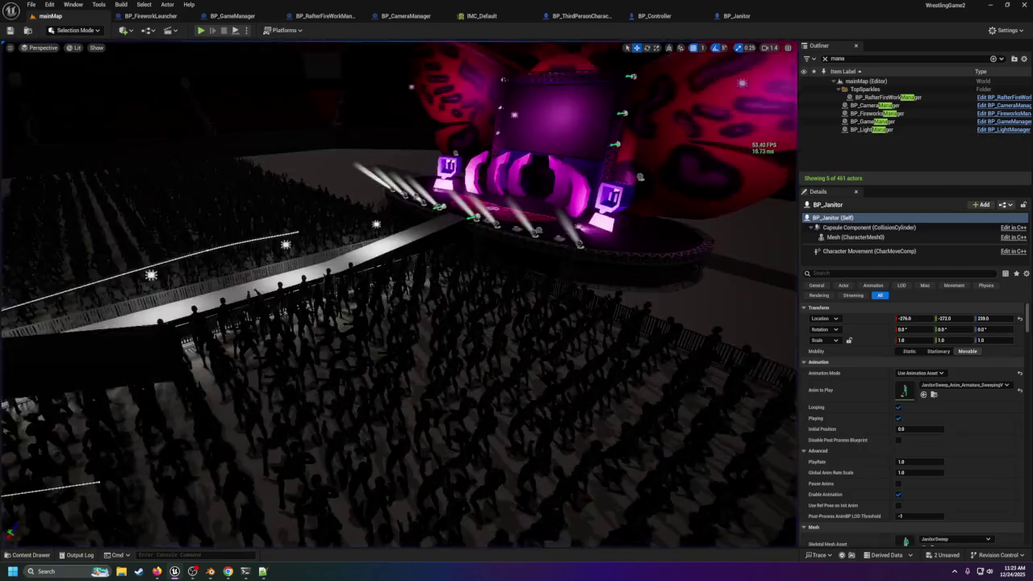
key(w)
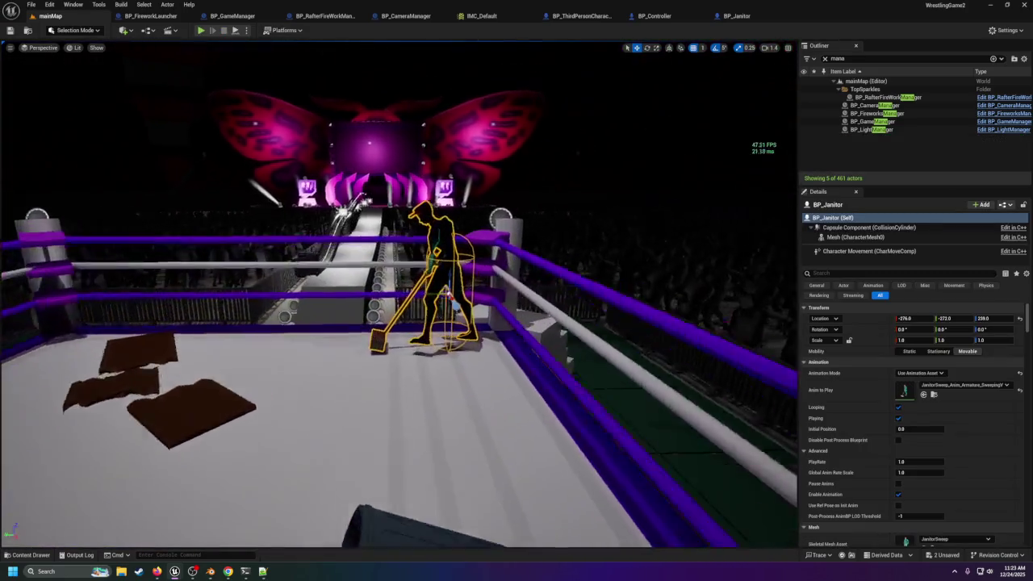
key(f)
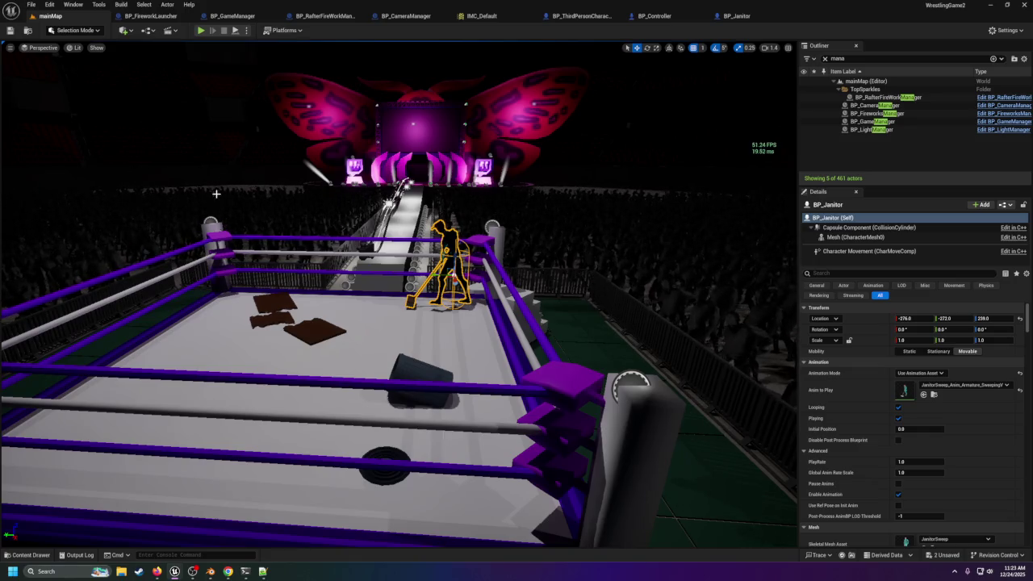
mouse_move(387, 290)
mouse_down()
mouse_move(532, 291)
mouse_move(544, 226)
mouse_move(542, 243)
mouse_move(492, 258)
mouse_move(472, 177)
mouse_move(474, 218)
mouse_move(475, 206)
mouse_up()
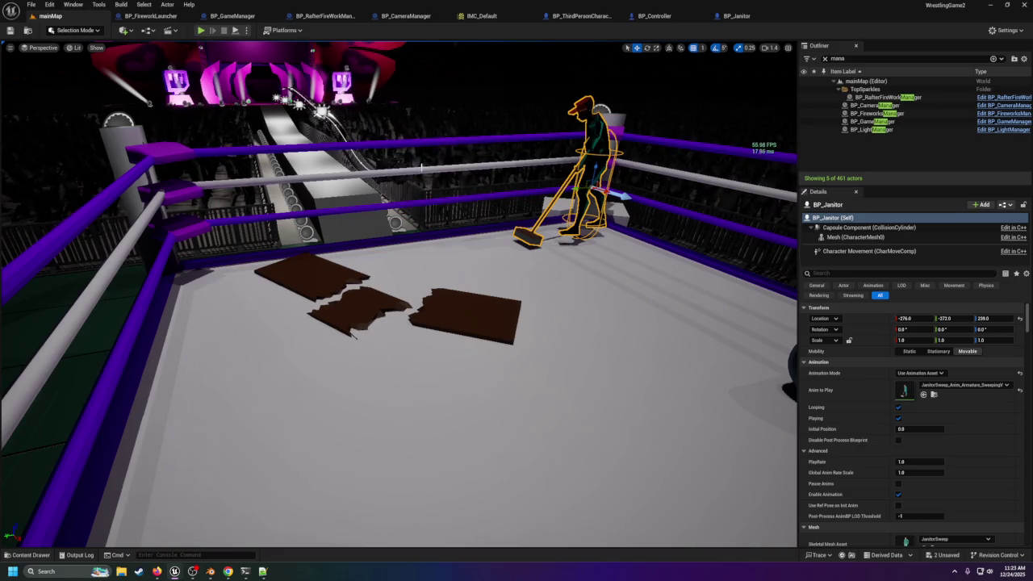
key(f)
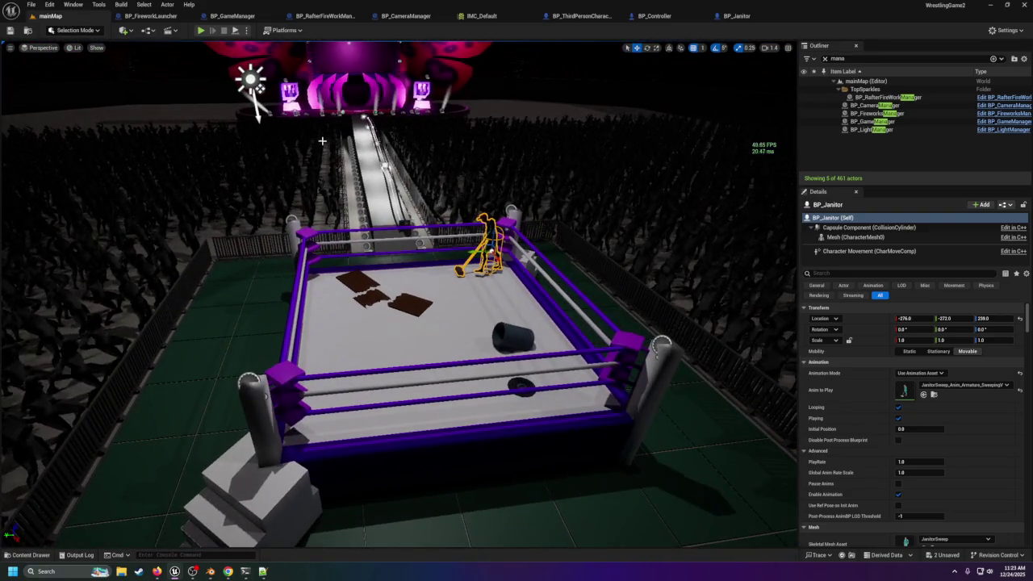
Step: Inspect BP_Janitor's Viewport and EventGraph, then move the mainMap view closer to the janitor
click(666, 15)
click(737, 15)
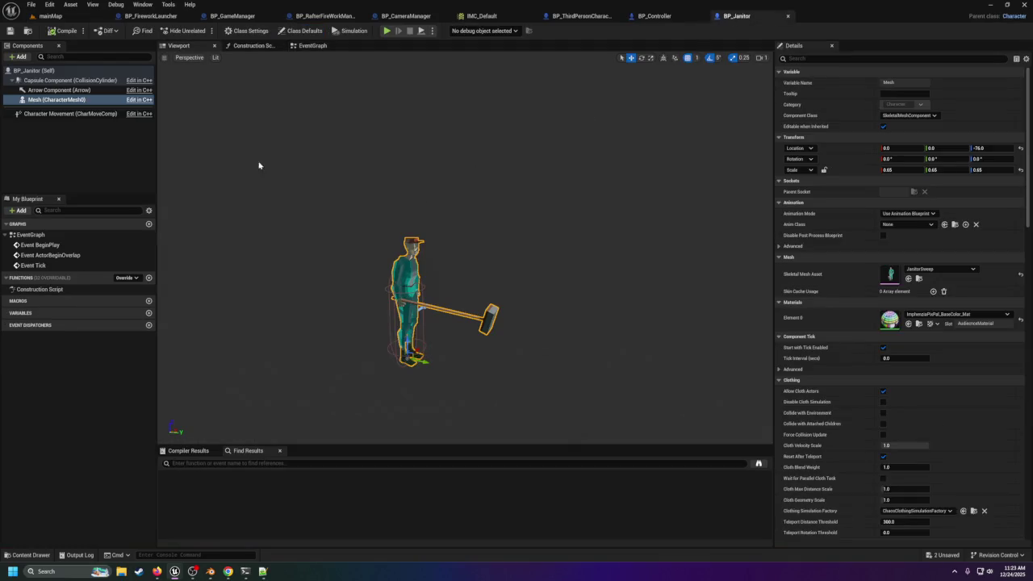
click(307, 47)
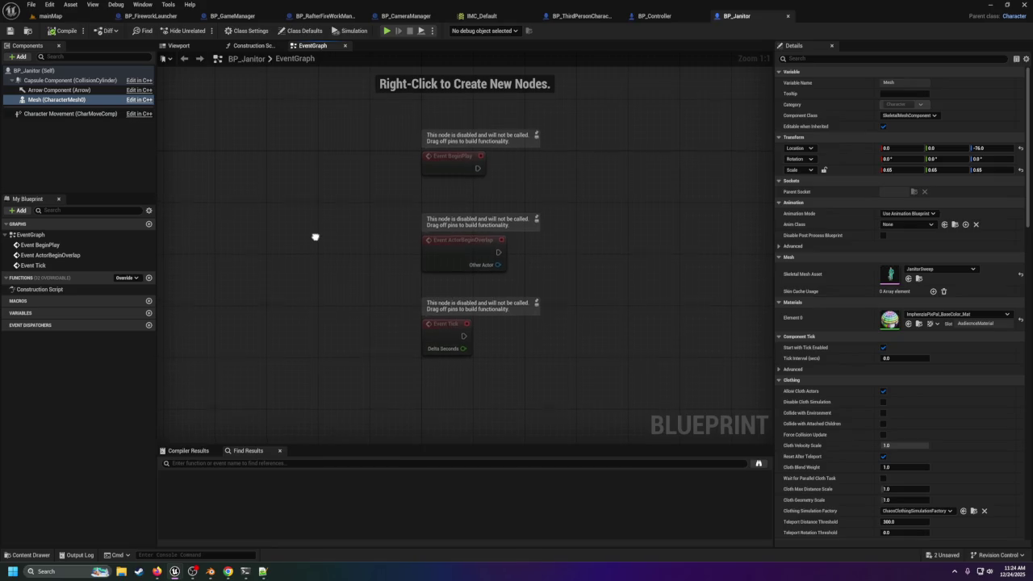
click(50, 15)
drag(146, 125, 274, 197)
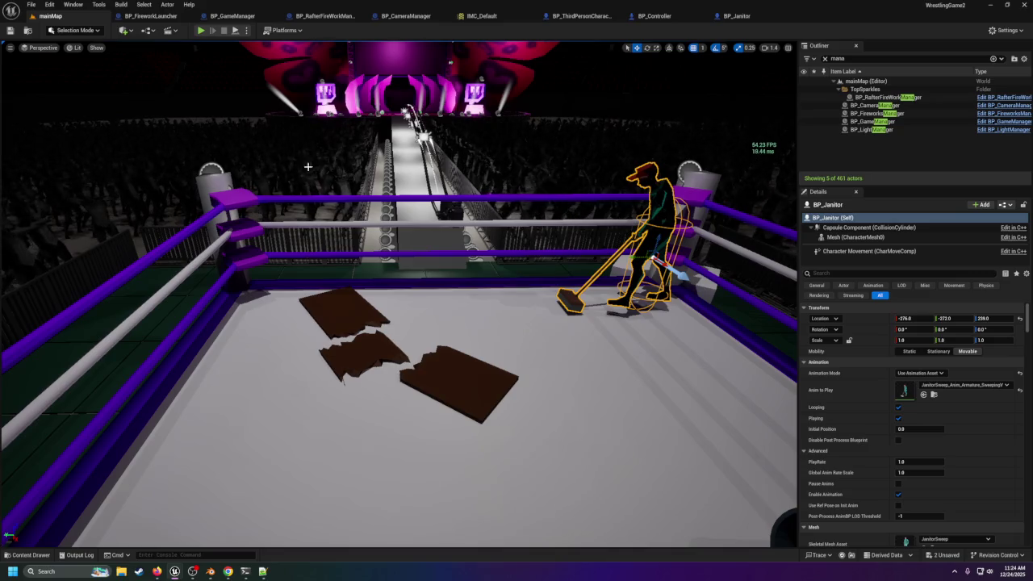
Step: Look through BP_Janitor's Add component list without adding anything, then return to mainMap
click(736, 16)
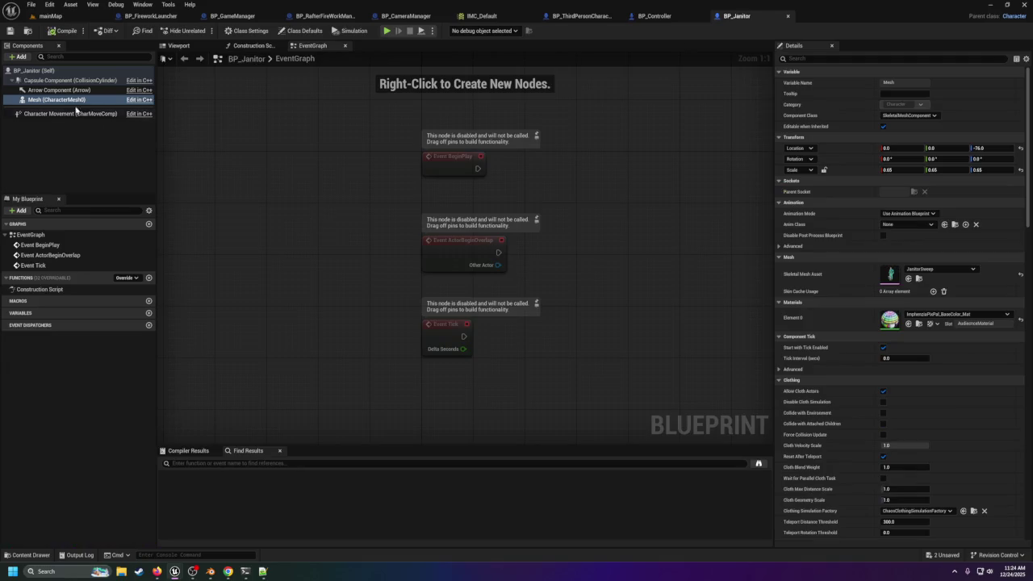
click(19, 57)
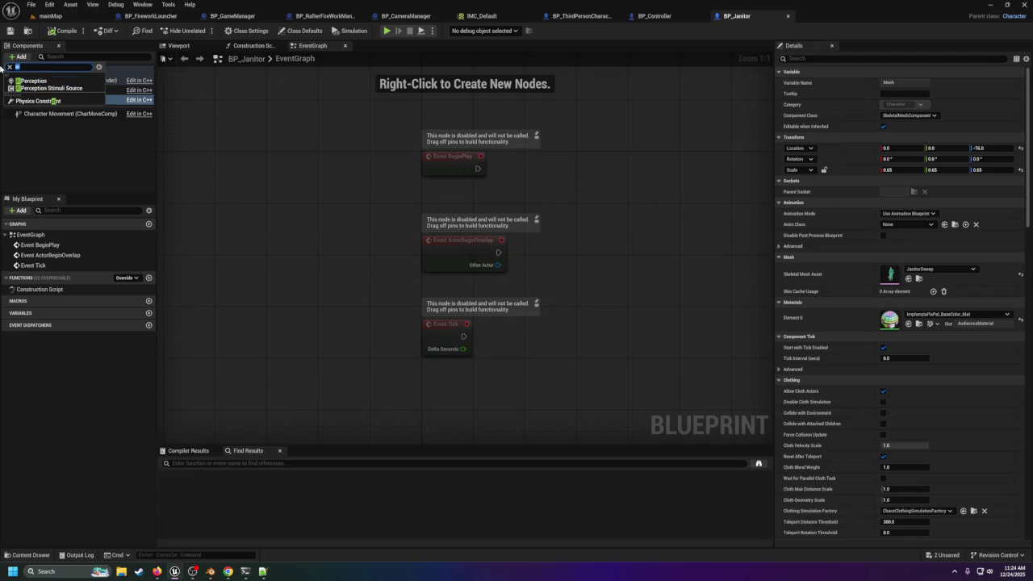
click(44, 148)
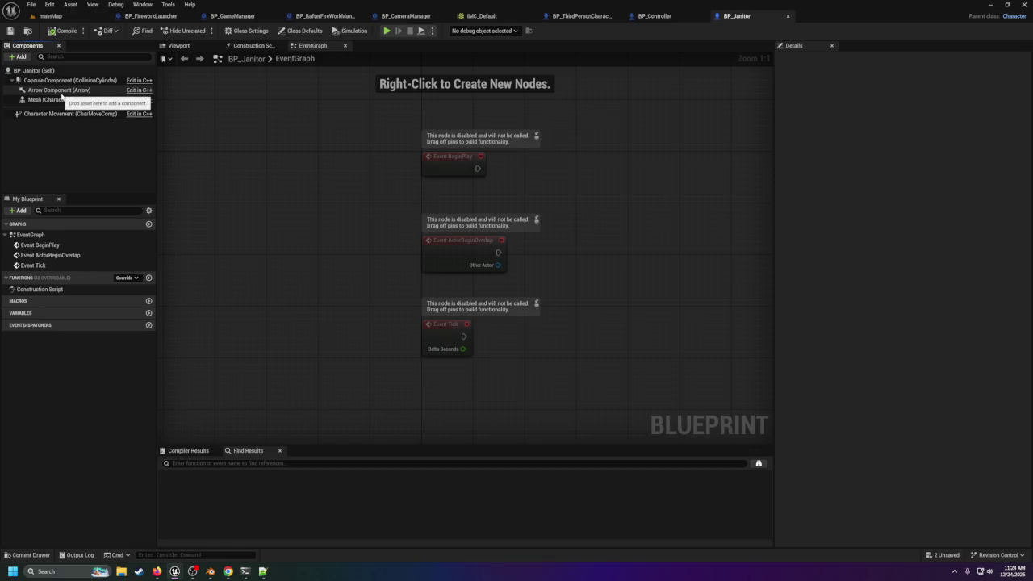
click(46, 15)
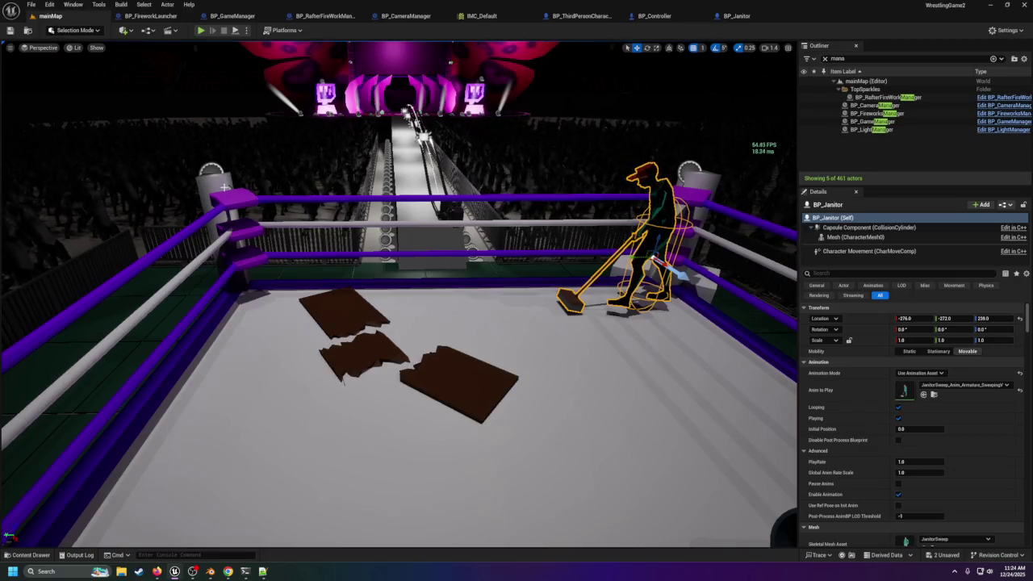
click(30, 555)
Step: Preview the JanitorSweep_Anim_Armature_SweepingV2 animation, orbiting to a high side view
double_click(318, 387)
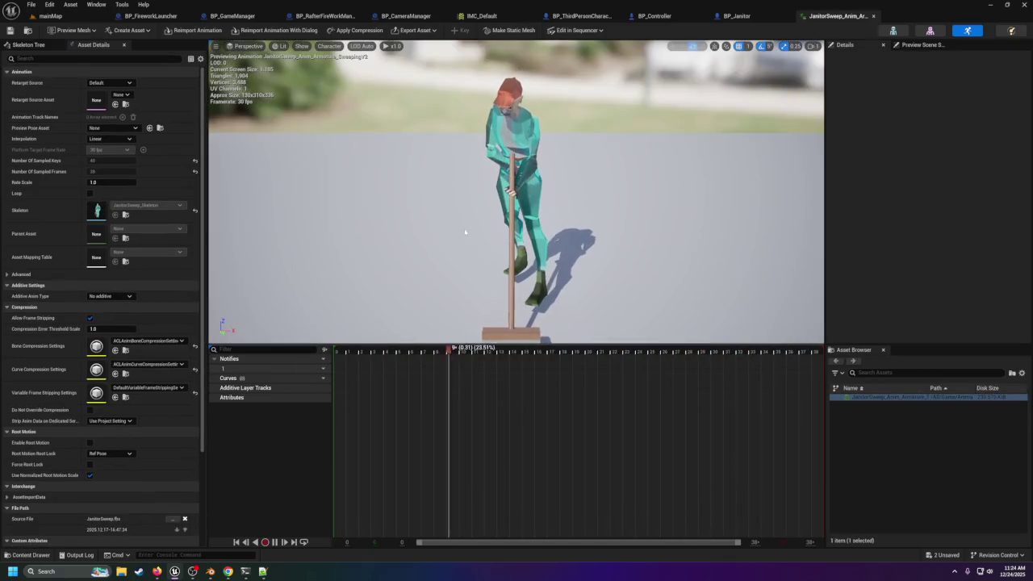
mouse_move(464, 234)
mouse_down()
mouse_move(532, 202)
mouse_move(524, 174)
mouse_move(460, 161)
mouse_up()
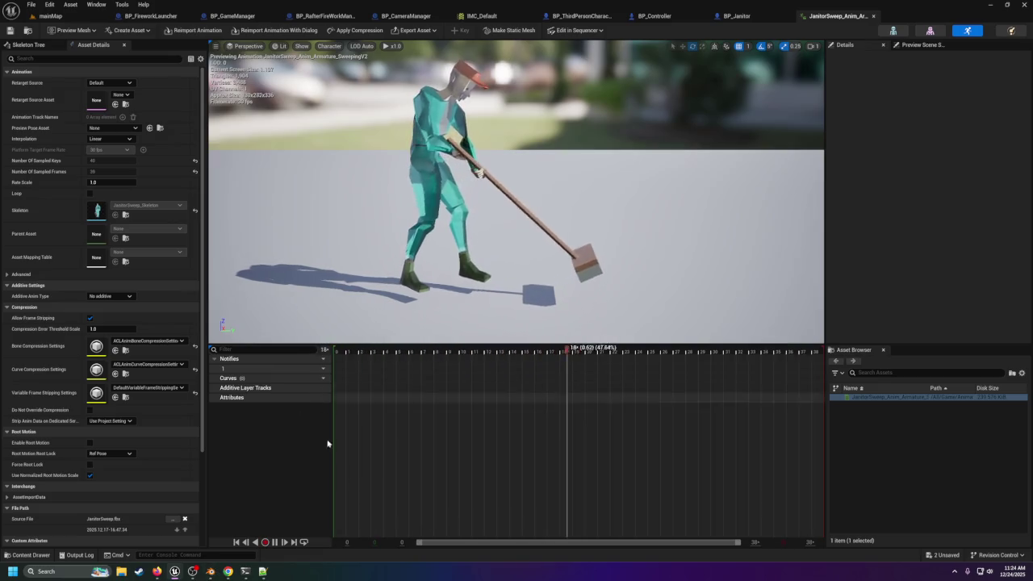
click(212, 573)
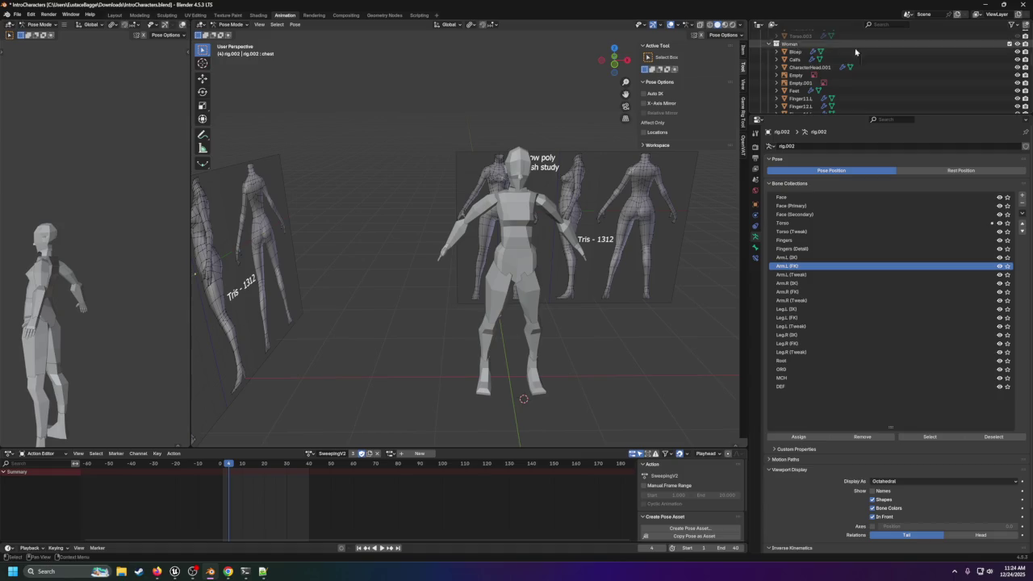
Step: Hide the Woman collection in the Outliner and try toggling the bones' visibility
click(1016, 44)
scroll(984, 61, up, 5)
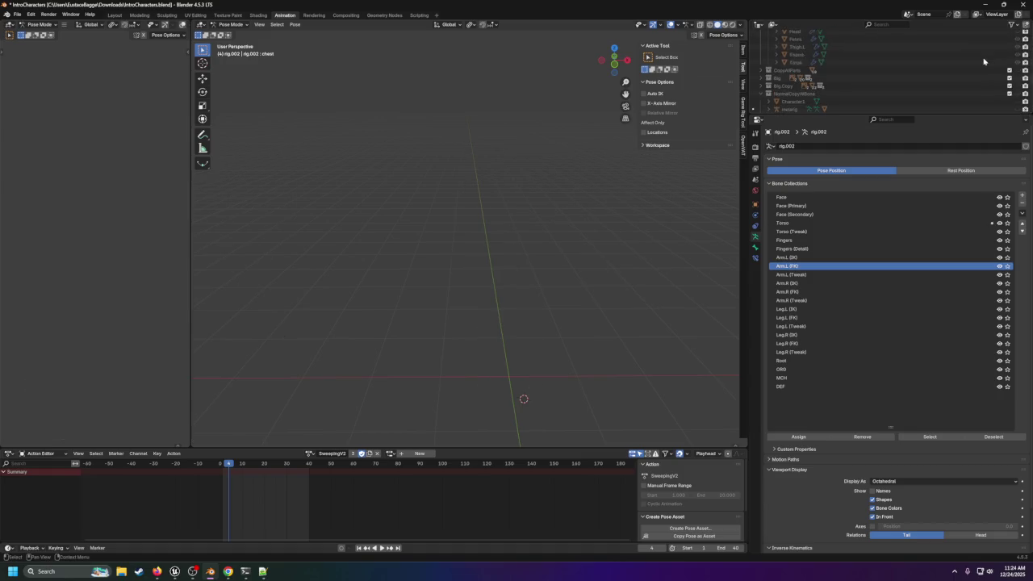
scroll(984, 61, down, 4)
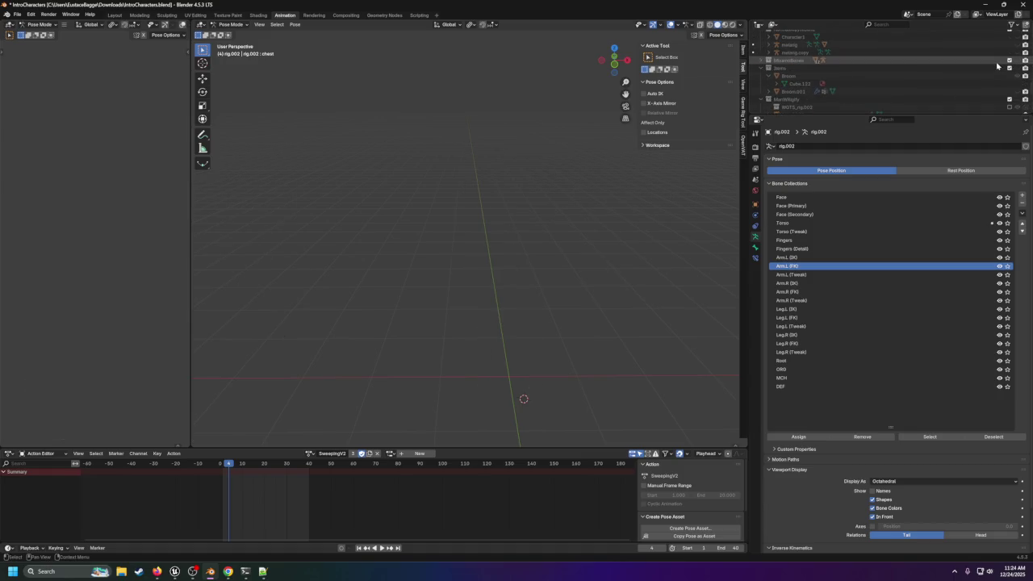
scroll(988, 74, down, 4)
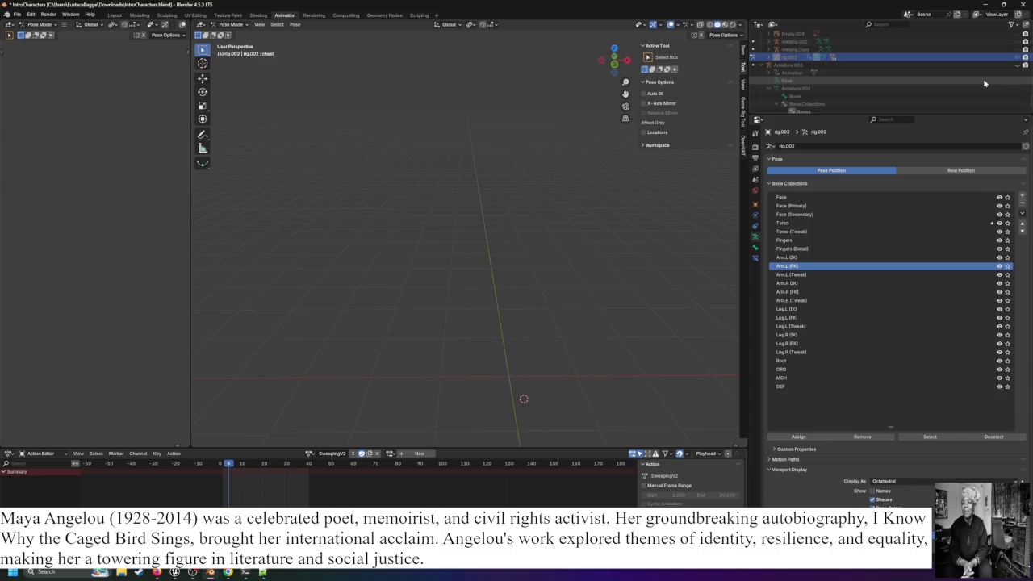
scroll(900, 94, down, 2)
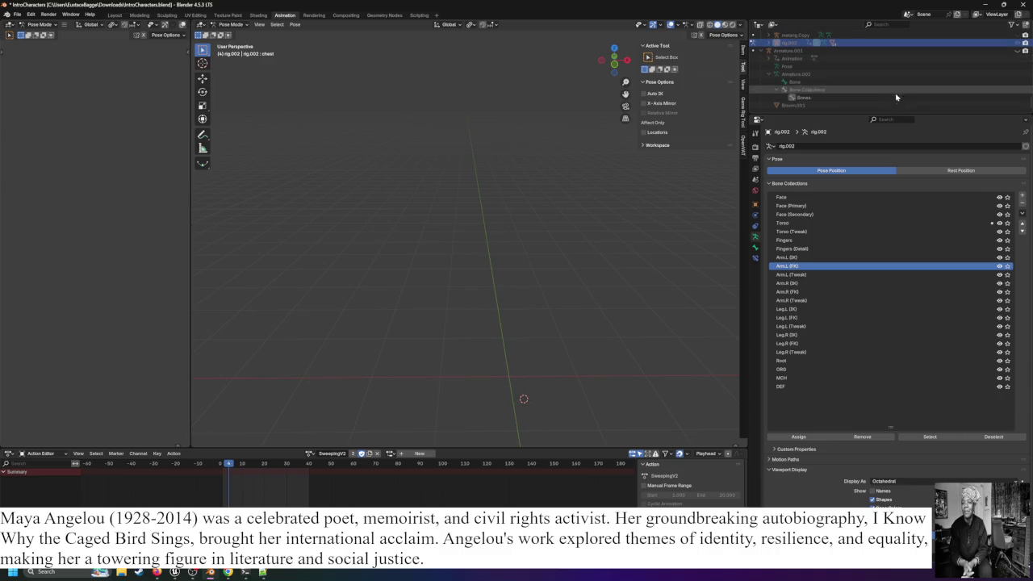
click(1021, 51)
click(1020, 51)
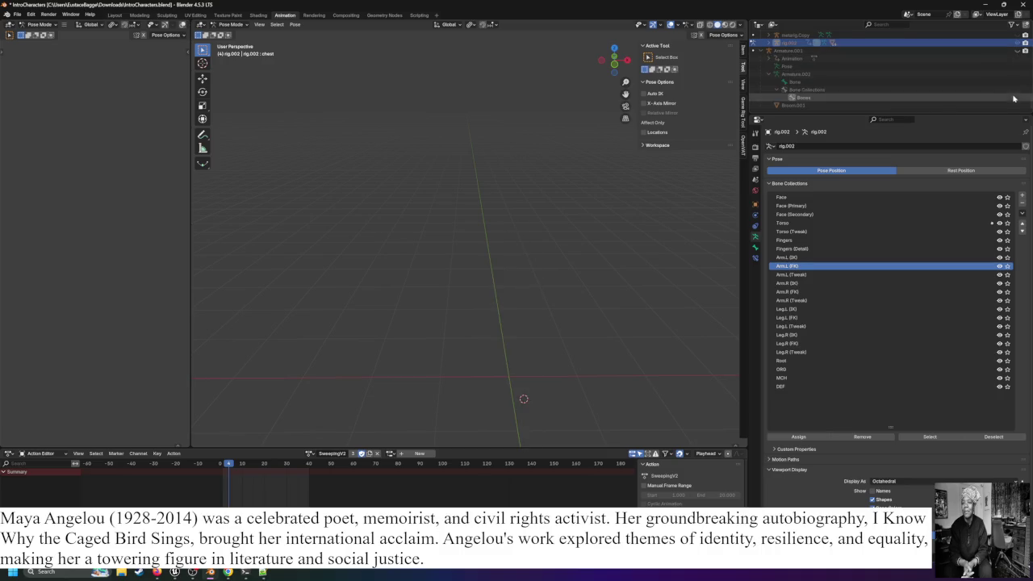
scroll(994, 91, up, 6)
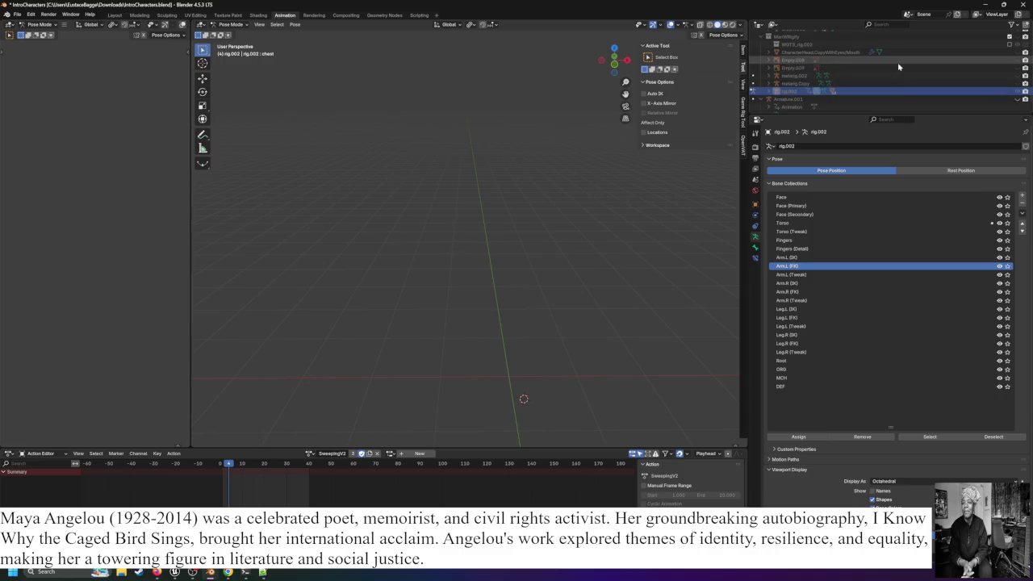
scroll(894, 63, up, 6)
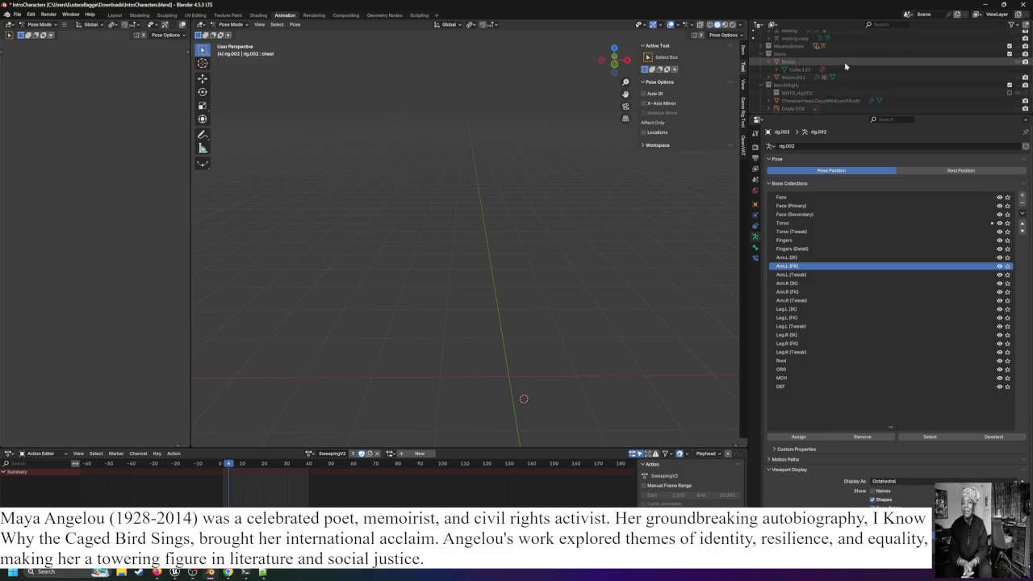
Step: Show the MixamoBones and Items collections in Material Preview, viewing the janitor from the side
click(1017, 46)
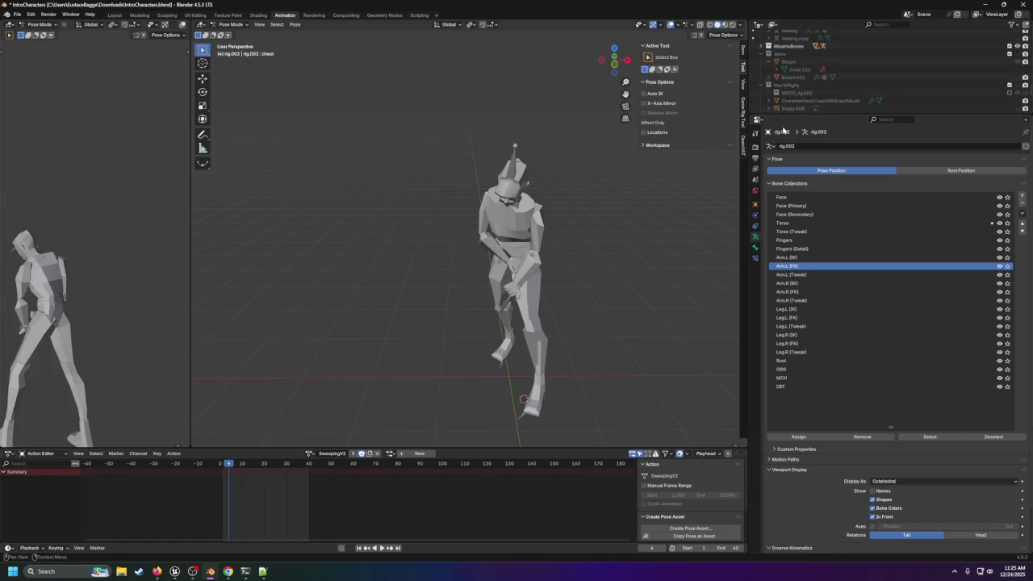
click(723, 27)
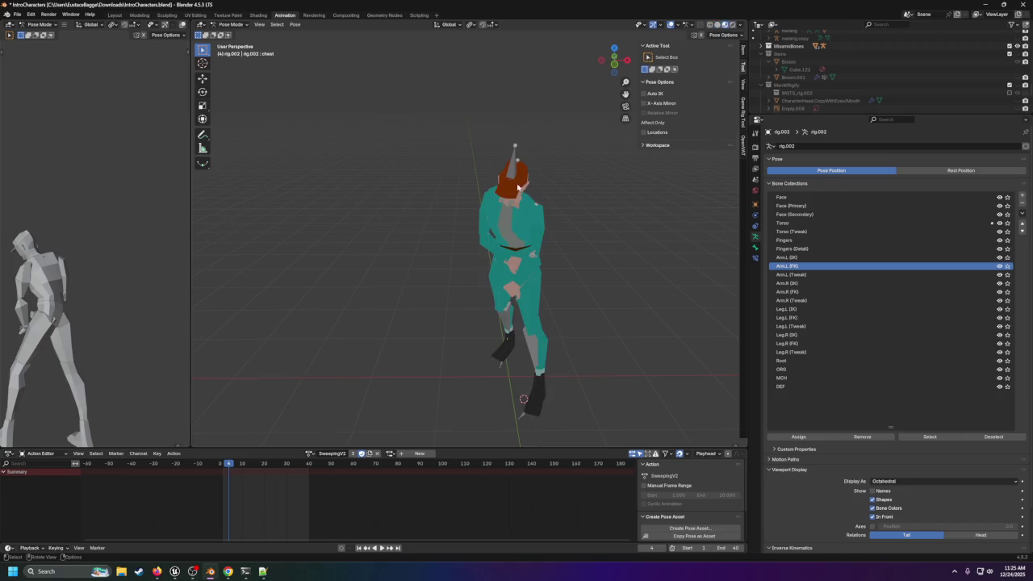
drag(570, 185, 645, 165)
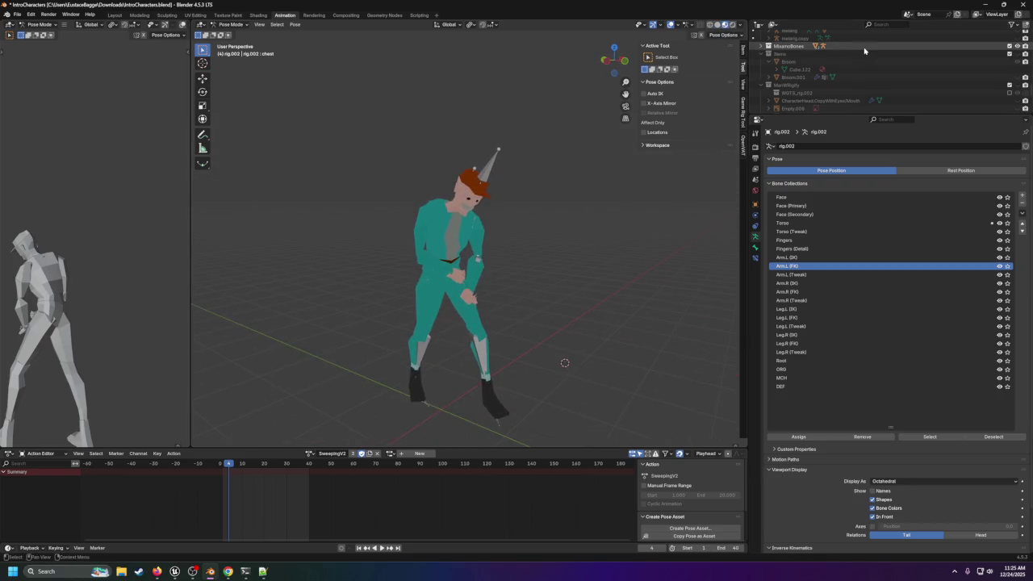
click(1010, 54)
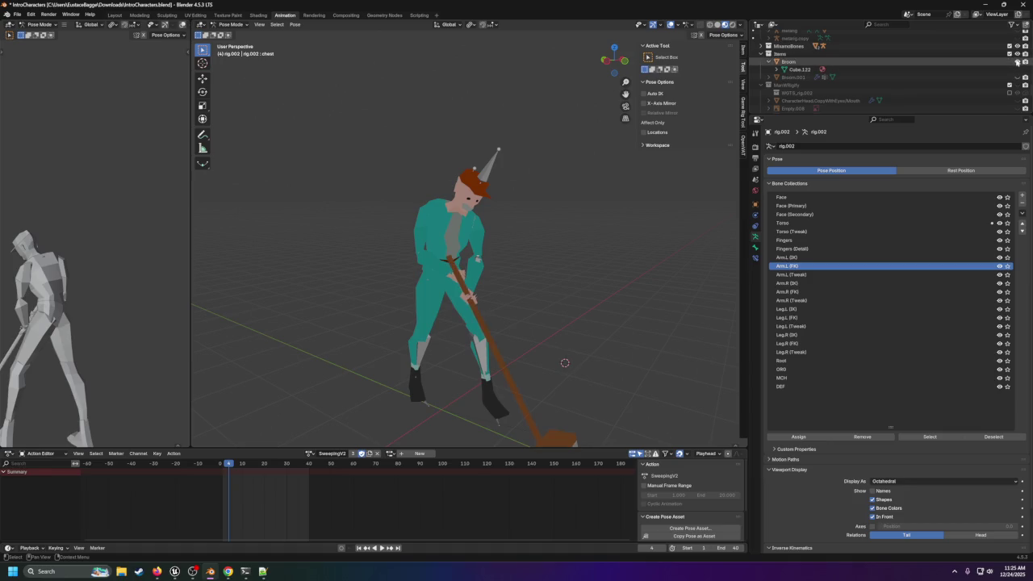
Step: Enlarge the Action Editor, then play the SweepingV2 action and pause it
scroll(518, 263, down, 2)
drag(314, 449, 323, 352)
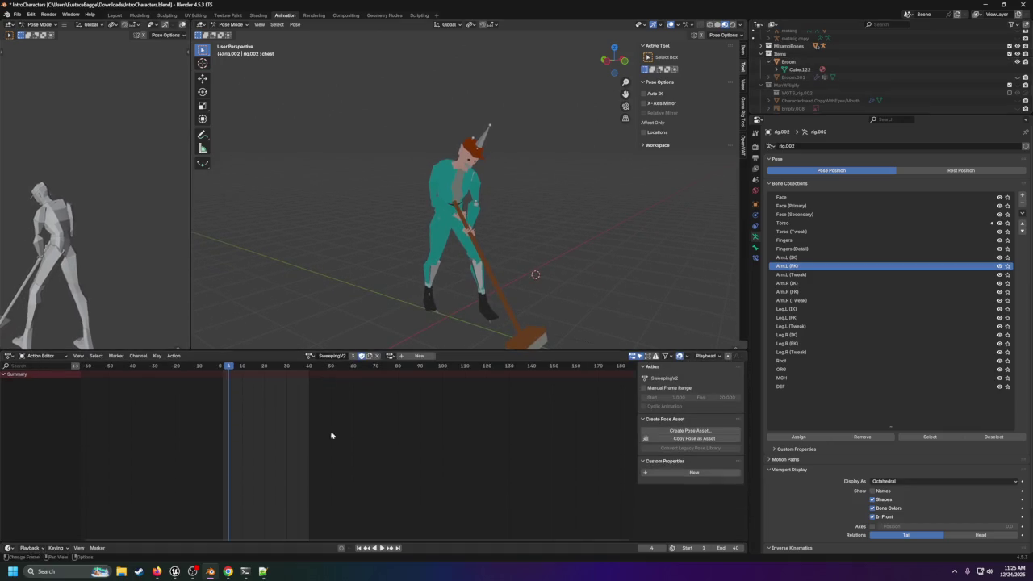
click(383, 549)
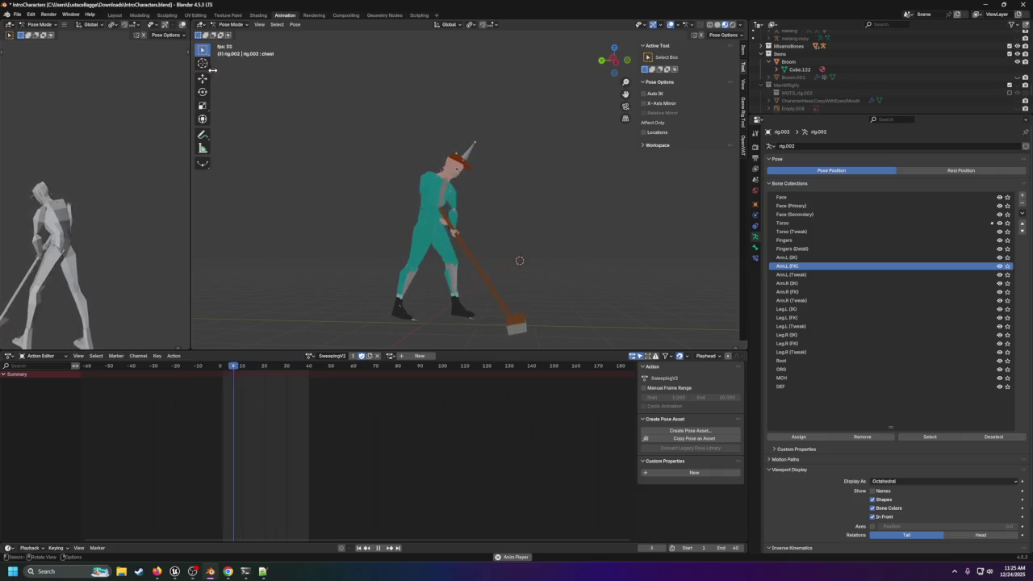
click(378, 548)
click(986, 6)
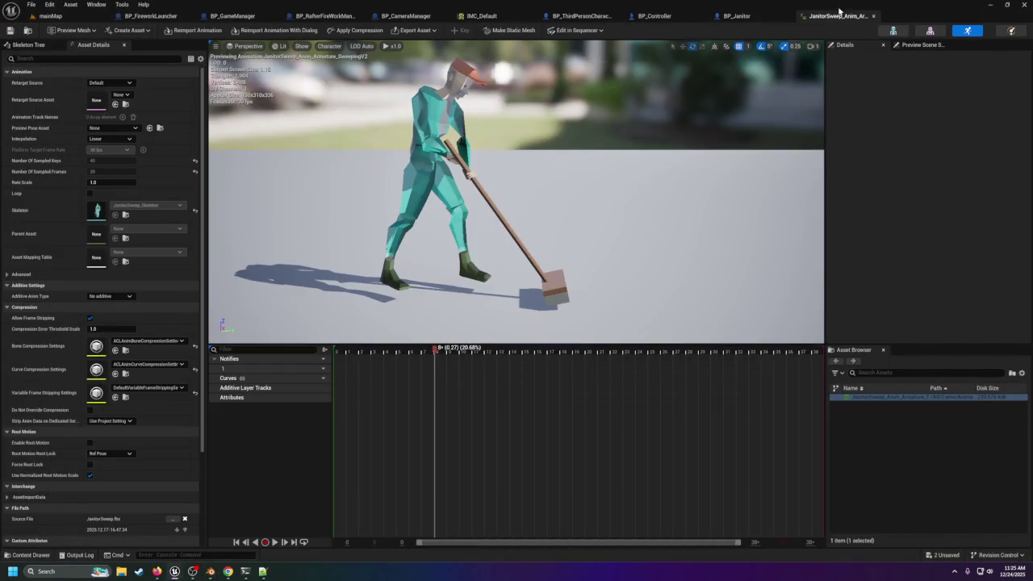
Step: Close the JanitorSweep animation tab and go back to BP_Janitor's EventGraph via mainMap
click(874, 16)
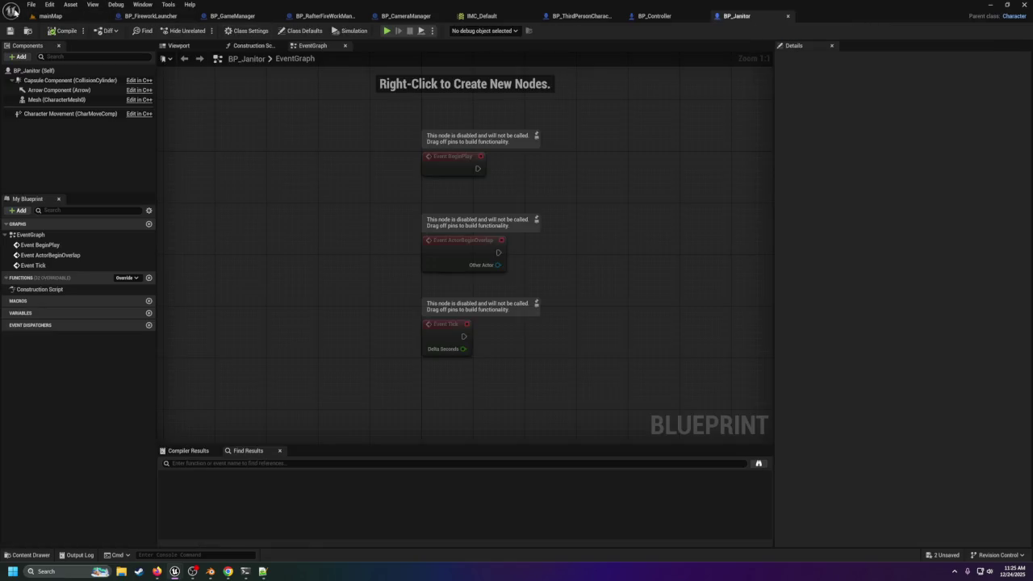
click(48, 16)
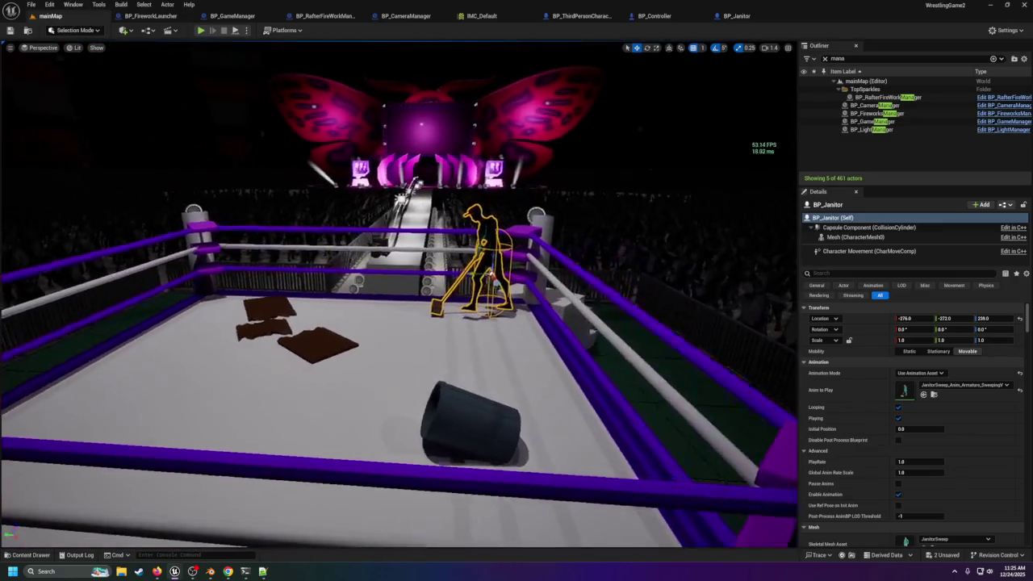
click(746, 17)
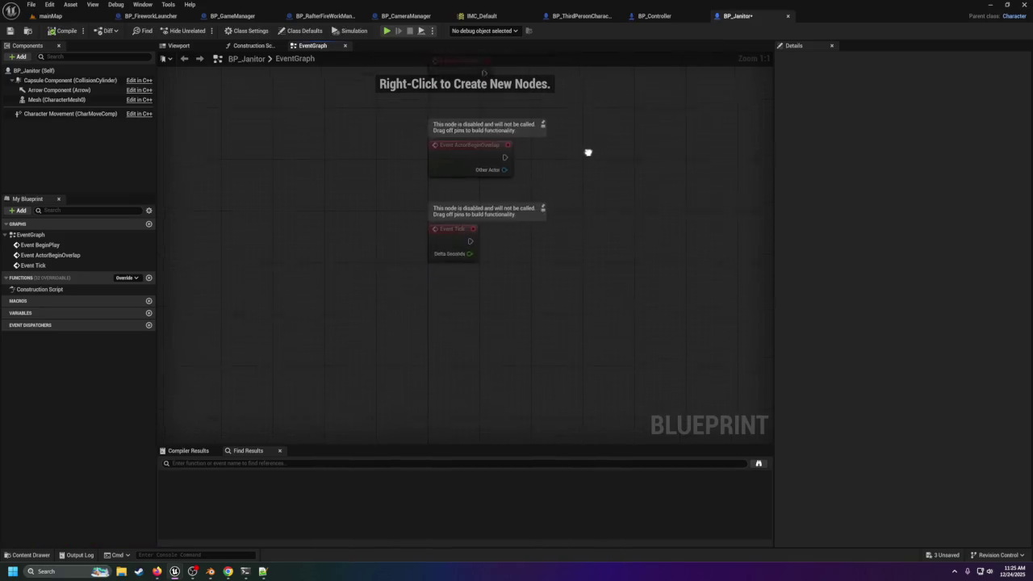
right_click(447, 272)
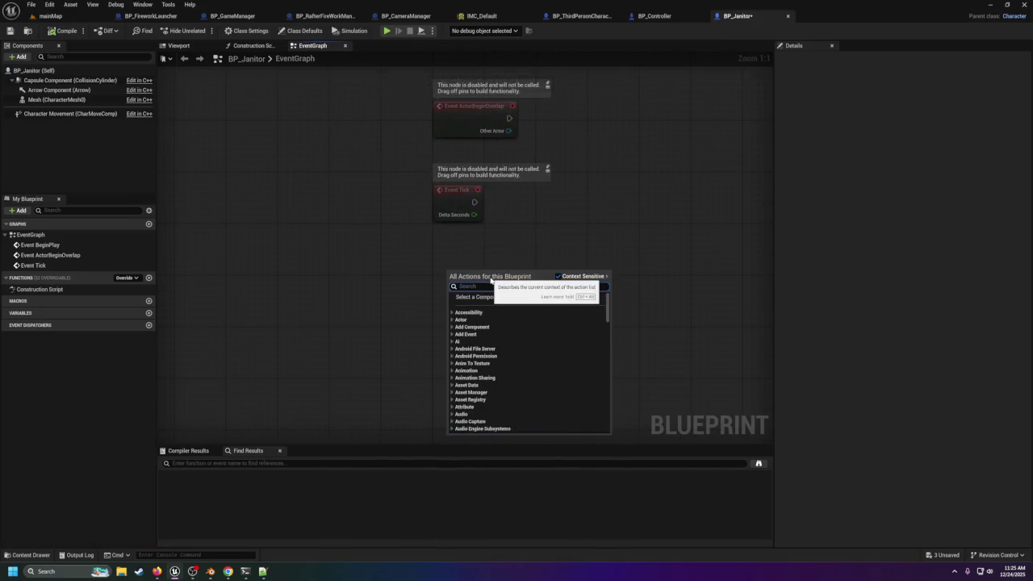
Step: Search the graph actions for 'move', scroll the results, then change the search to 'ai'
text(move)
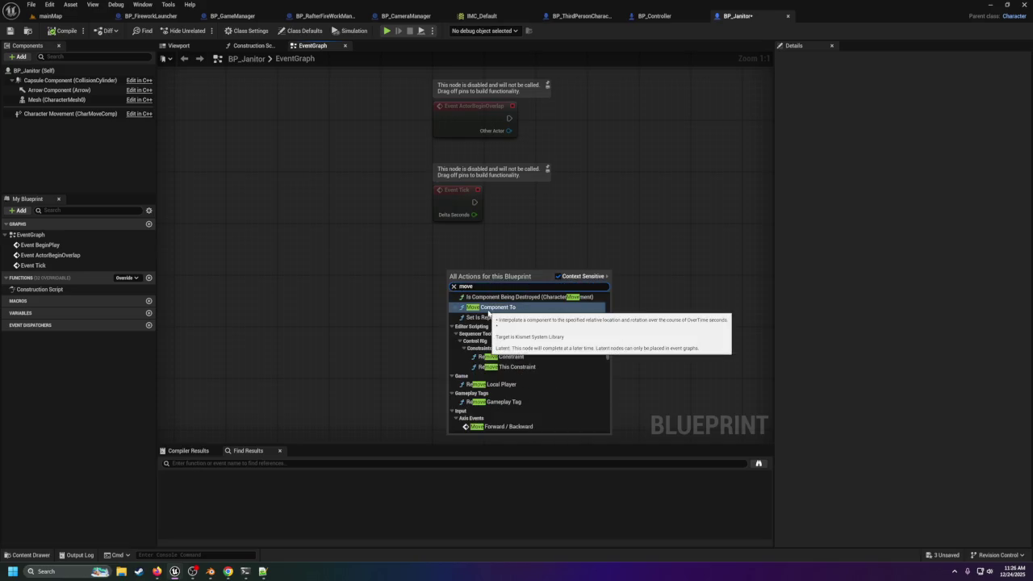
scroll(489, 312, down, 2)
scroll(525, 404, down, 1)
scroll(526, 404, down, 1)
scroll(484, 391, down, 1)
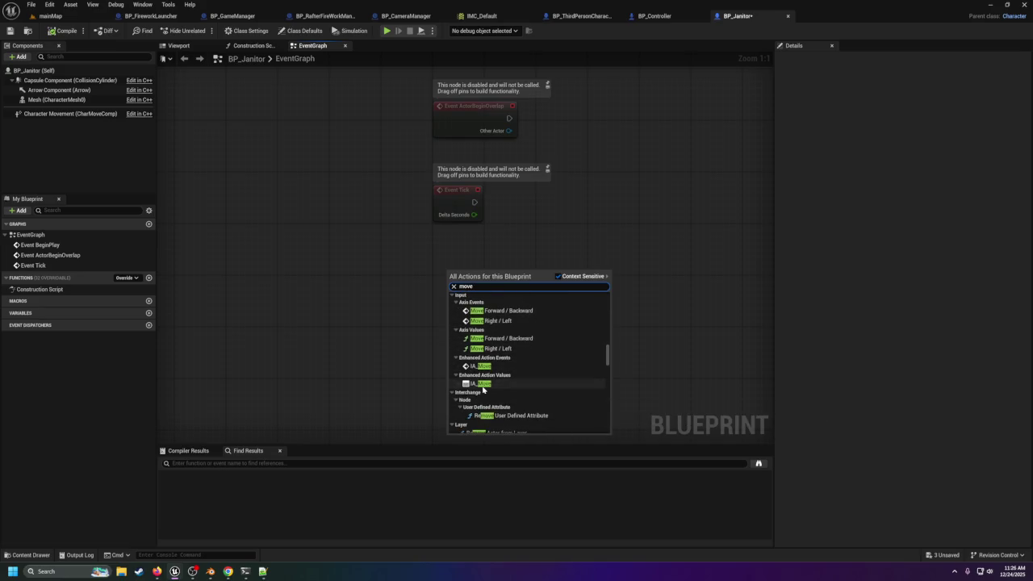
scroll(496, 391, down, 4)
scroll(509, 392, down, 2)
scroll(508, 392, down, 3)
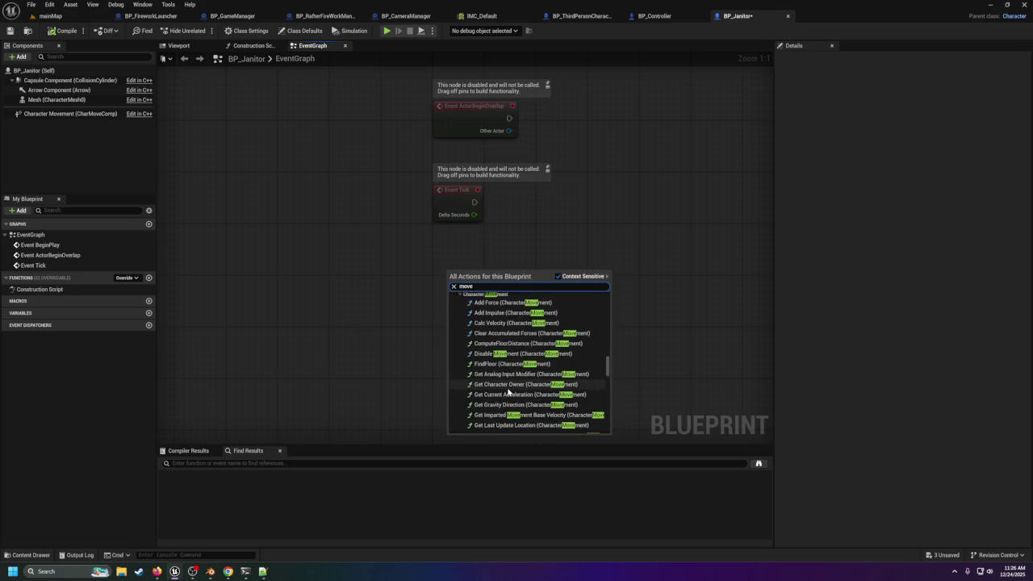
scroll(471, 327, down, 2)
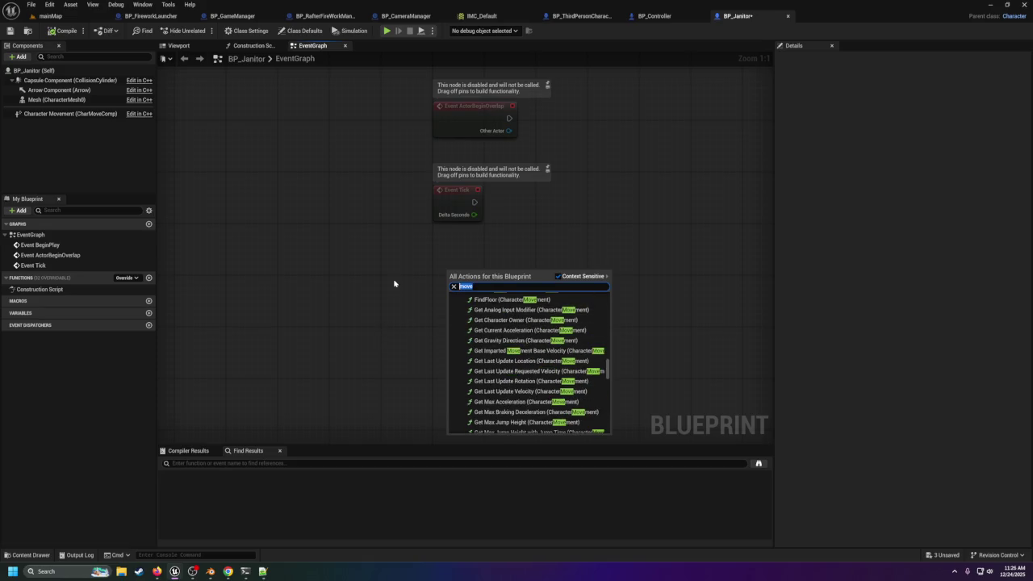
text(ai)
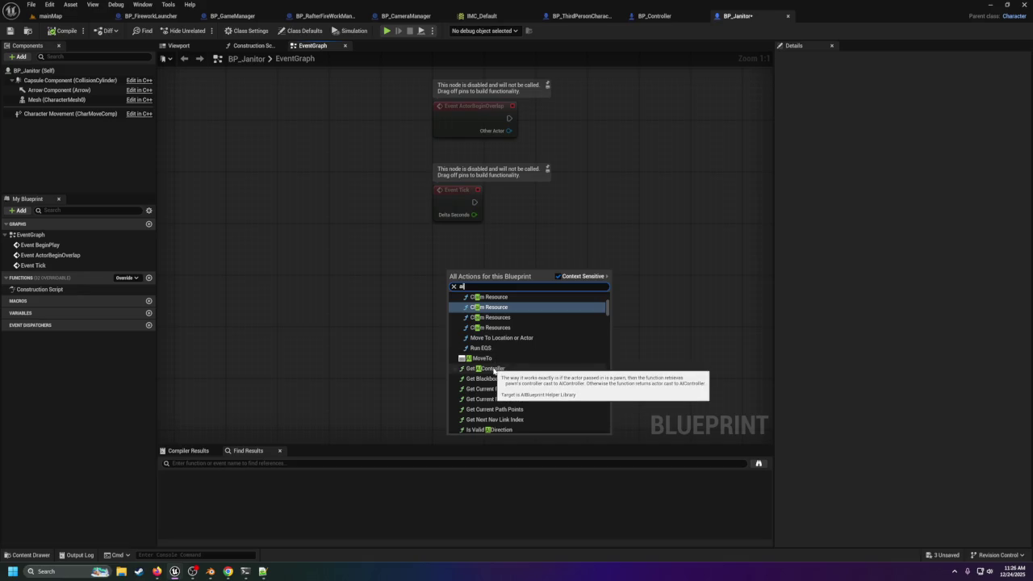
Step: Search the Add component list for 'contr' and 'ai', then close it without adding anything
click(17, 56)
click(18, 58)
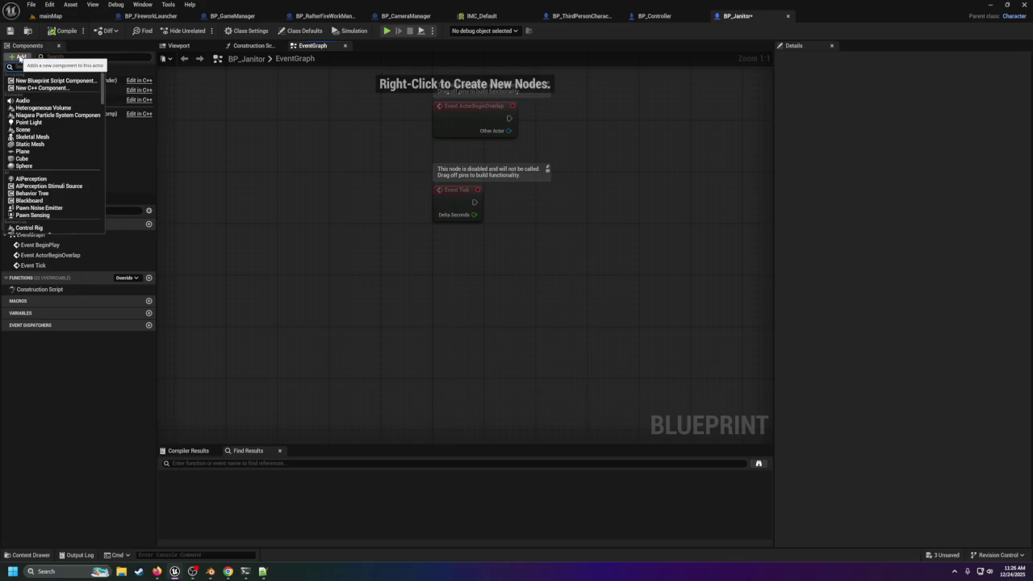
text(co)
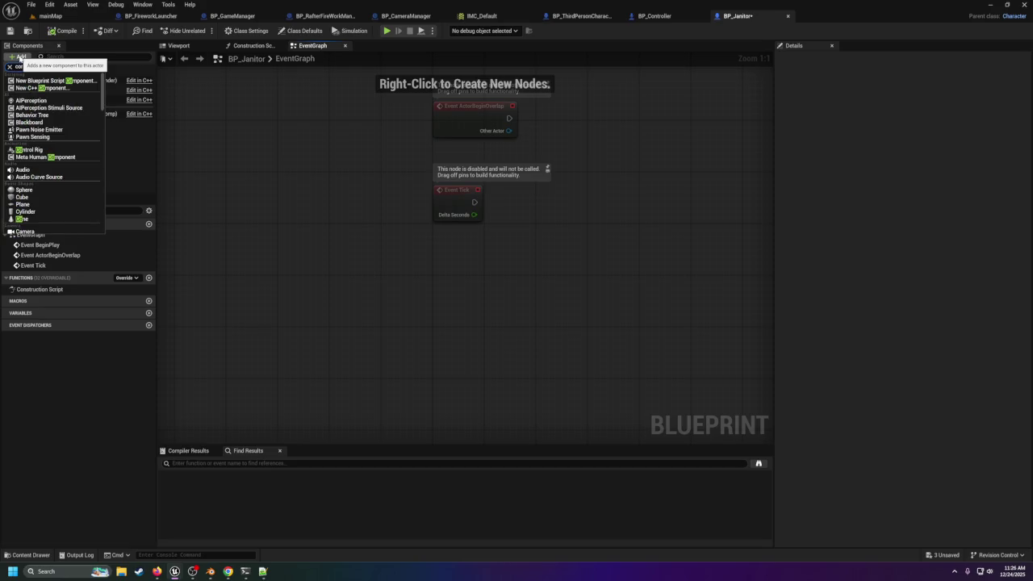
text(ntr)
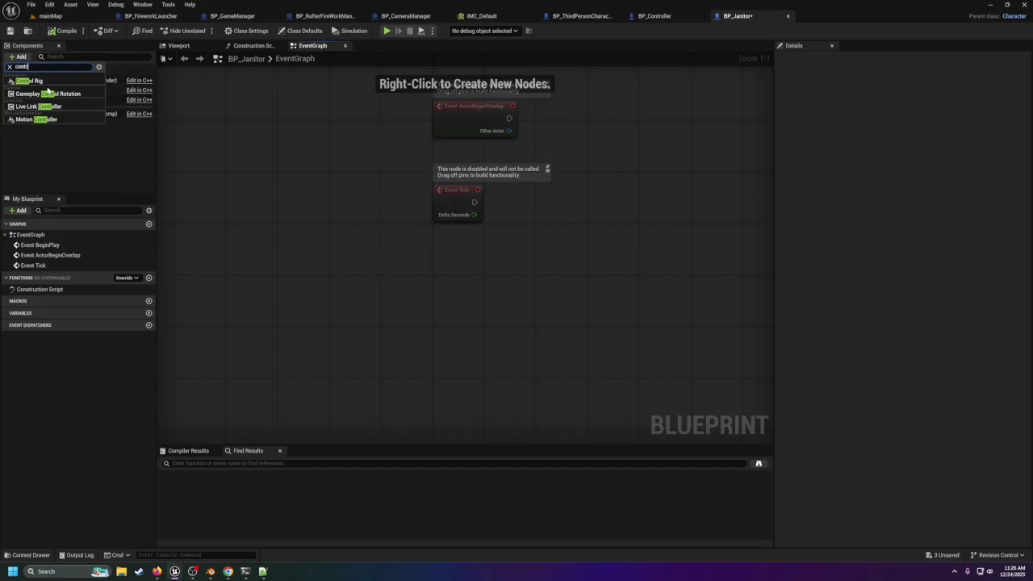
key(BackSpace)
text(ai)
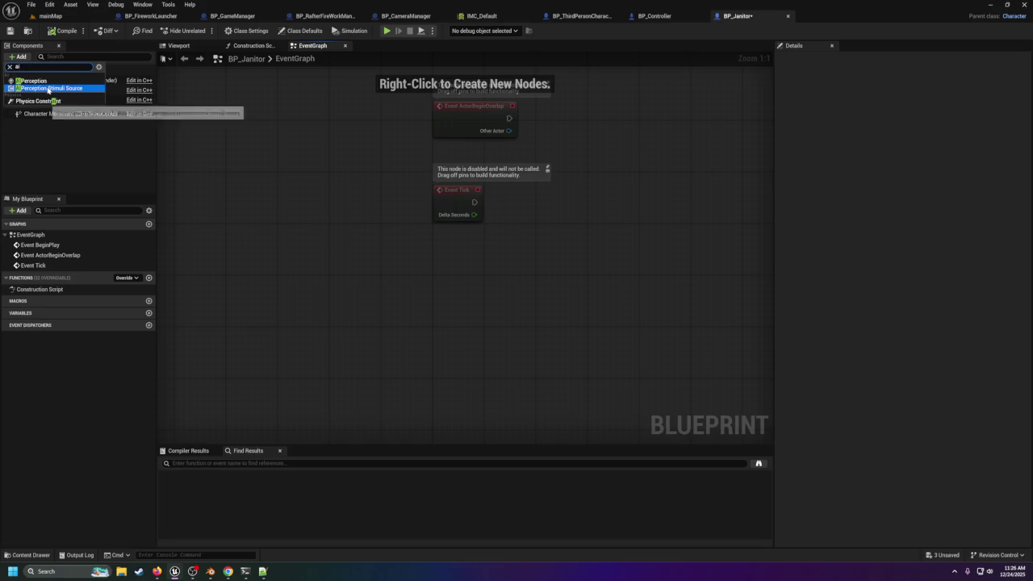
key(BackSpace)
key(BackSpace)
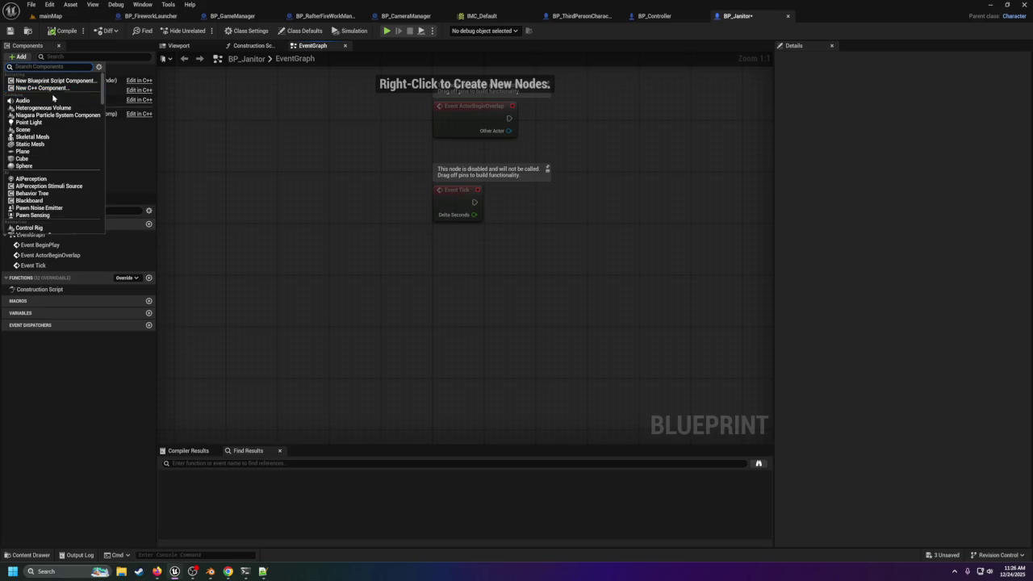
key(Escape)
Step: Show the class defaults, search components for 'contr', and select Character Movement to view its Details
click(25, 71)
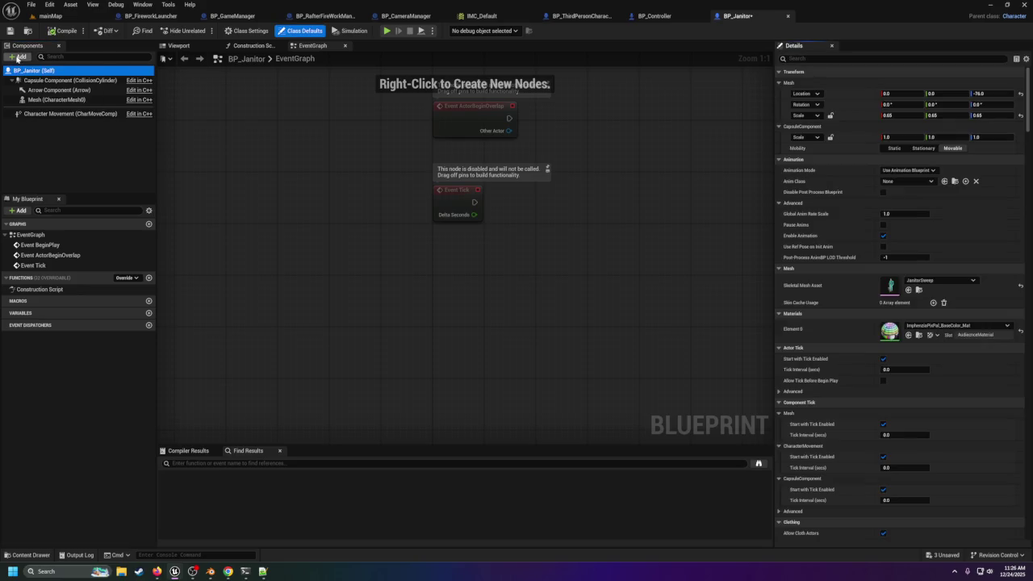
click(24, 58)
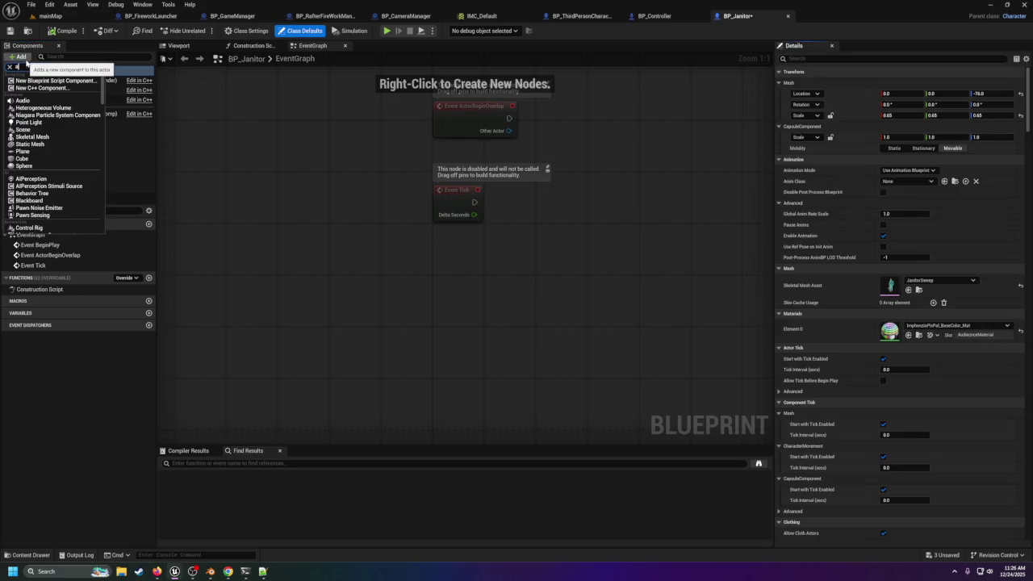
text(i)
key(BackSpace)
key(BackSpace)
text(contr)
click(65, 114)
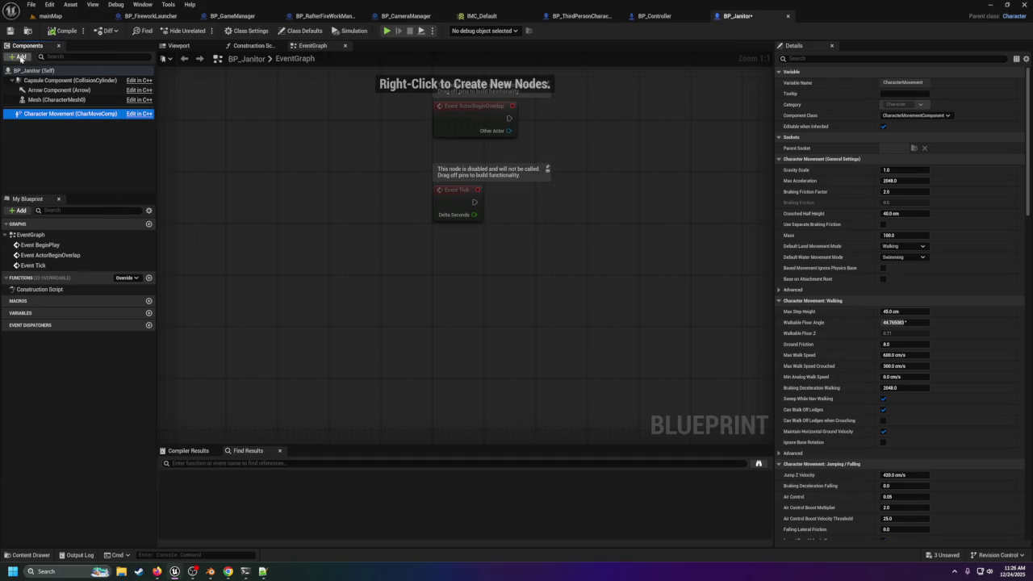
Step: Search the Add component list for 'ai' once more and close it, returning to the graph
click(19, 56)
text(ai)
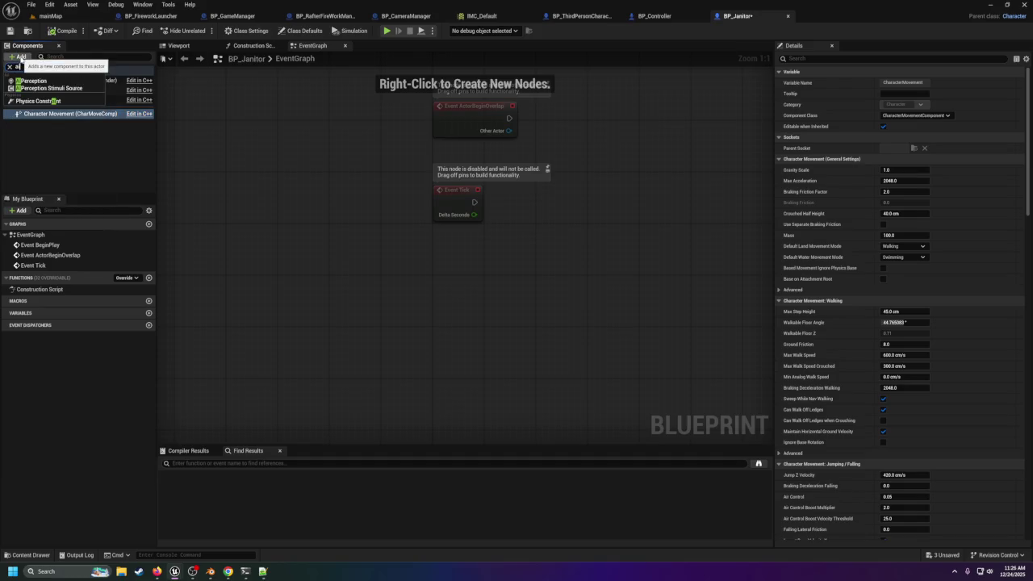
key(BackSpace)
key(BackSpace)
click(414, 304)
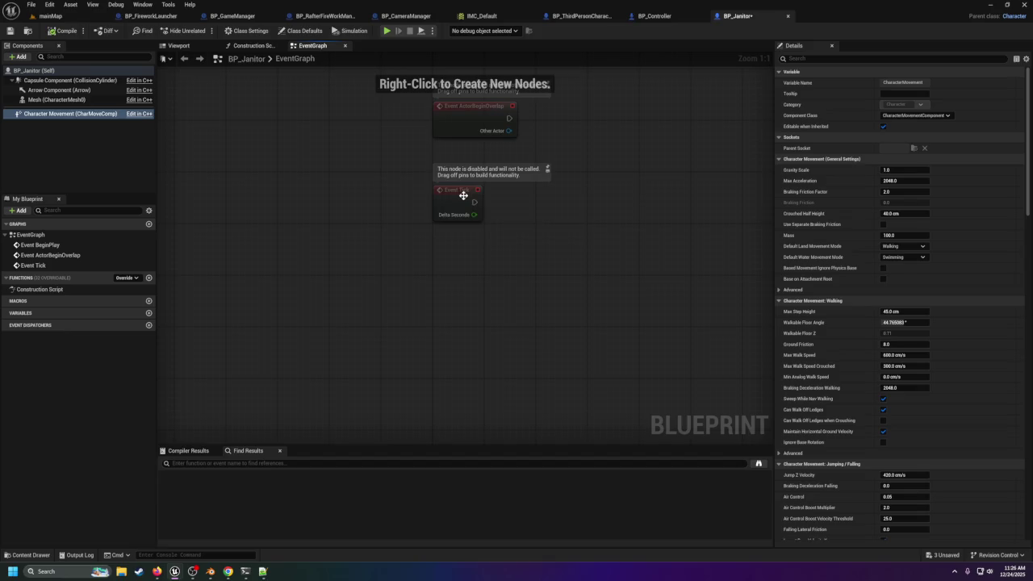
Step: Add a Custom Event node to the event graph and name it StartSweeping
right_click(448, 298)
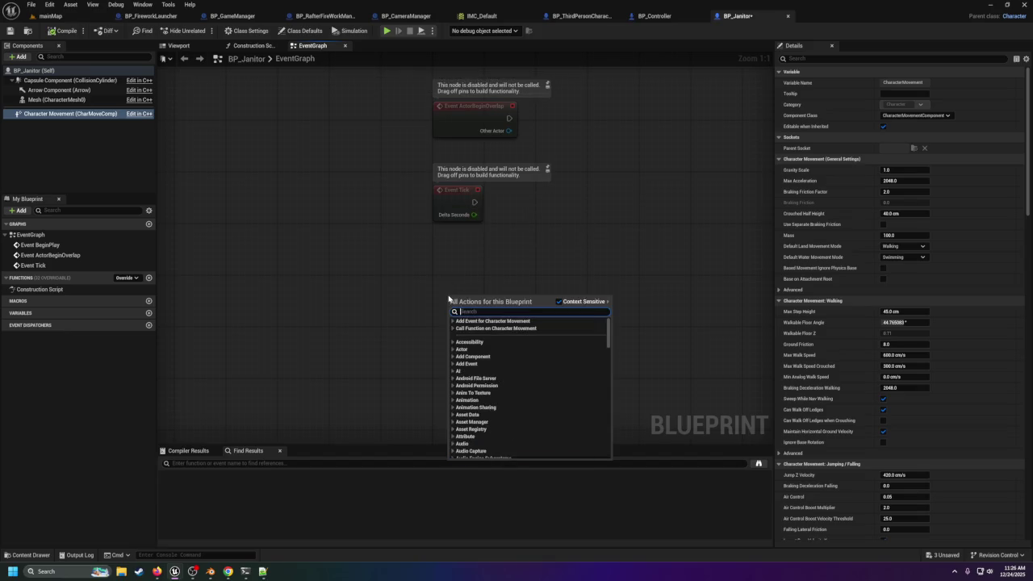
text(custom event)
click(505, 326)
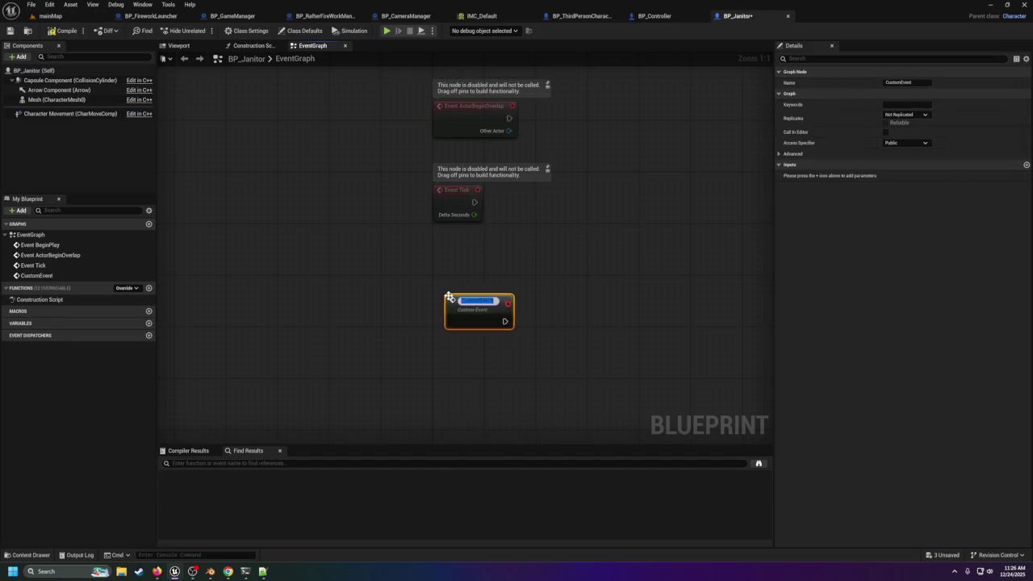
text(M)
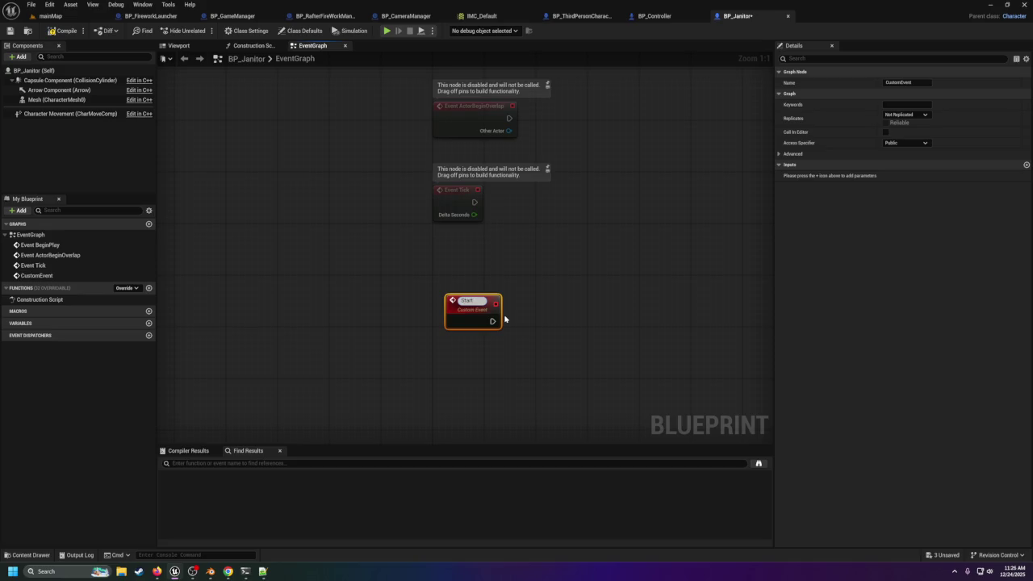
text(eeping)
key(Return)
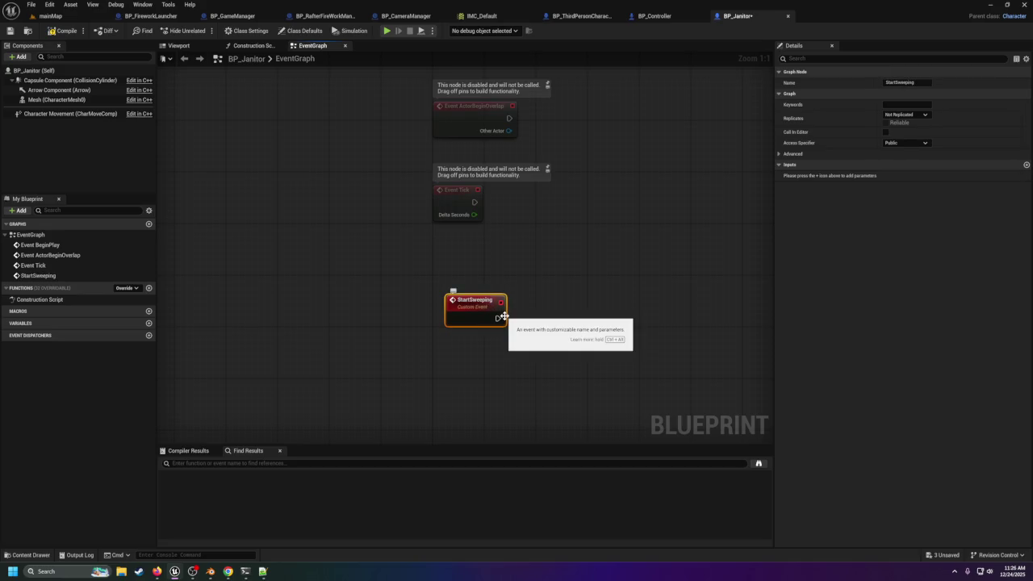
Step: Reposition the StartSweeping node higher in the view, then check mainMap and return to BP_Janitor
drag(478, 319, 477, 326)
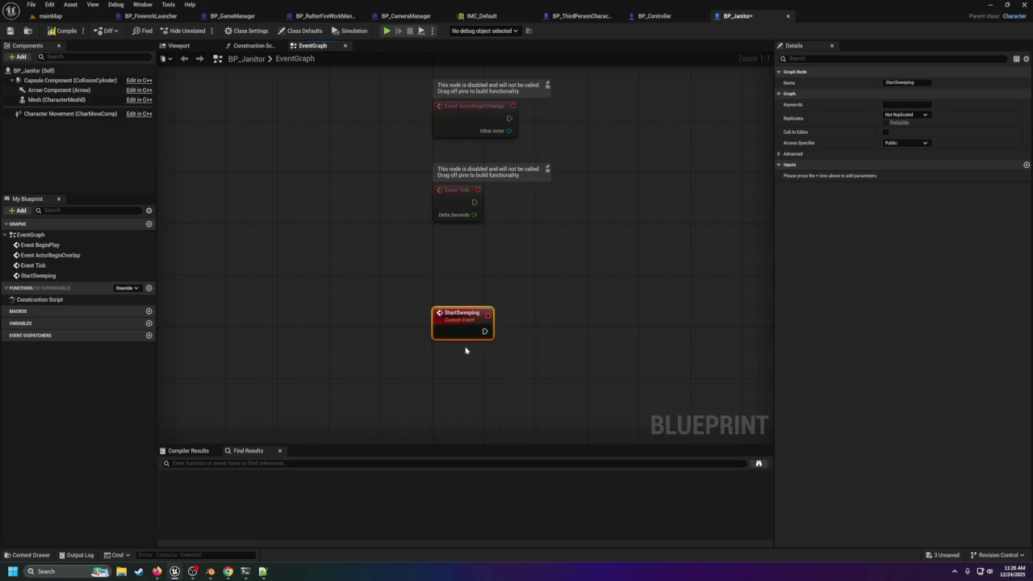
drag(479, 372, 482, 255)
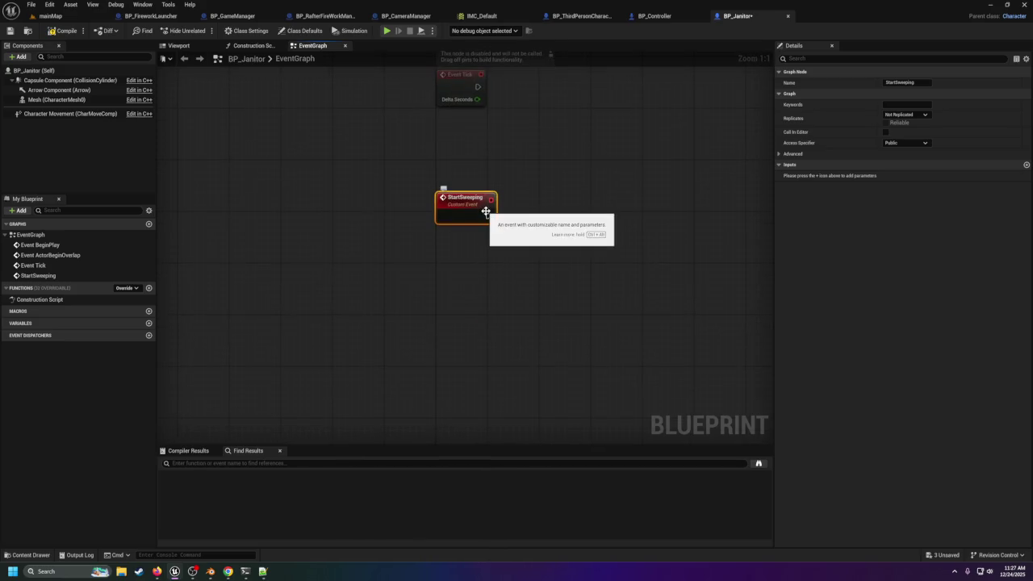
click(50, 16)
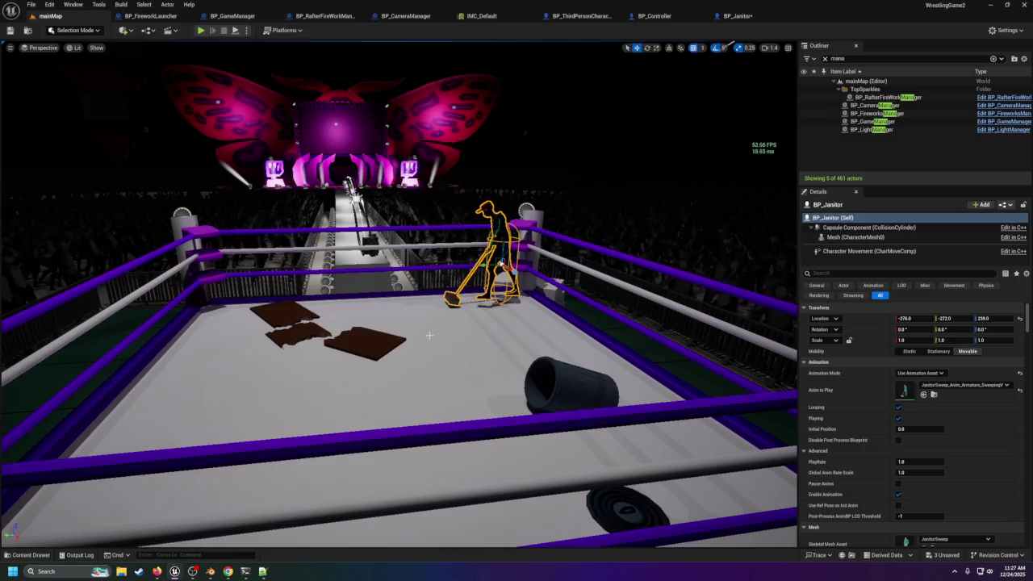
click(736, 15)
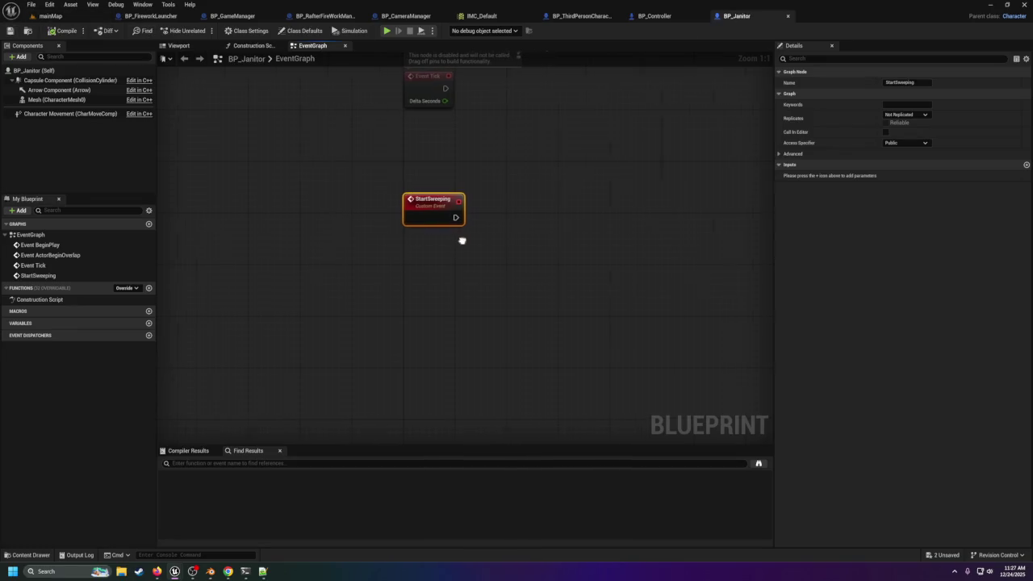
Step: Drag from StartSweeping's exec pin and search the actions for 'ai', then 'move to'
drag(420, 216, 497, 234)
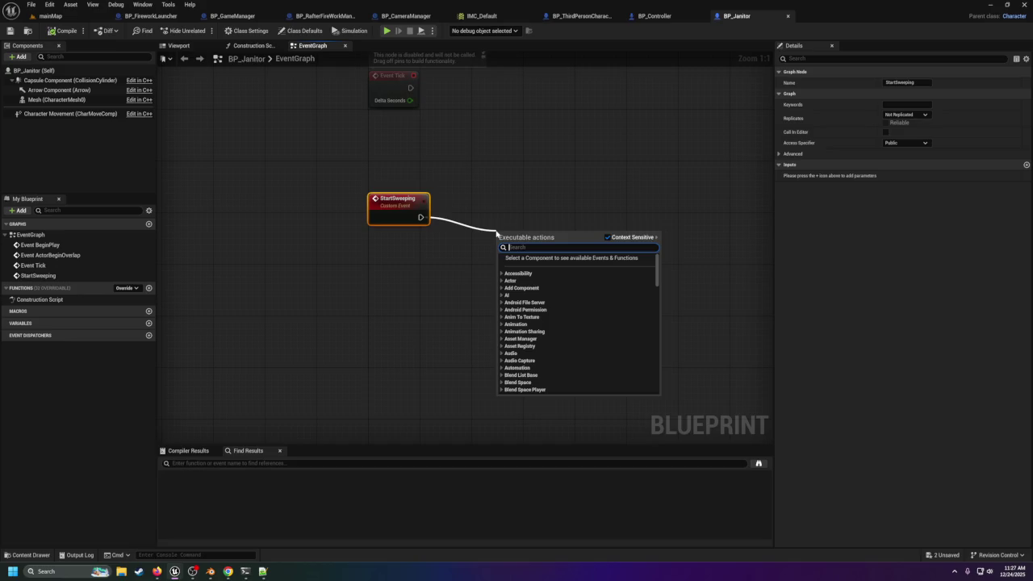
text(au)
scroll(605, 306, up, 4)
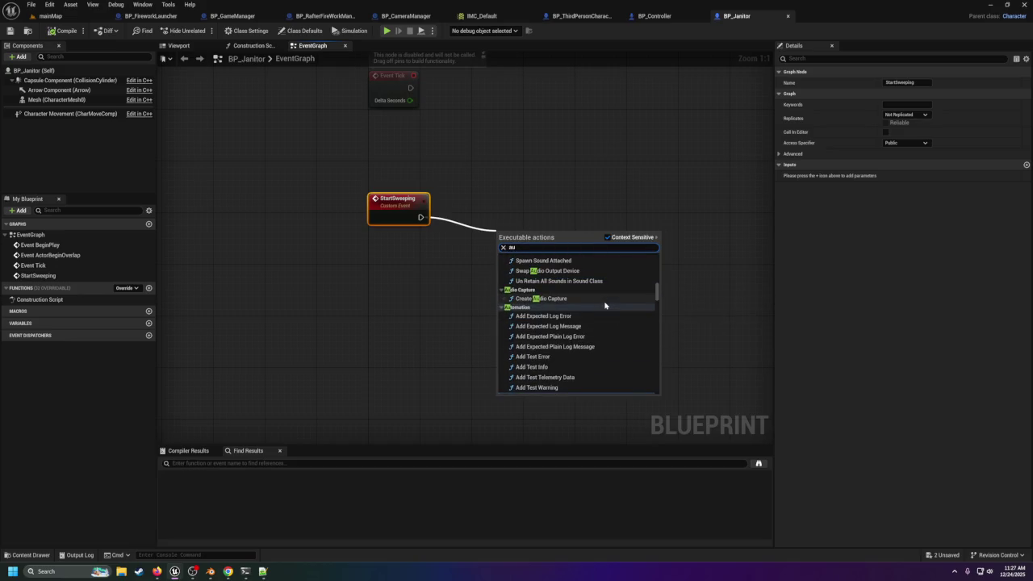
key(BackSpace)
text(i)
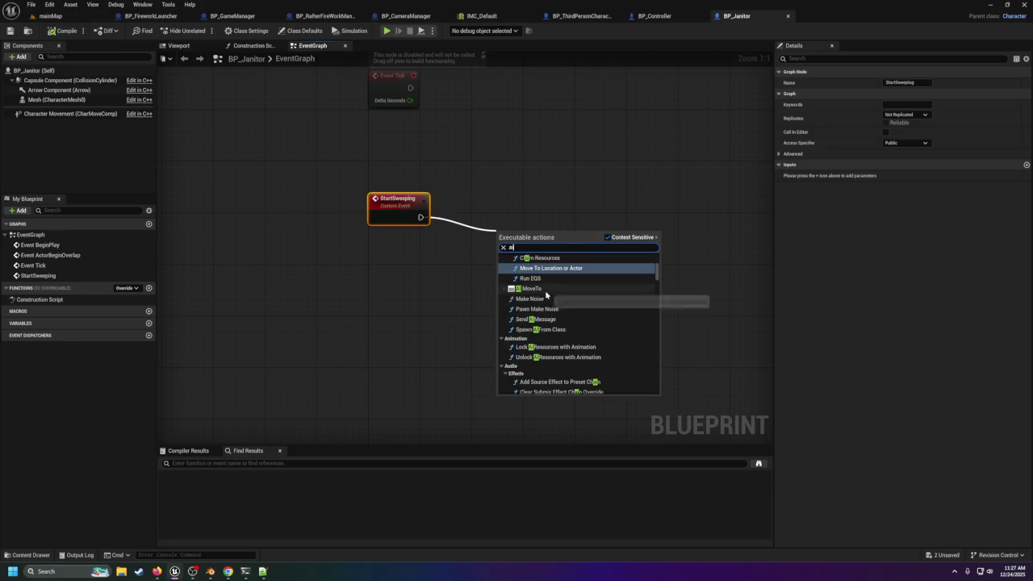
scroll(544, 311, up, 1)
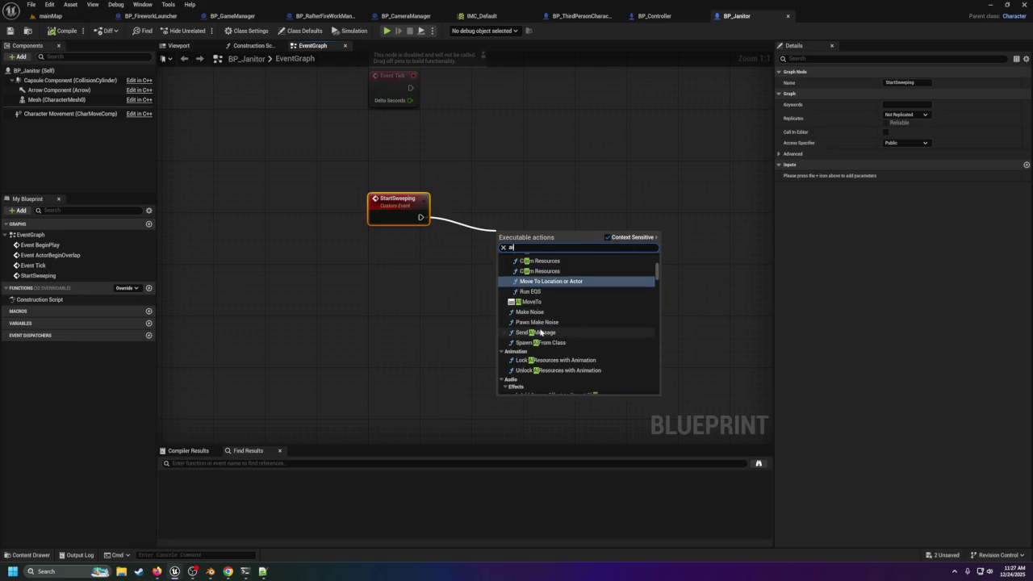
scroll(544, 326, down, 1)
scroll(543, 325, down, 10)
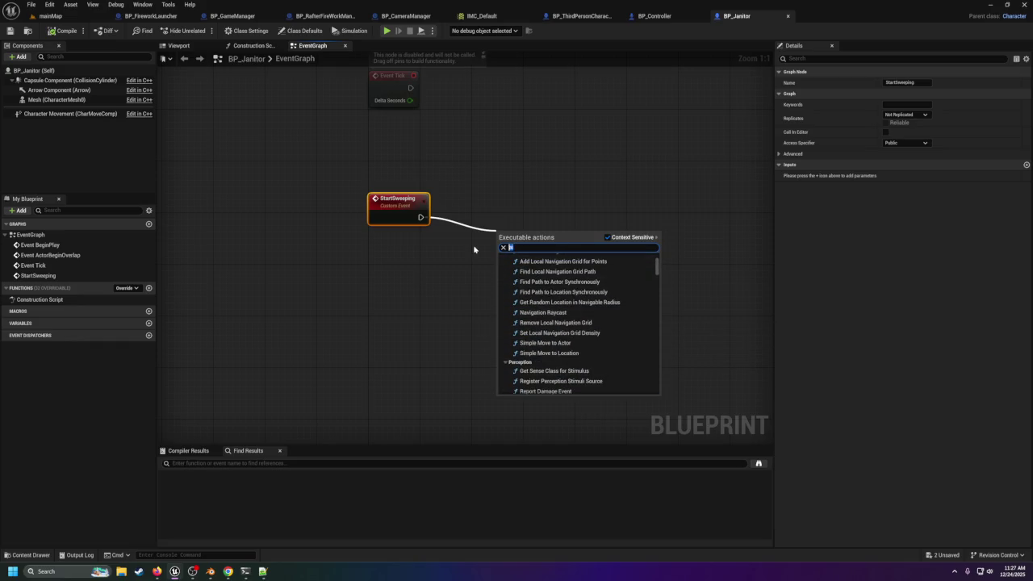
text(move to)
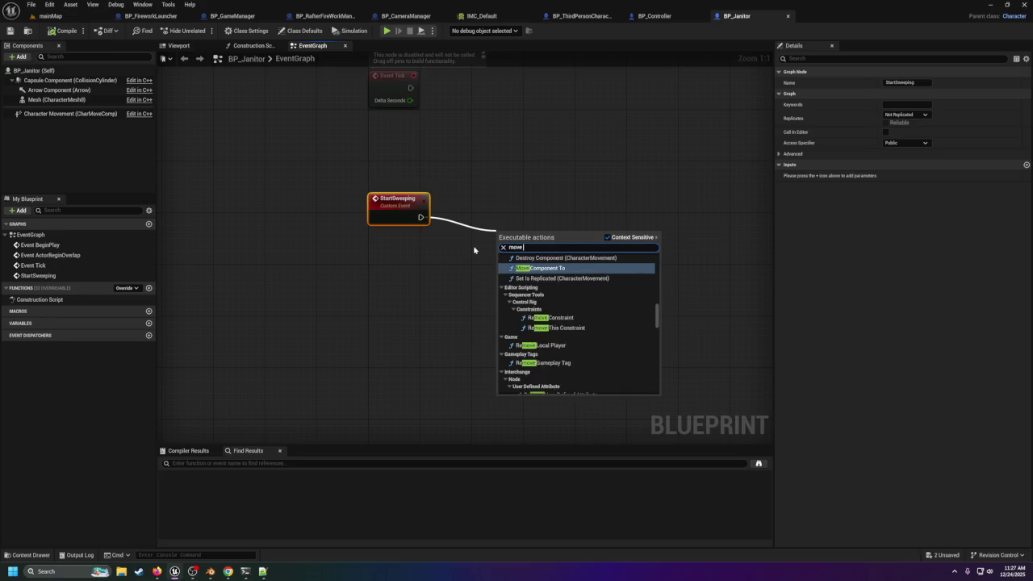
scroll(554, 323, down, 3)
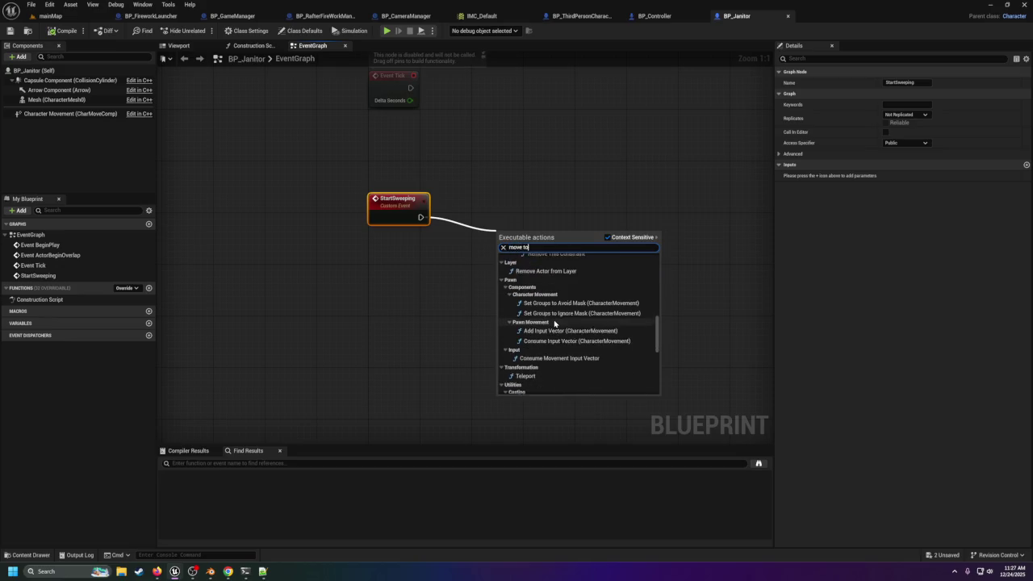